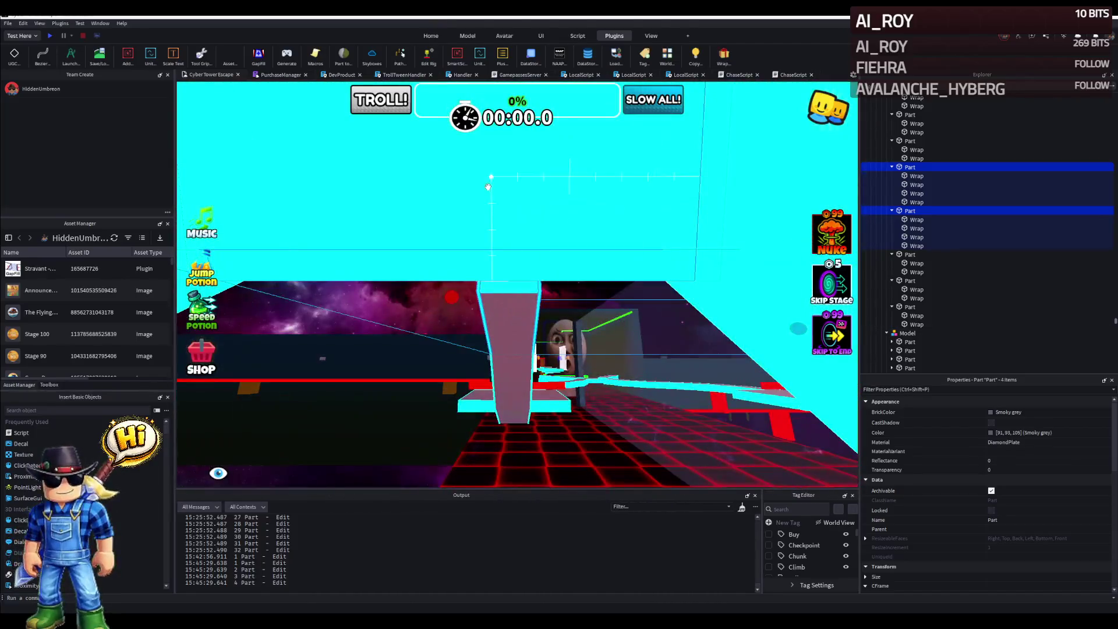
- Fly the camera along the neon course past the pink ramp toward the finish area
{"action": "left_click", "coordinate": [488, 186]}
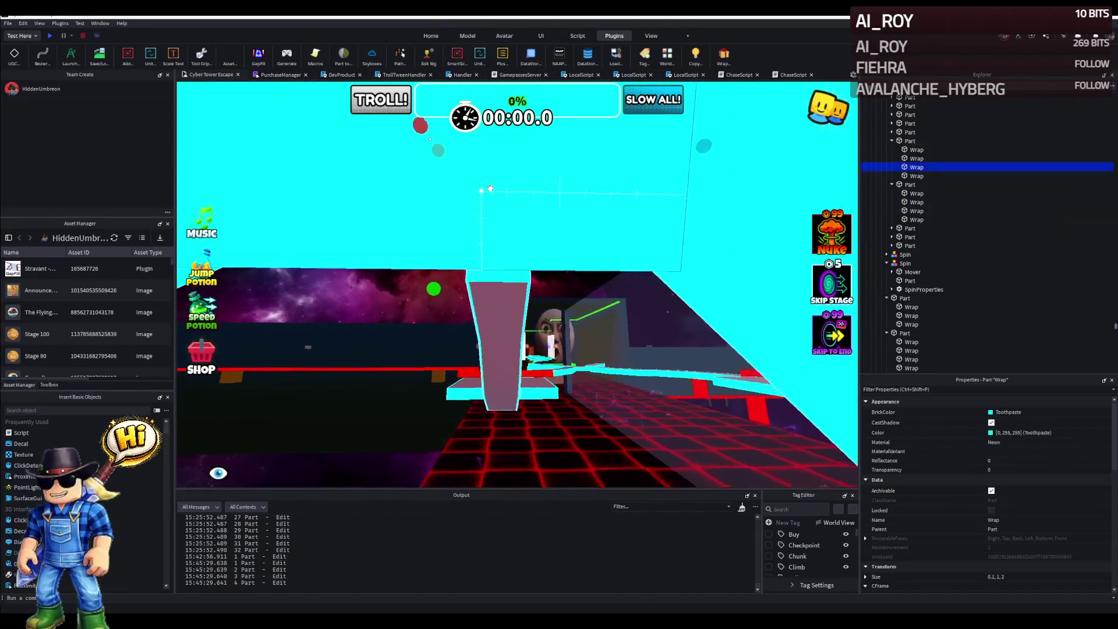
{"action": "key", "text": "s"}
{"action": "key", "text": "w"}
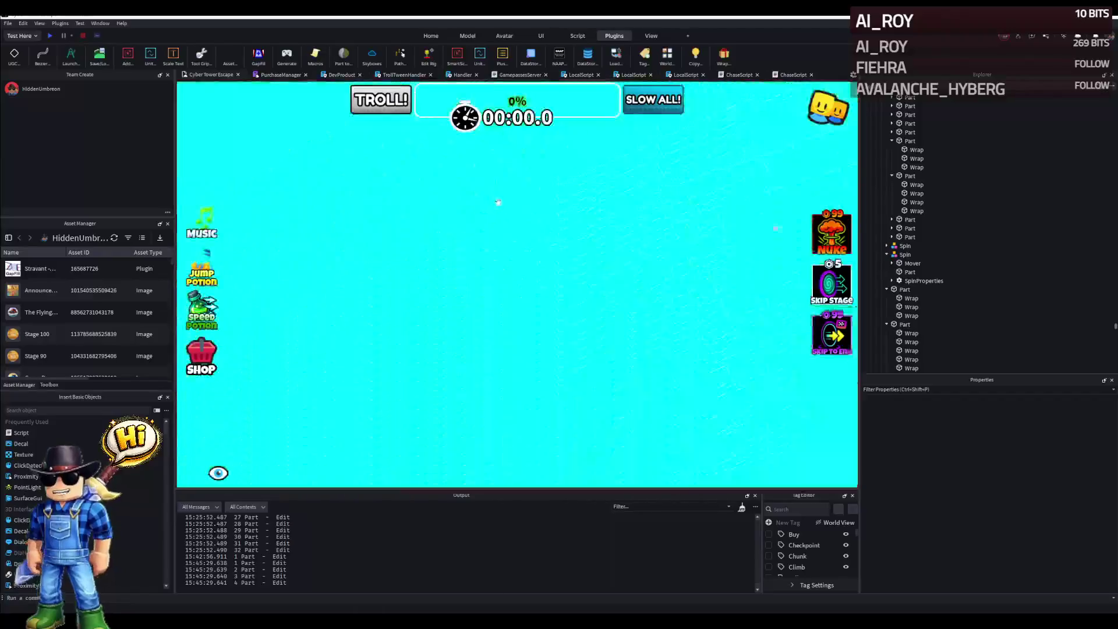
{"action": "key", "text": "s"}
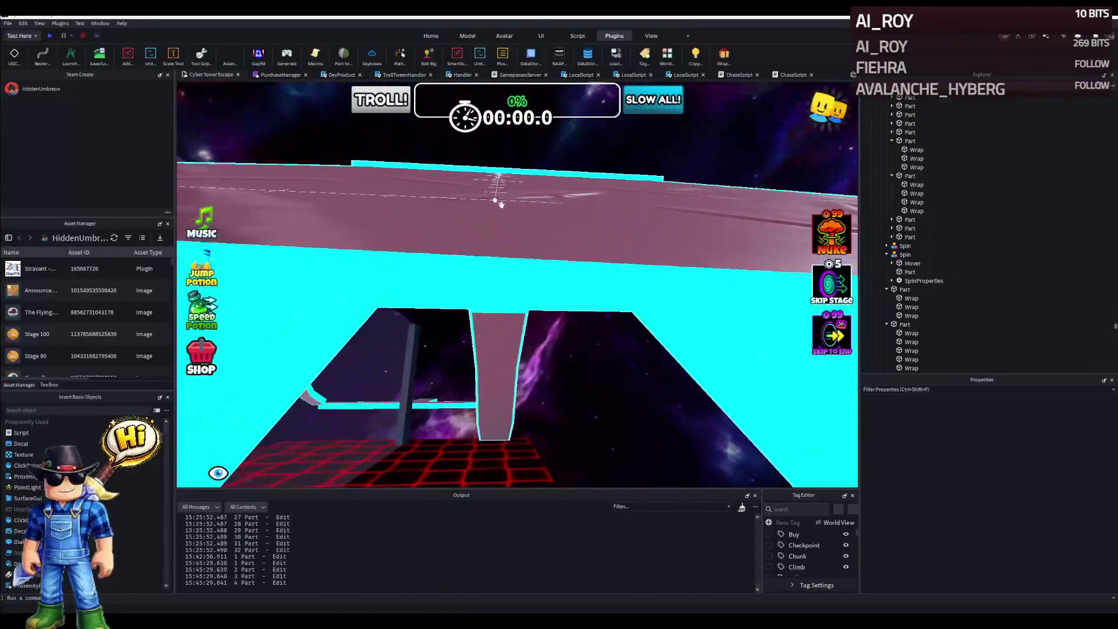
{"action": "left_click", "coordinate": [511, 226]}
{"action": "key", "text": "w"}
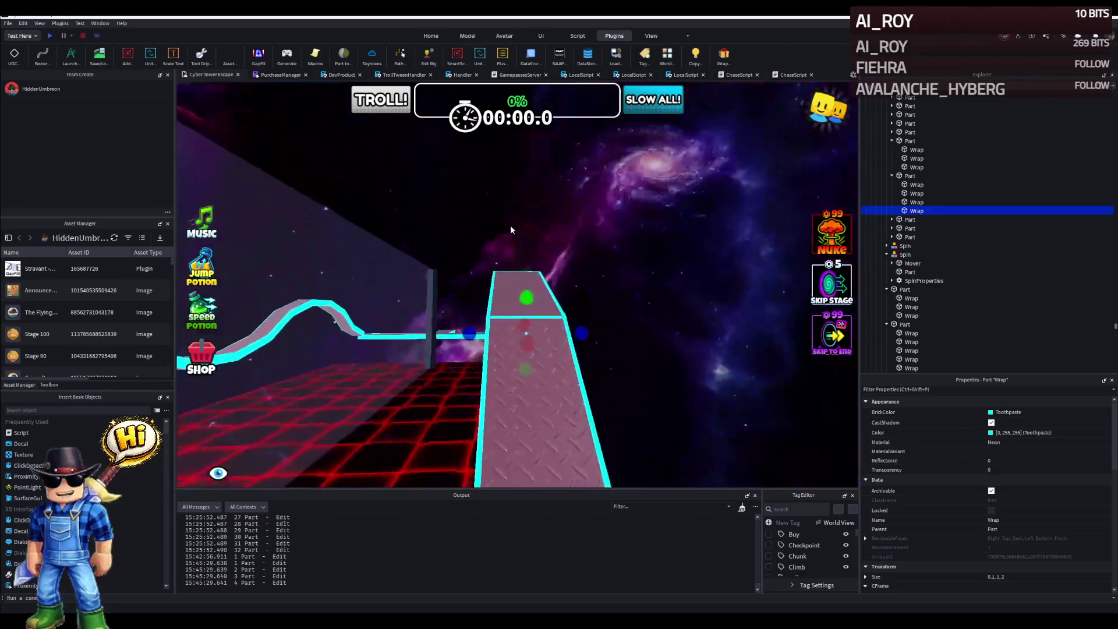
{"action": "left_click", "coordinate": [510, 230]}
{"action": "key", "text": "w"}
{"action": "key", "text": "e"}
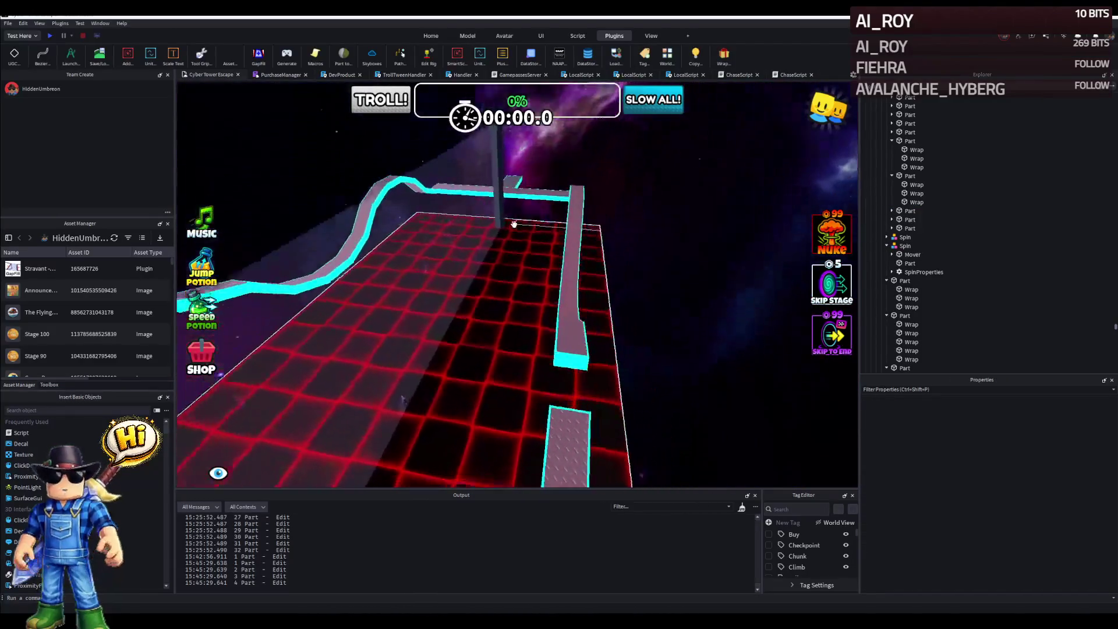
{"action": "key", "text": "s"}
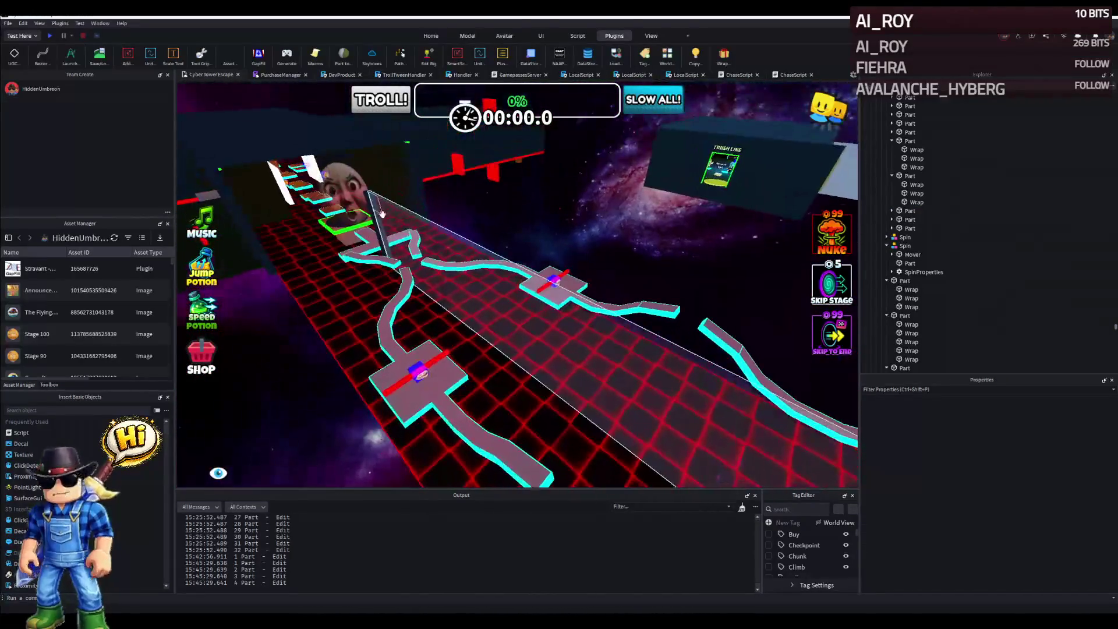
- Try a stretched copy of the tall pillar and delete it, then drag ElectricFloor onto the dark pillar
{"action": "left_click", "coordinate": [371, 213]}
{"action": "key", "text": "f"}
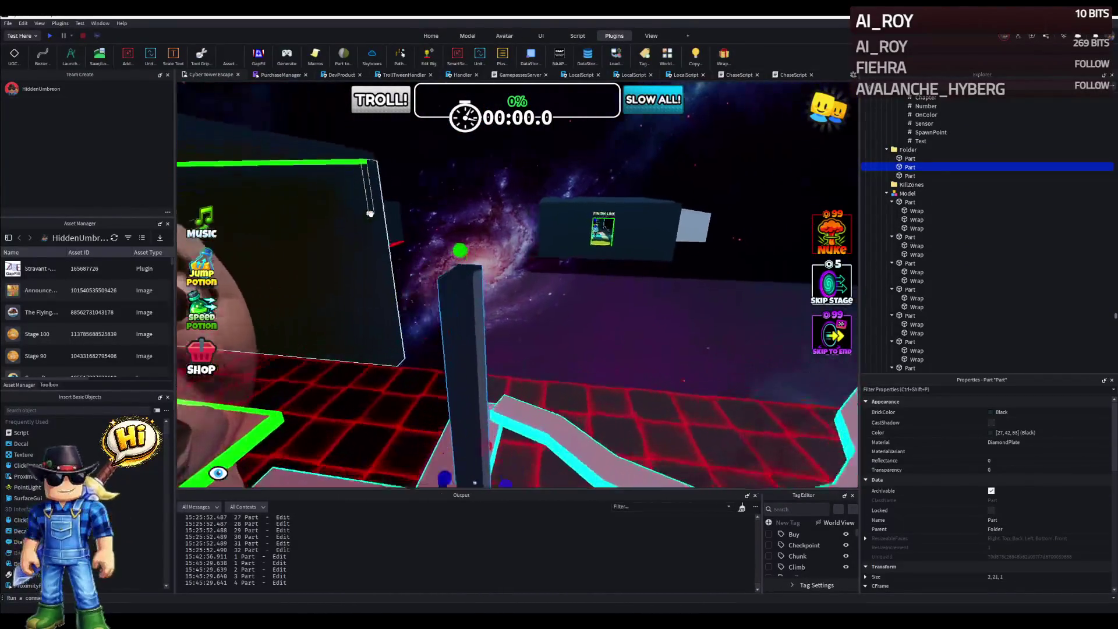
{"action": "key", "text": "ctrl+d"}
{"action": "mouse_move", "coordinate": [495, 380]}
{"action": "left_mouse_down"}
{"action": "mouse_move", "coordinate": [475, 362]}
{"action": "mouse_move", "coordinate": [384, 362]}
{"action": "mouse_move", "coordinate": [554, 350]}
{"action": "left_mouse_up"}
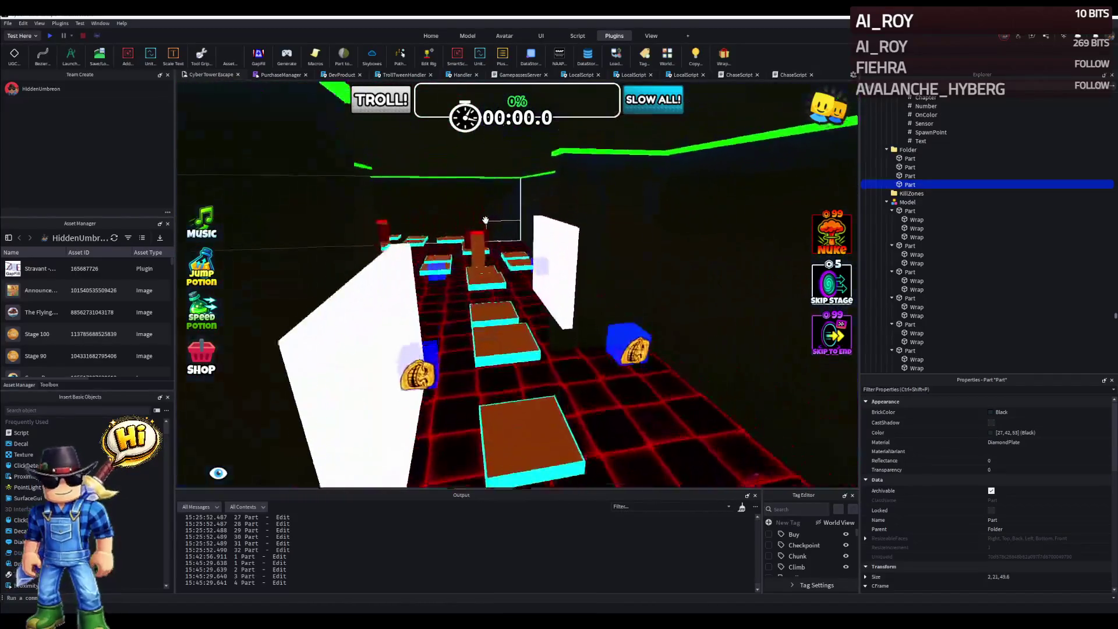
{"action": "key", "text": "Delete"}
{"action": "mouse_move", "coordinate": [472, 240]}
{"action": "left_mouse_down"}
{"action": "mouse_move", "coordinate": [477, 250]}
{"action": "mouse_move", "coordinate": [551, 261]}
{"action": "mouse_move", "coordinate": [480, 320]}
{"action": "mouse_move", "coordinate": [505, 333]}
{"action": "left_mouse_up"}
{"action": "left_click", "coordinate": [477, 419]}
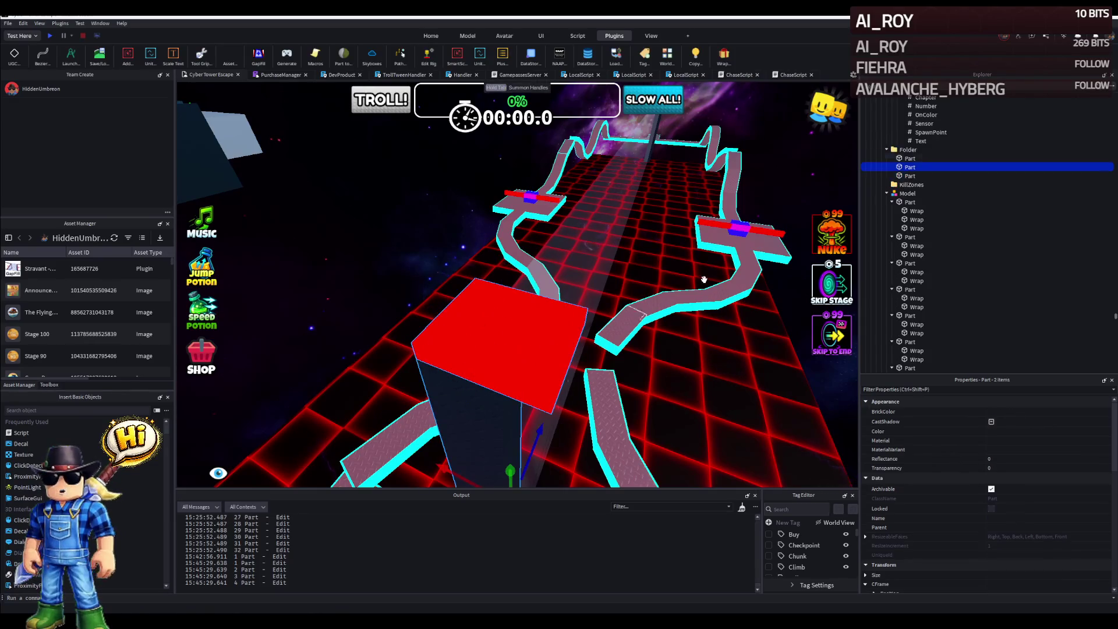
- Scale ElectricFloor's height and depth down to 0.5 and stretch its length to 119.2
{"action": "mouse_move", "coordinate": [907, 157]}
{"action": "left_mouse_down"}
{"action": "mouse_move", "coordinate": [966, 140]}
{"action": "mouse_move", "coordinate": [925, 306]}
{"action": "left_mouse_up"}
{"action": "key", "text": "f"}
{"action": "key", "text": "ctrl+3"}
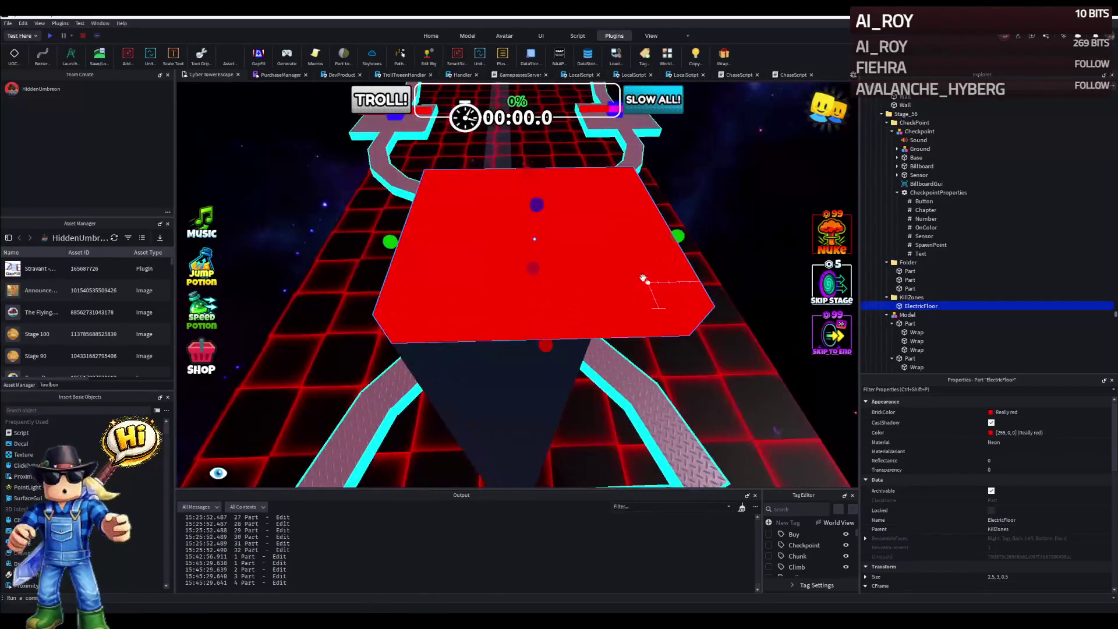
{"action": "left_click_drag", "start_coordinate": [674, 234], "coordinate": [552, 236]}
{"action": "key", "text": "f"}
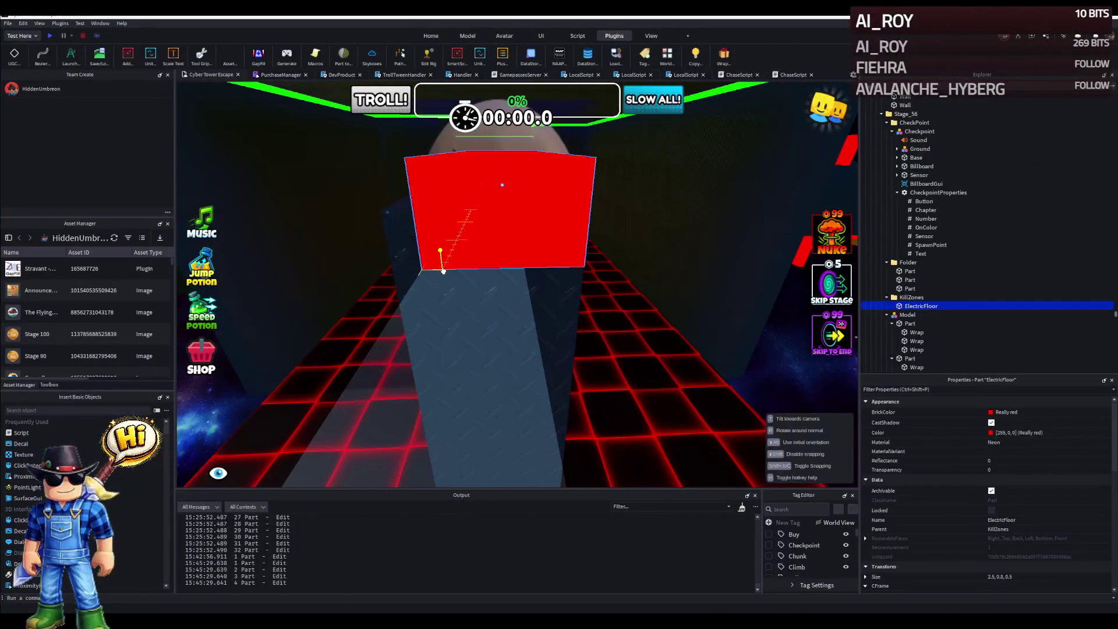
{"action": "left_click_drag", "start_coordinate": [564, 186], "coordinate": [529, 192]}
{"action": "key", "text": "f"}
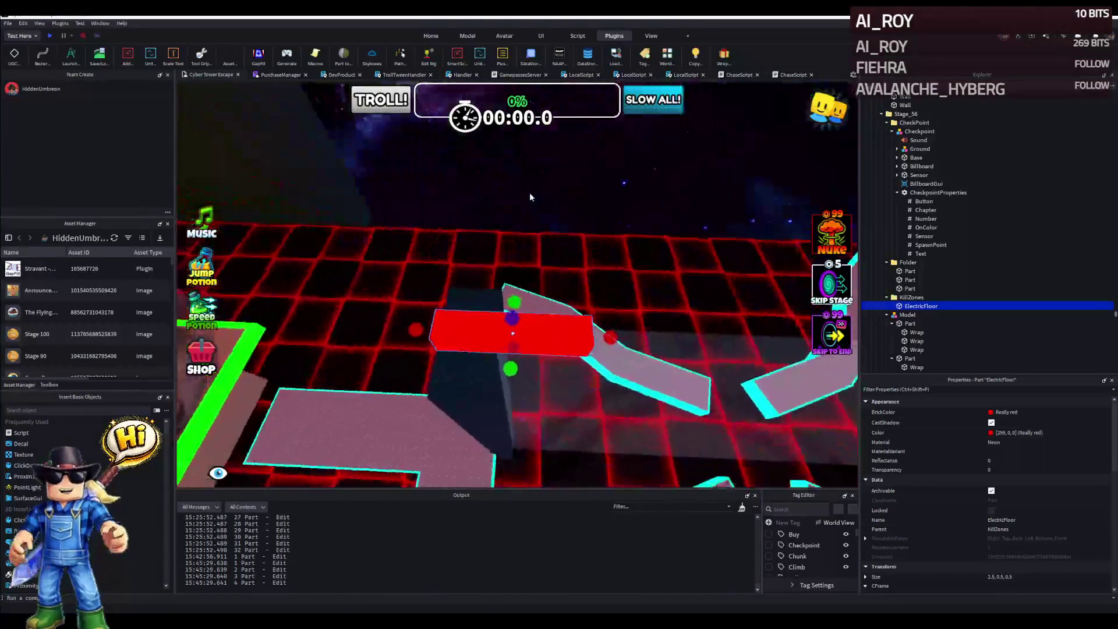
{"action": "mouse_move", "coordinate": [653, 329]}
{"action": "left_mouse_down"}
{"action": "mouse_move", "coordinate": [658, 317]}
{"action": "mouse_move", "coordinate": [592, 309]}
{"action": "left_mouse_up"}
- Pull the camera back and lower it to view the laser bar across the wavy track
{"action": "key", "text": "s"}
{"action": "key", "text": "s"}
{"action": "key", "text": "s"}
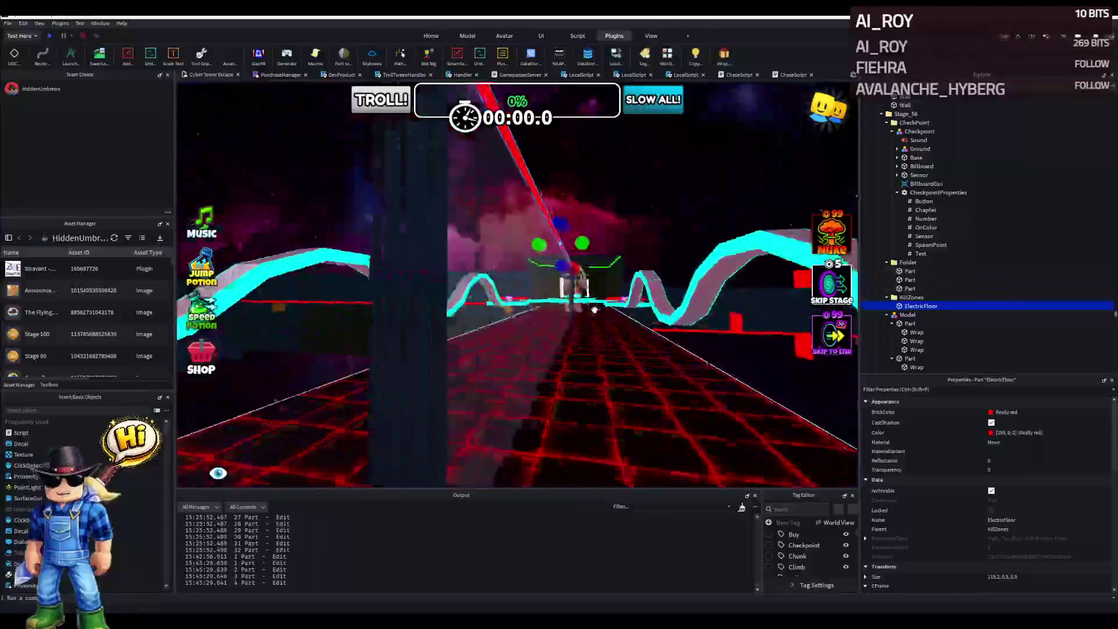
{"action": "key", "text": "s"}
{"action": "key", "text": "s"}
{"action": "key", "text": "s"}
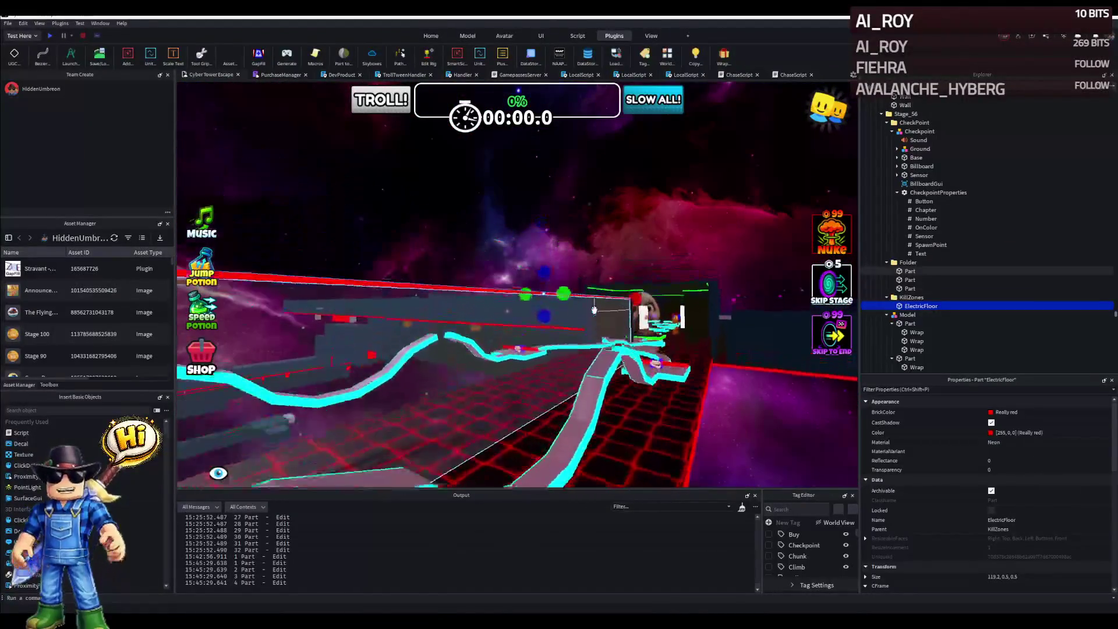
{"action": "key", "text": "s"}
{"action": "key", "text": "s"}
{"action": "key", "text": "s"}
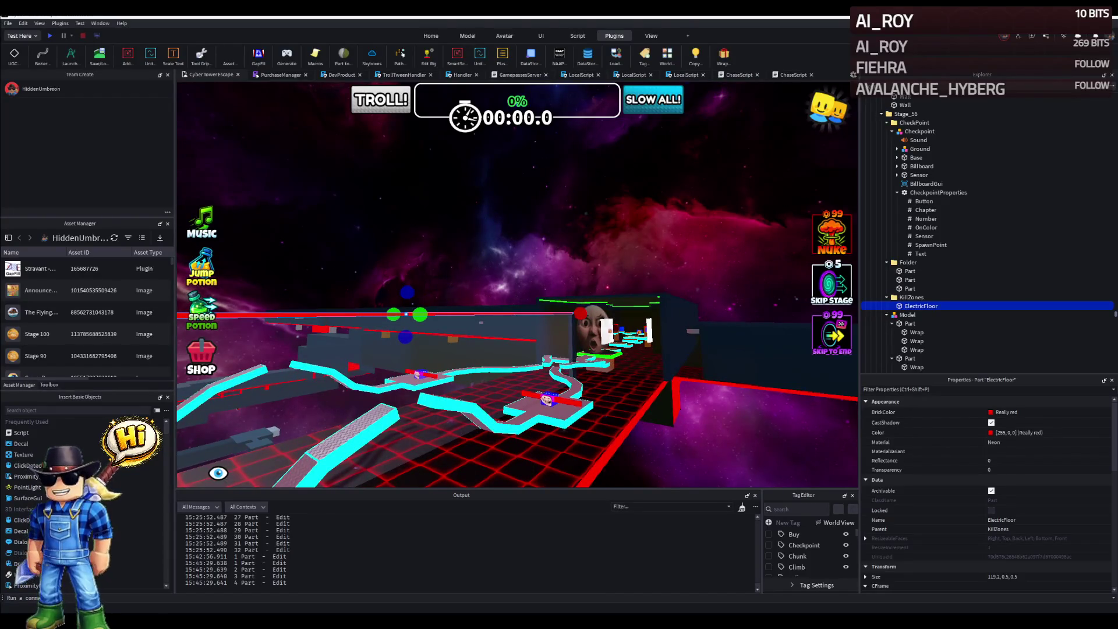
{"action": "key", "text": "q"}
{"action": "key", "text": "q"}
{"action": "key", "text": "q"}
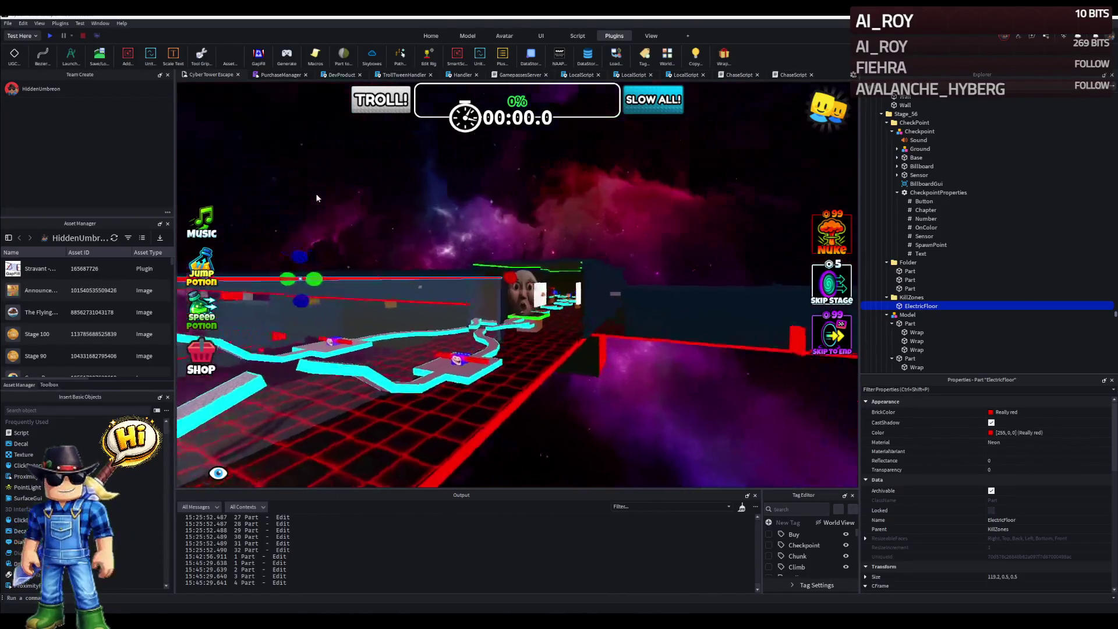
{"action": "key", "text": "q"}
{"action": "key", "text": "q"}
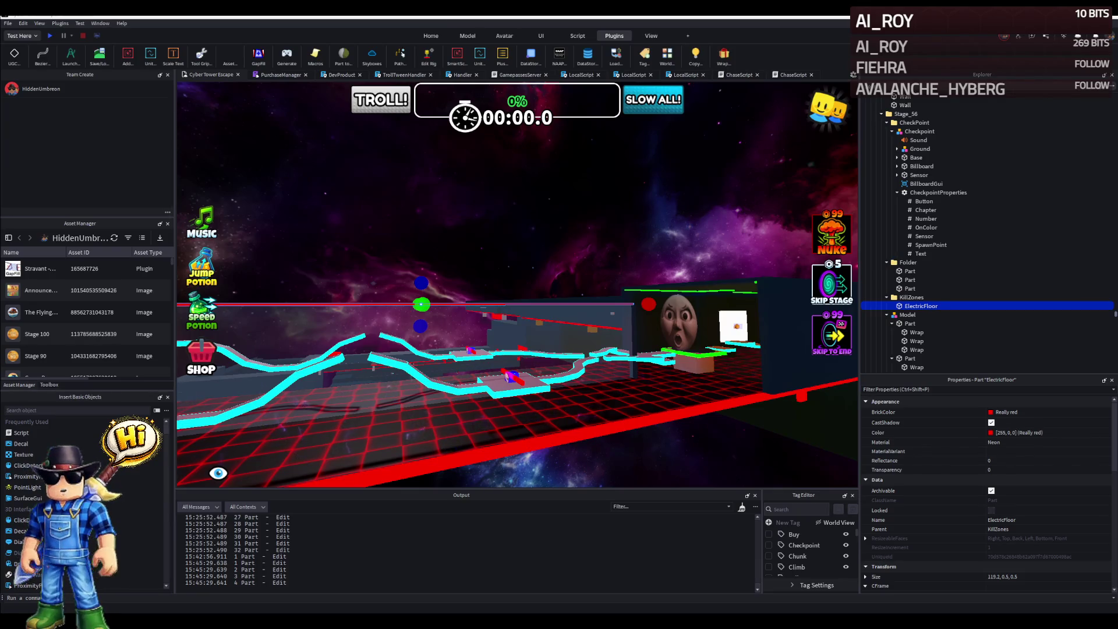
{"action": "left_click", "coordinate": [694, 345]}
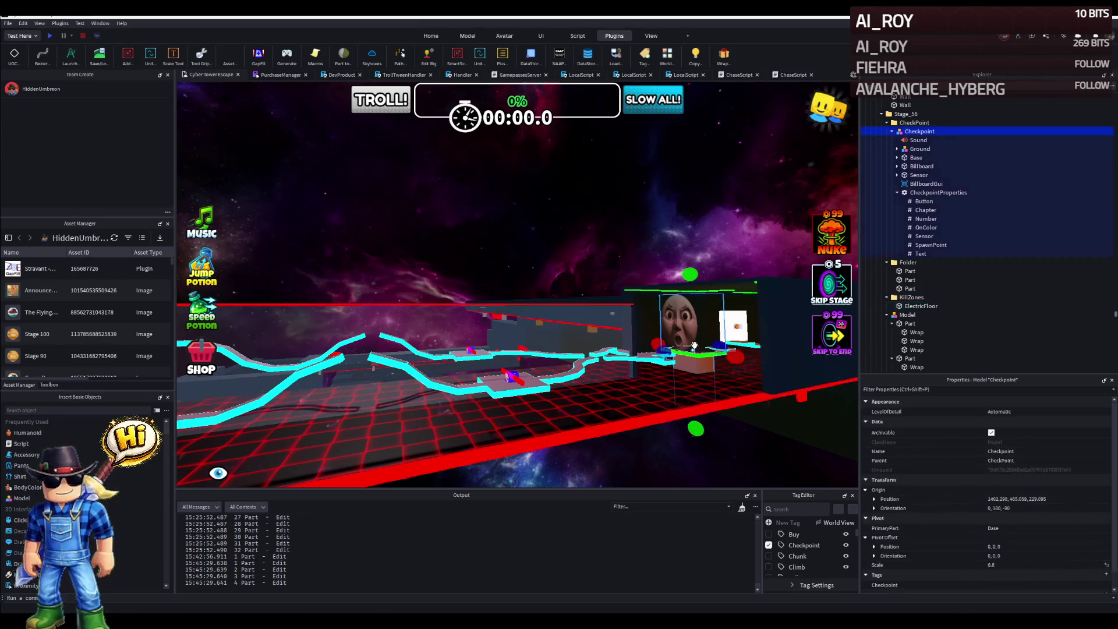
- Collapse the expanded folders, models, spins and parts under Stage_56 in Explorer
{"action": "key", "text": "ctrl+2"}
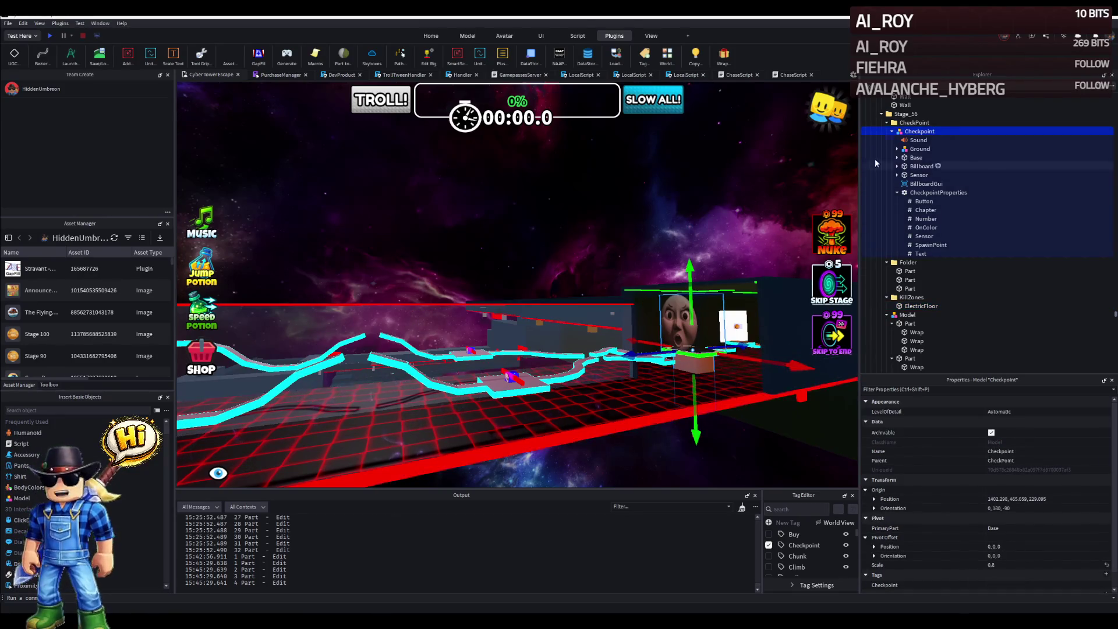
{"action": "left_click", "coordinate": [886, 123]}
{"action": "left_click", "coordinate": [886, 131]}
{"action": "left_click", "coordinate": [886, 140]}
{"action": "left_click", "coordinate": [886, 148]}
{"action": "left_click", "coordinate": [886, 157]}
{"action": "left_click", "coordinate": [886, 175]}
{"action": "left_click", "coordinate": [886, 184]}
{"action": "left_click", "coordinate": [886, 192]}
{"action": "left_click", "coordinate": [887, 201]}
{"action": "left_click", "coordinate": [886, 210]}
{"action": "left_click", "coordinate": [904, 210]}
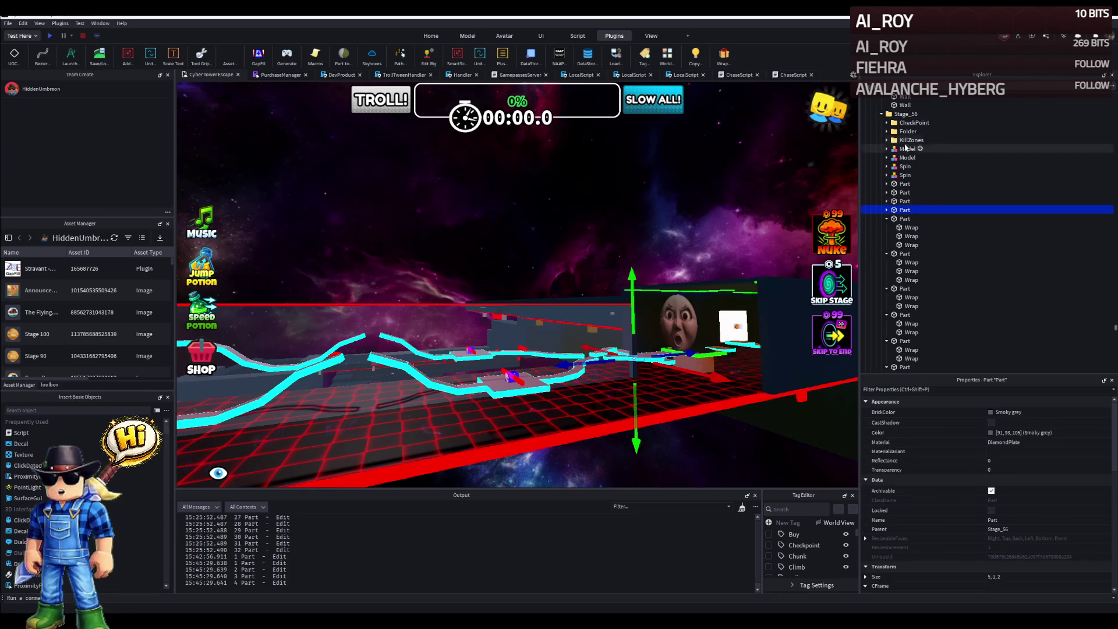
{"action": "left_click", "coordinate": [881, 113]}
{"action": "left_click", "coordinate": [906, 114]}
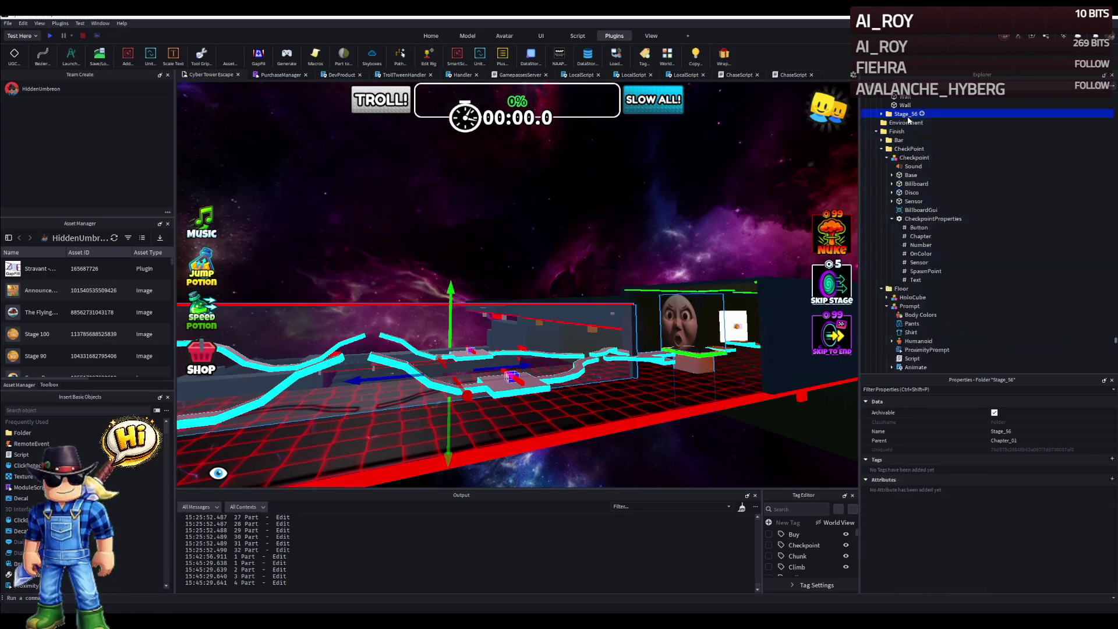
{"action": "double_click", "coordinate": [905, 113]}
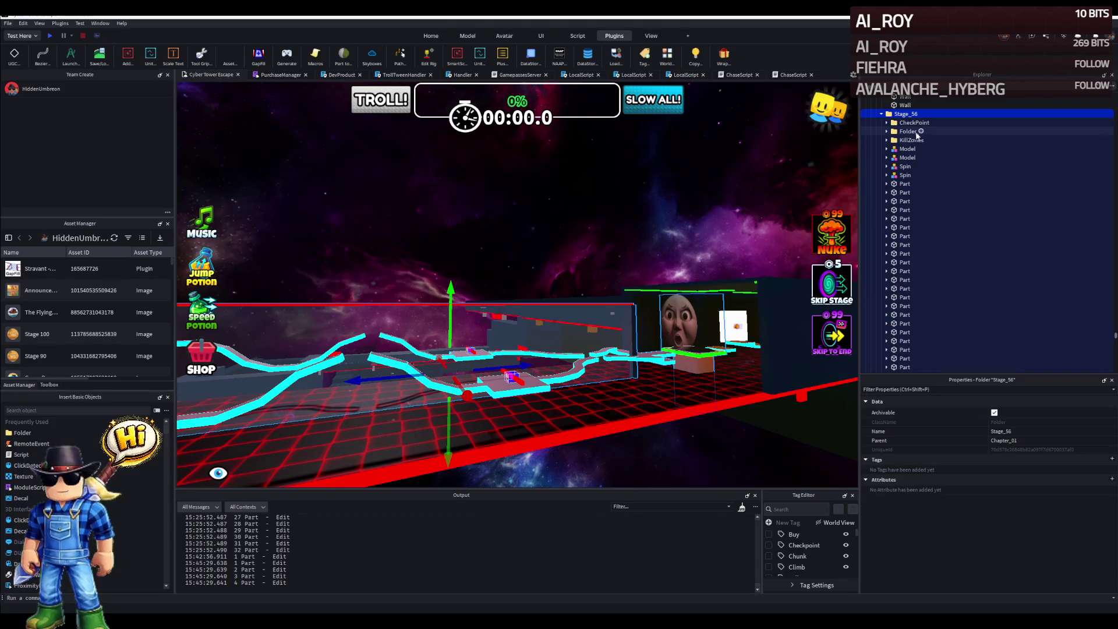
- Duplicate the Stage_56 folder and rename the copy Stage_57
{"action": "key", "text": "Left"}
{"action": "scroll", "coordinate": [961, 134], "scroll_direction": "up", "scroll_amount": 2}
{"action": "key", "text": "F2"}
{"action": "type", "text": "Stage_57"}
{"action": "key", "text": "Return"}
{"action": "key", "text": "Right"}
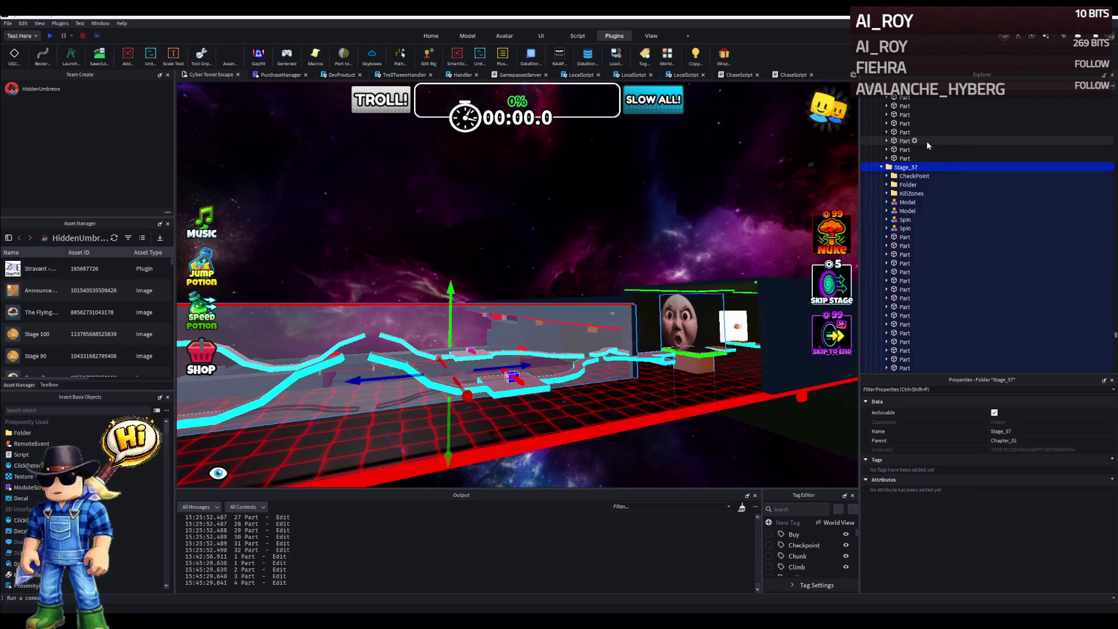
- Delete Stage_57's extra models and parts, keeping its CheckPoint and KillZones folders
{"action": "left_click", "coordinate": [904, 201]}
{"action": "scroll", "coordinate": [904, 202], "scroll_direction": "down", "scroll_amount": 5}
{"action": "key", "text": "Delete"}
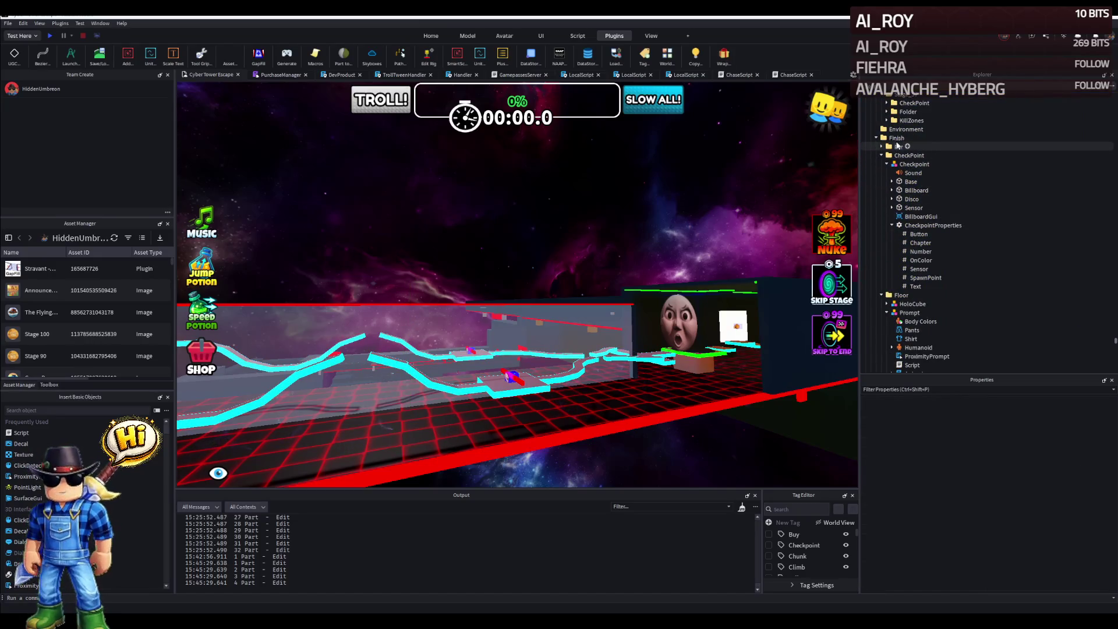
{"action": "left_click", "coordinate": [910, 175]}
{"action": "double_click", "coordinate": [910, 186]}
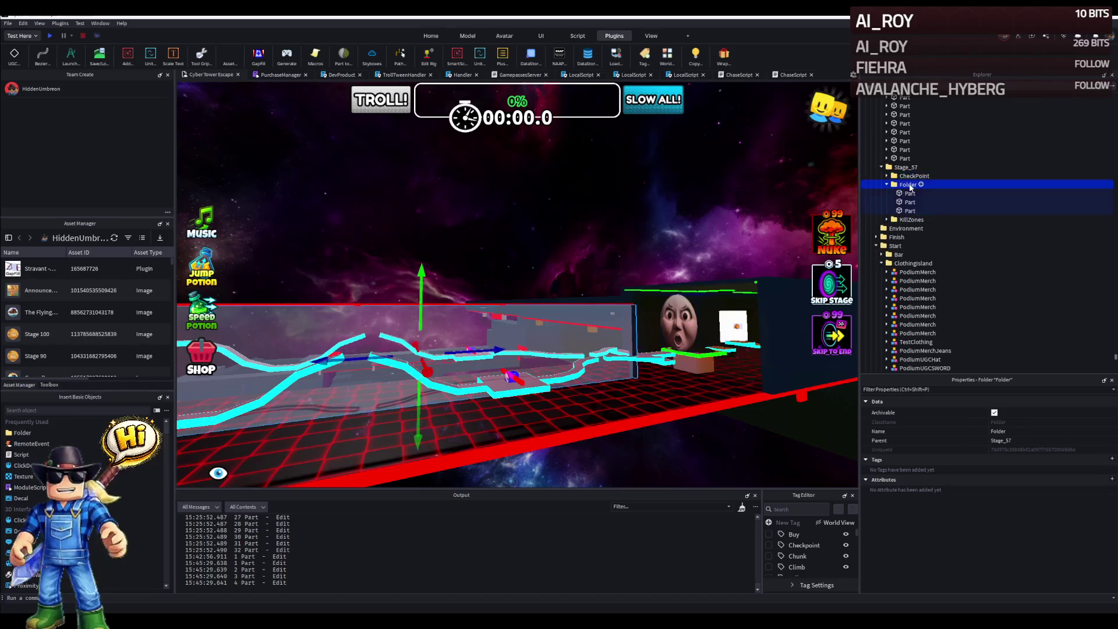
{"action": "left_click", "coordinate": [914, 176]}
- Slide the Stage_57 checkpoint platform a few studs sideways beside the track with the Move handles
{"action": "key", "text": "f"}
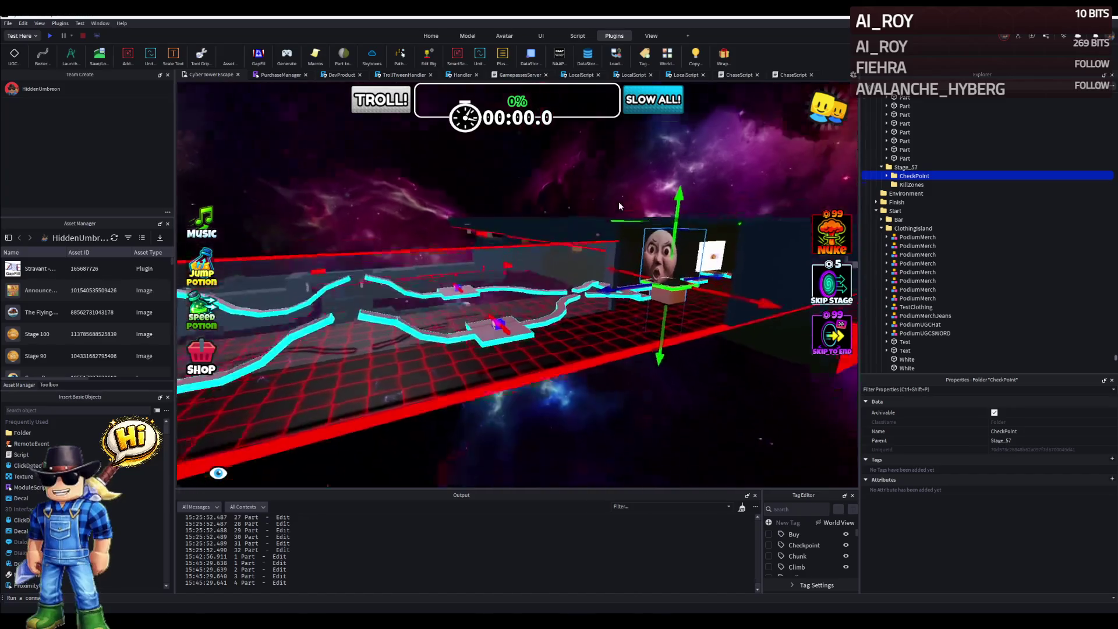
{"action": "scroll", "coordinate": [612, 266], "scroll_direction": "up", "scroll_amount": 6}
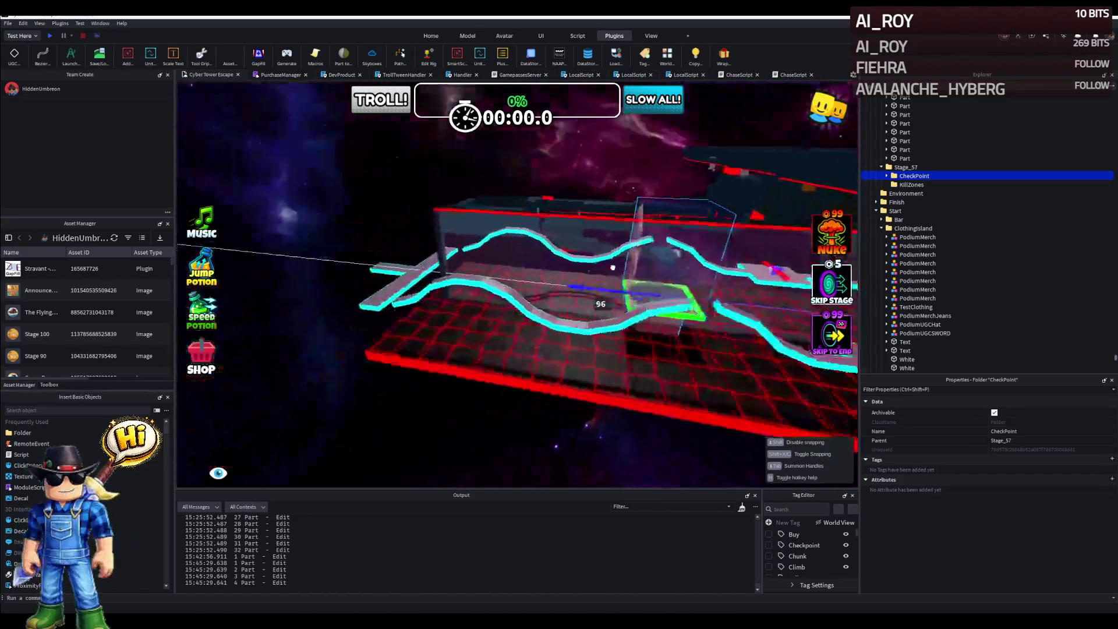
{"action": "scroll", "coordinate": [612, 266], "scroll_direction": "up", "scroll_amount": 5}
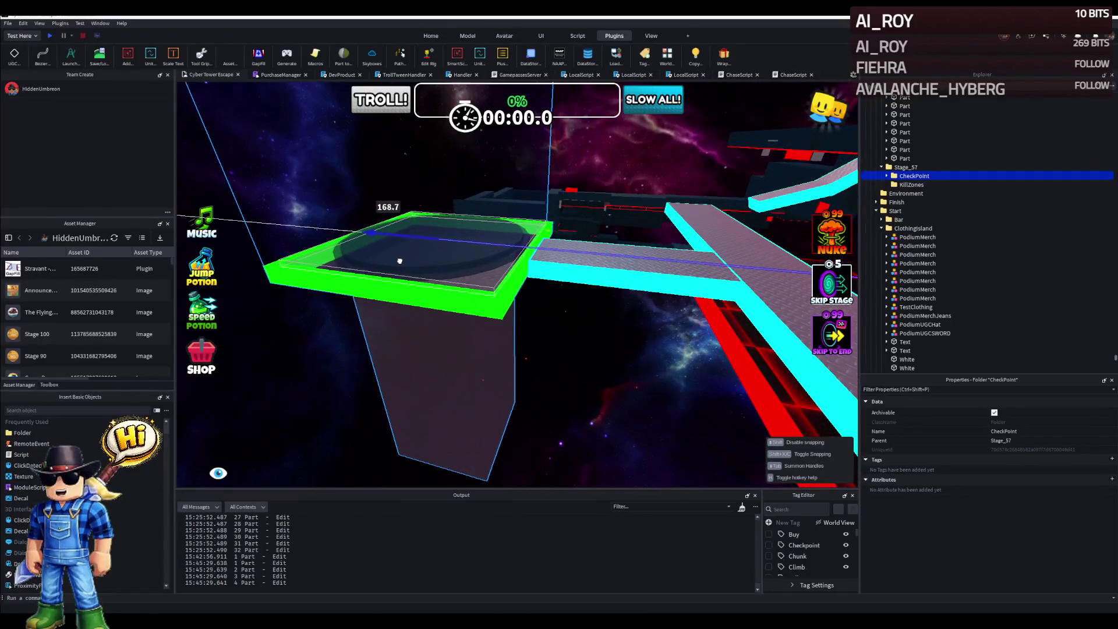
{"action": "scroll", "coordinate": [399, 261], "scroll_direction": "up", "scroll_amount": 3}
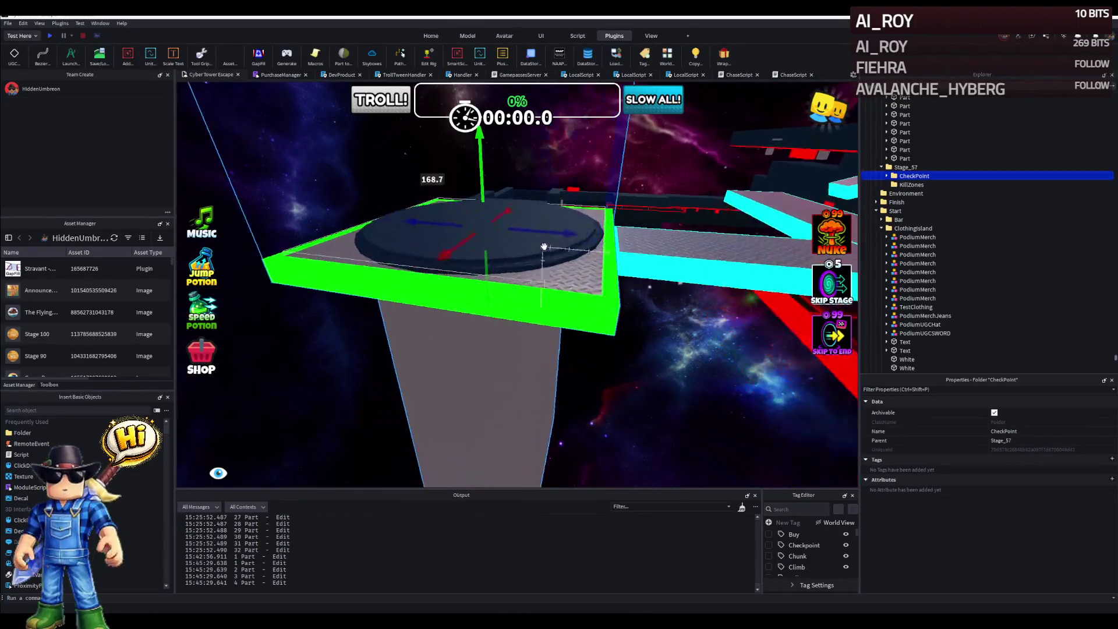
{"action": "key", "text": "Tab"}
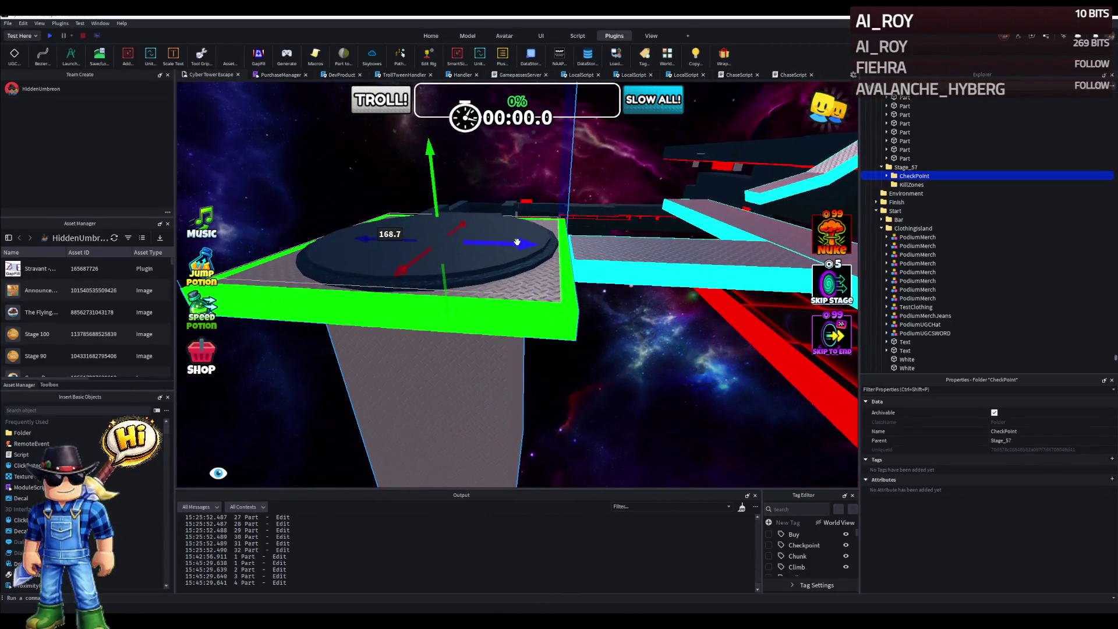
{"action": "scroll", "coordinate": [517, 242], "scroll_direction": "up", "scroll_amount": 2}
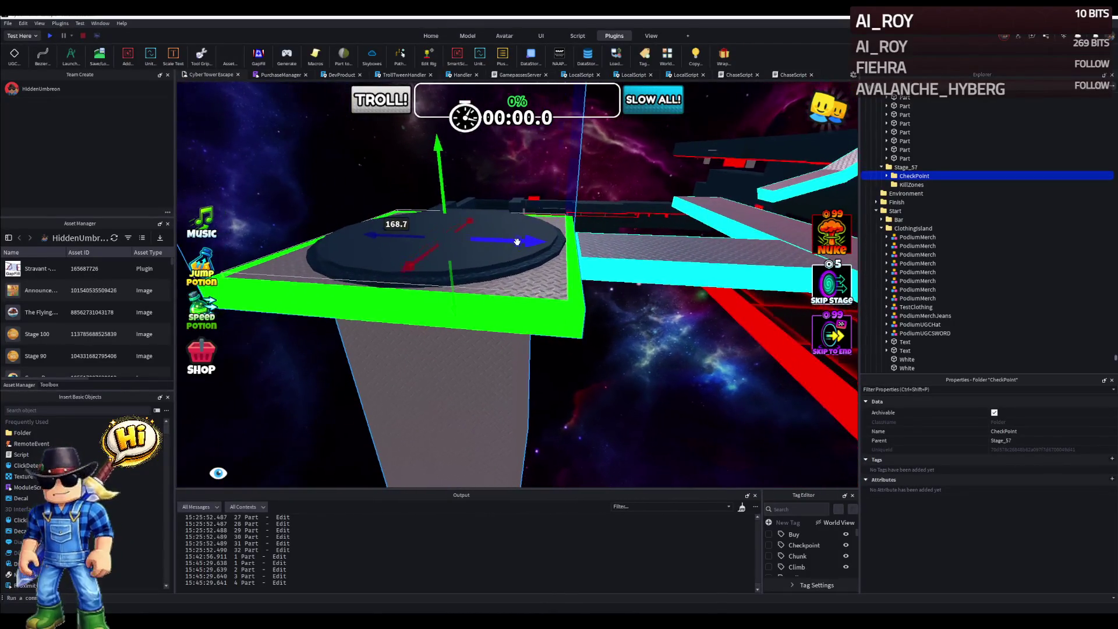
{"action": "left_click_drag", "start_coordinate": [476, 240], "coordinate": [479, 241]}
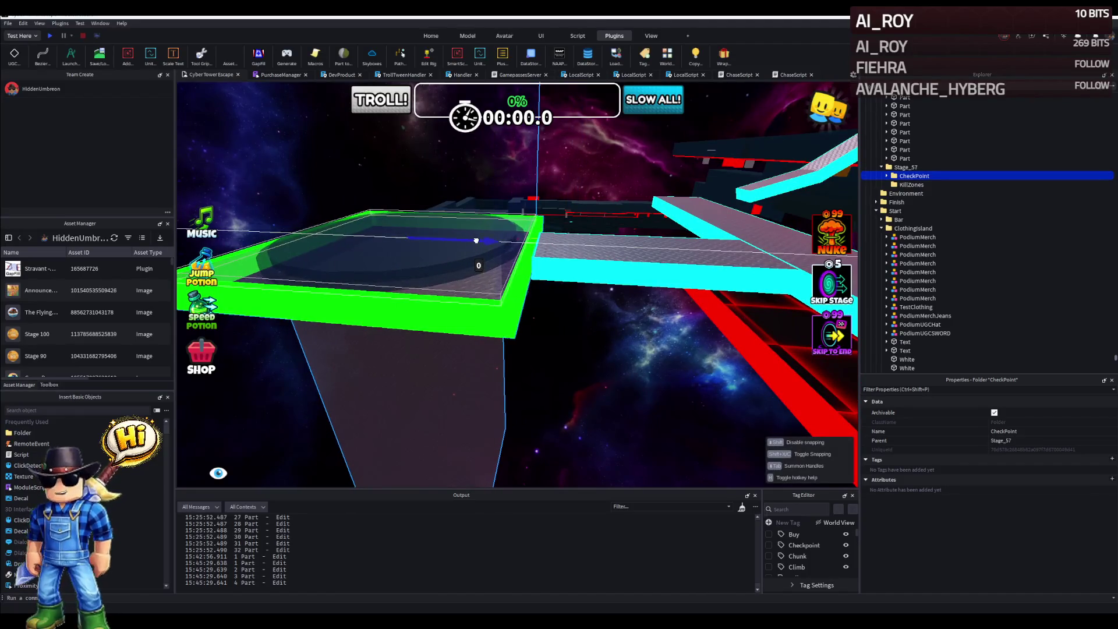
{"action": "scroll", "coordinate": [501, 268], "scroll_direction": "up", "scroll_amount": 3}
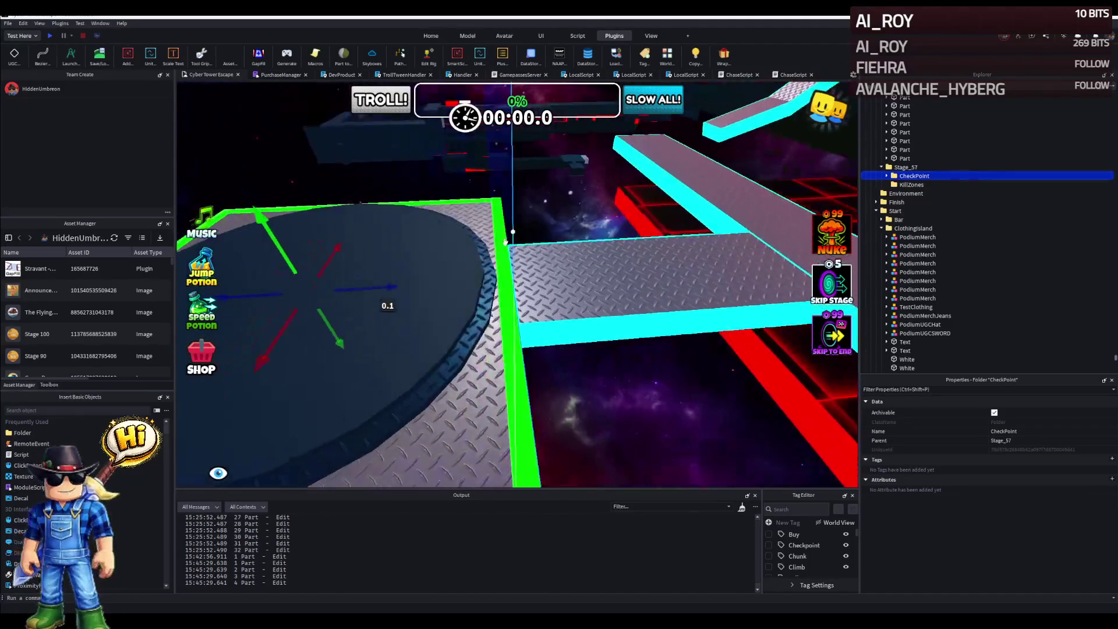
{"action": "scroll", "coordinate": [525, 300], "scroll_direction": "down", "scroll_amount": 2}
{"action": "mouse_move", "coordinate": [448, 285]}
{"action": "left_mouse_down"}
{"action": "mouse_move", "coordinate": [342, 282]}
{"action": "mouse_move", "coordinate": [426, 280]}
{"action": "left_mouse_up"}
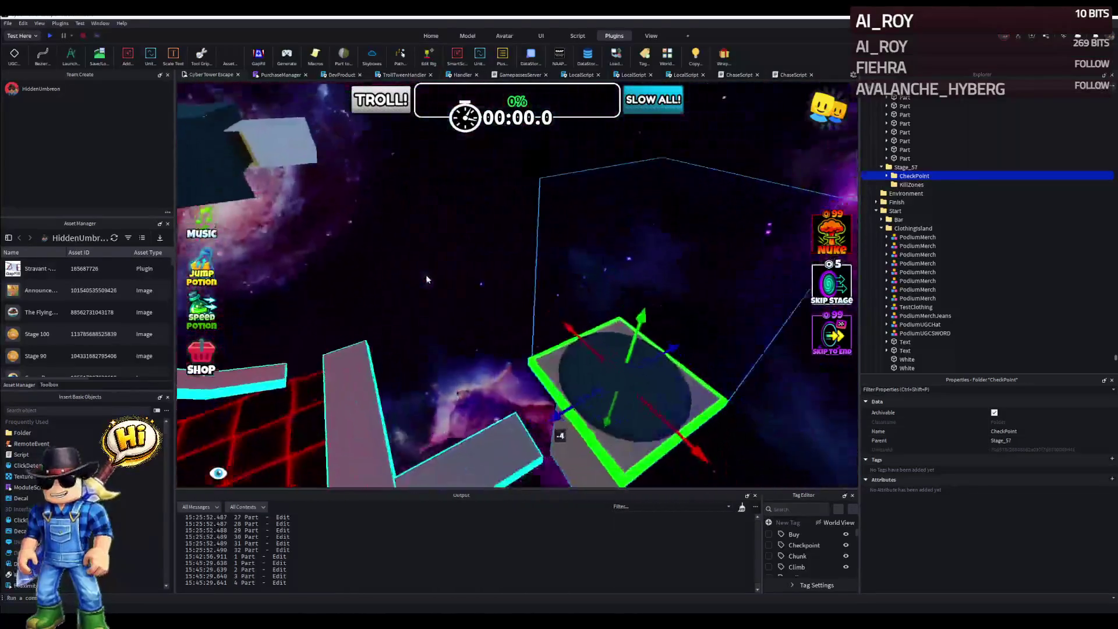
{"action": "left_click_drag", "start_coordinate": [505, 390], "coordinate": [441, 350]}
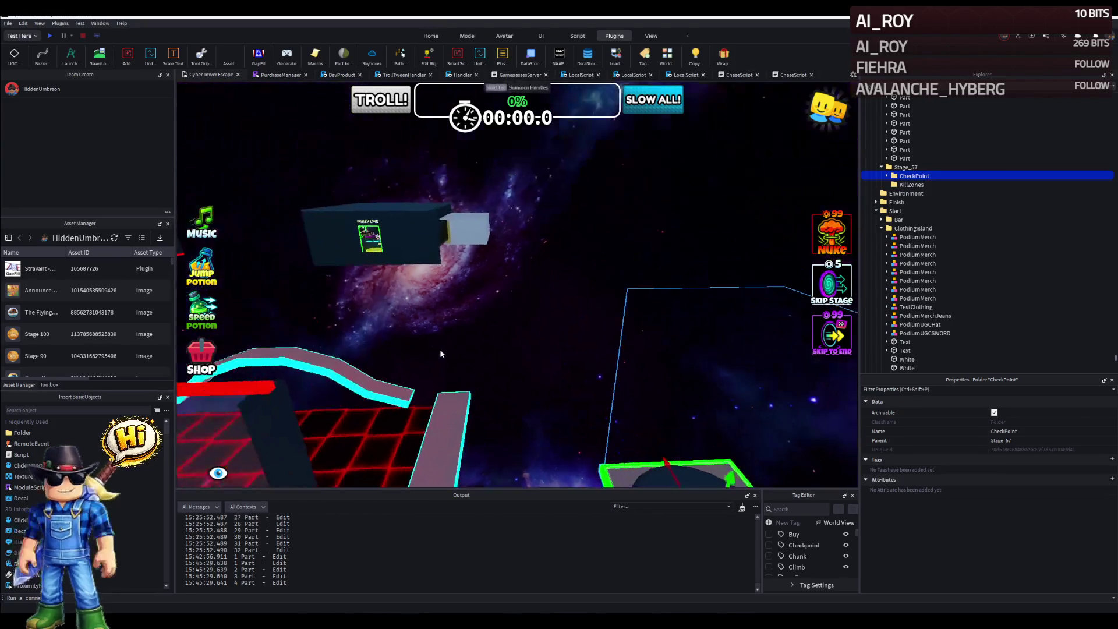
{"action": "mouse_move", "coordinate": [437, 228]}
{"action": "left_mouse_down"}
{"action": "mouse_move", "coordinate": [417, 233]}
{"action": "mouse_move", "coordinate": [568, 198]}
{"action": "left_mouse_up"}
- Lengthen one boundary wall from 156.4 to 288.9 and another to 237.3
{"action": "left_click", "coordinate": [632, 207]}
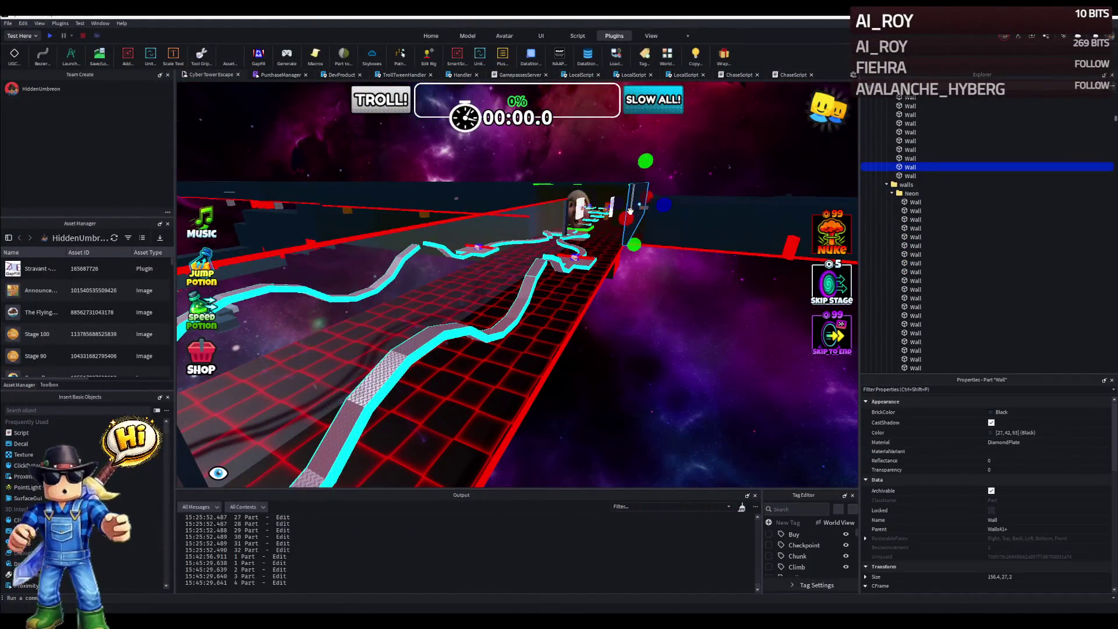
{"action": "scroll", "coordinate": [605, 214], "scroll_direction": "up", "scroll_amount": 3}
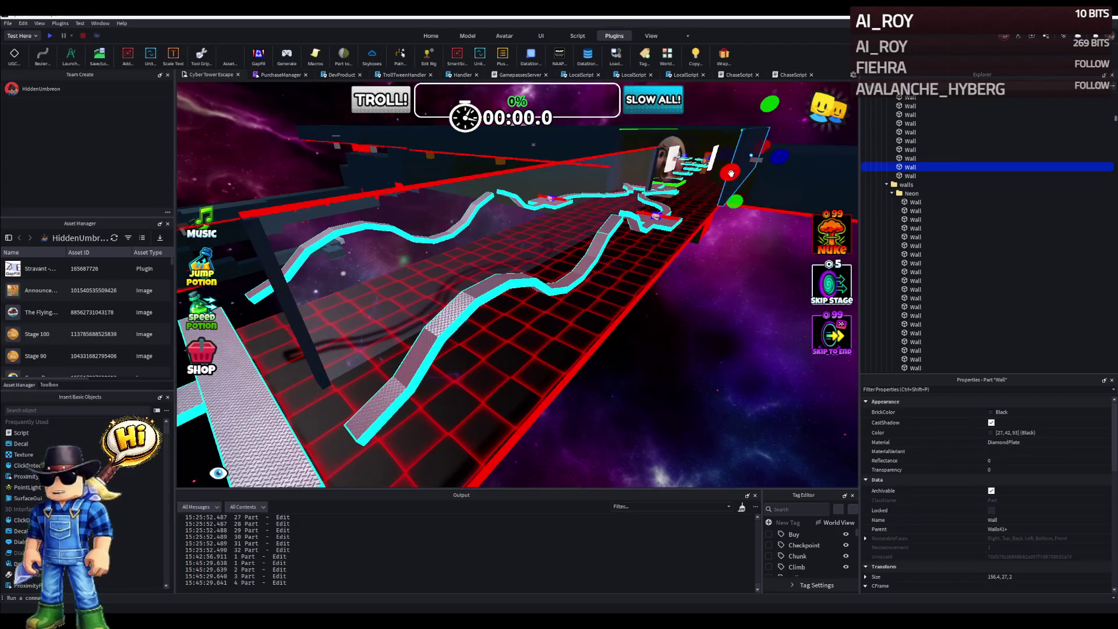
{"action": "key", "text": "ctrl+3"}
{"action": "left_click_drag", "start_coordinate": [595, 218], "coordinate": [582, 204]}
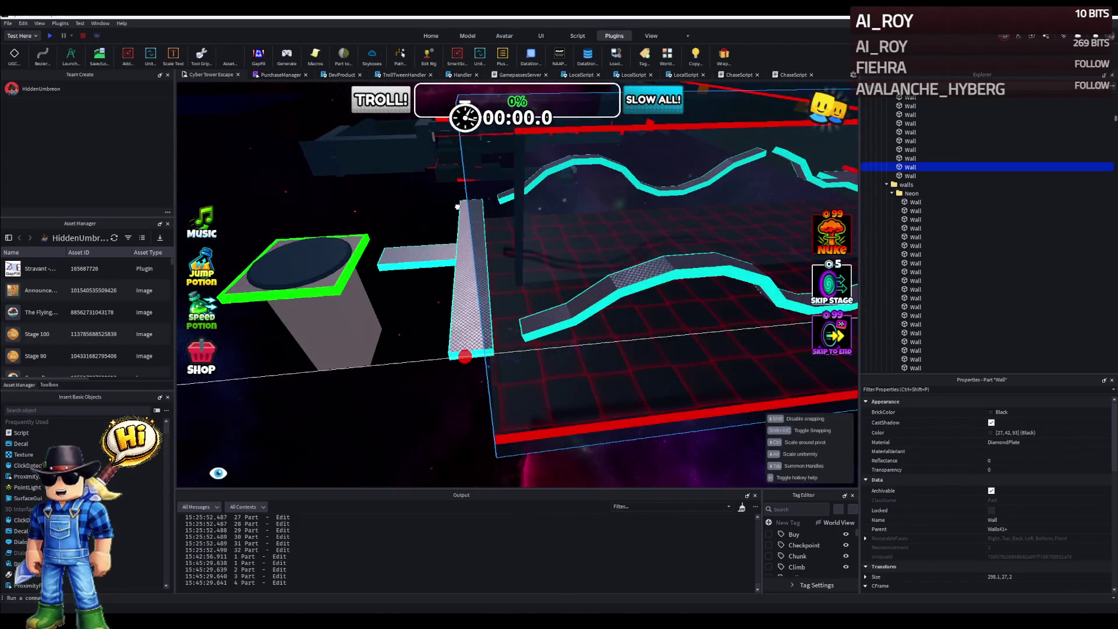
{"action": "left_click", "coordinate": [502, 195]}
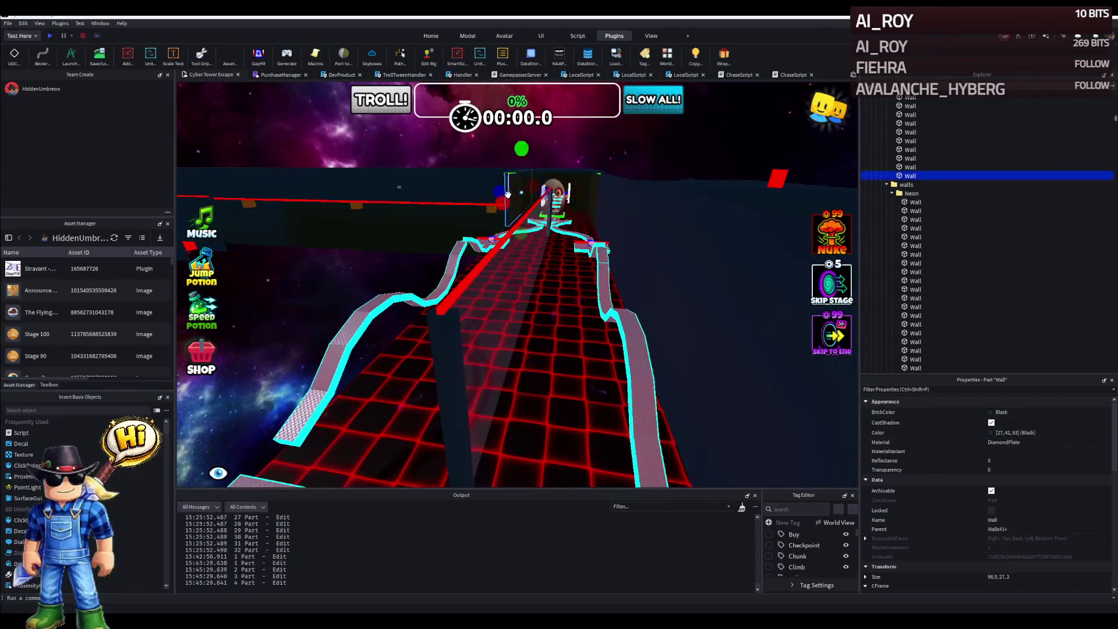
{"action": "key", "text": "f"}
{"action": "left_click_drag", "start_coordinate": [480, 206], "coordinate": [447, 200]}
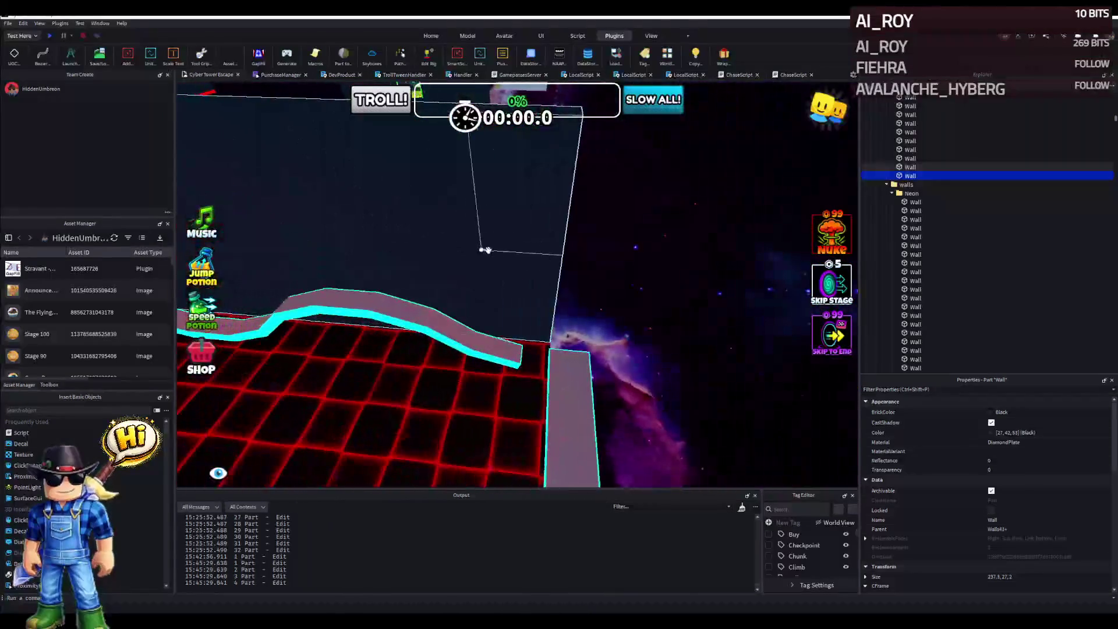
- Stretch Stage_55's red kill zone to 268.4 and lengthen two walls to 326 and 237.3
{"action": "left_click", "coordinate": [477, 249]}
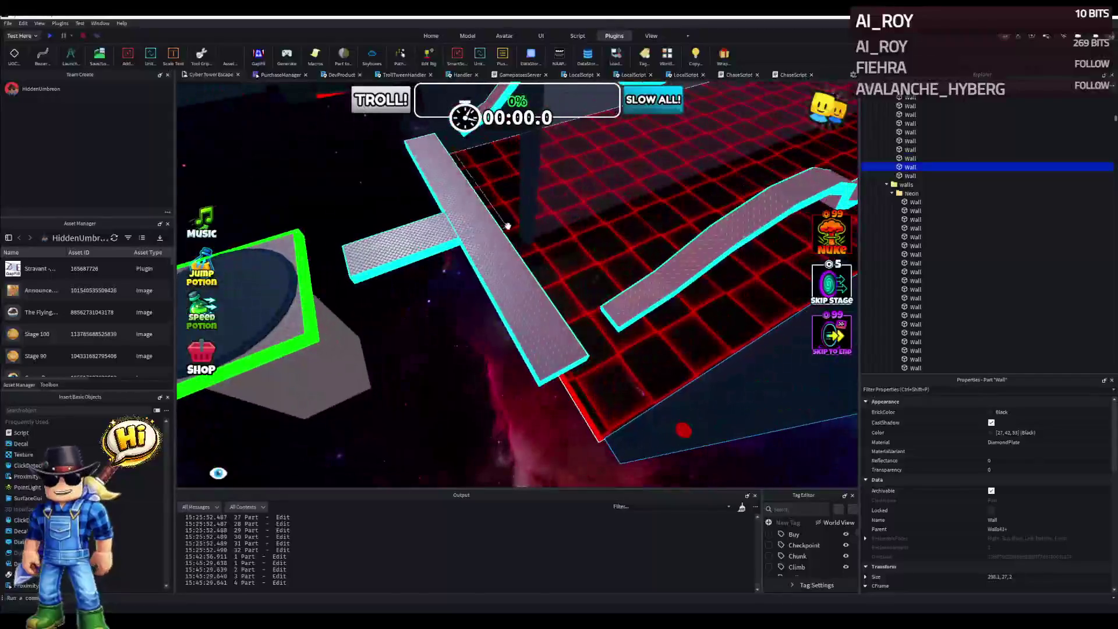
{"action": "left_click", "coordinate": [506, 226]}
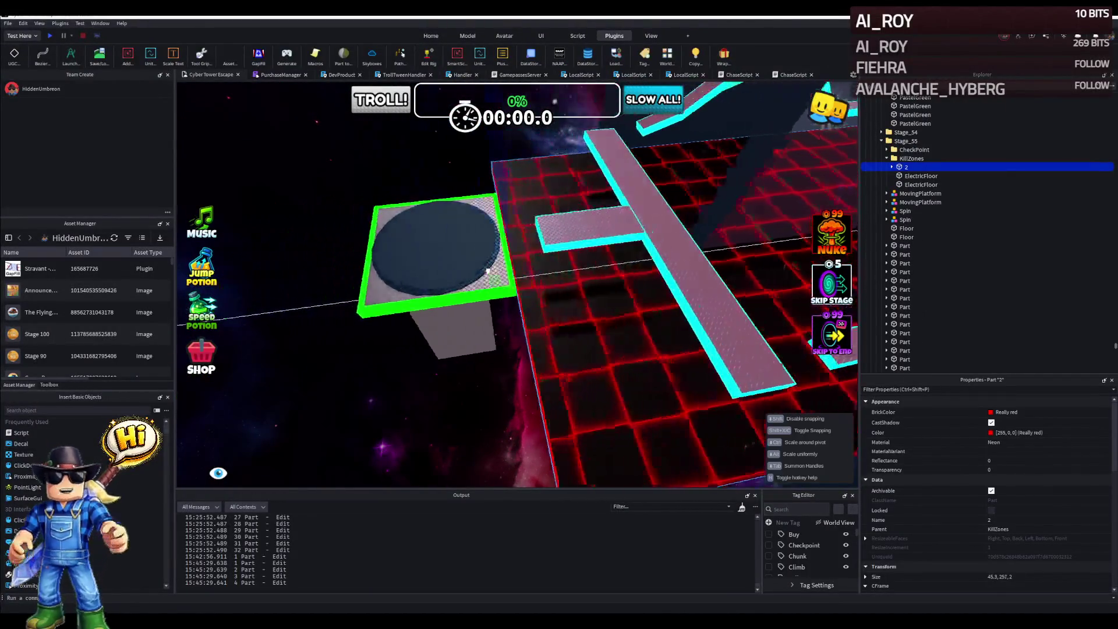
{"action": "left_click_drag", "start_coordinate": [488, 271], "coordinate": [448, 273]}
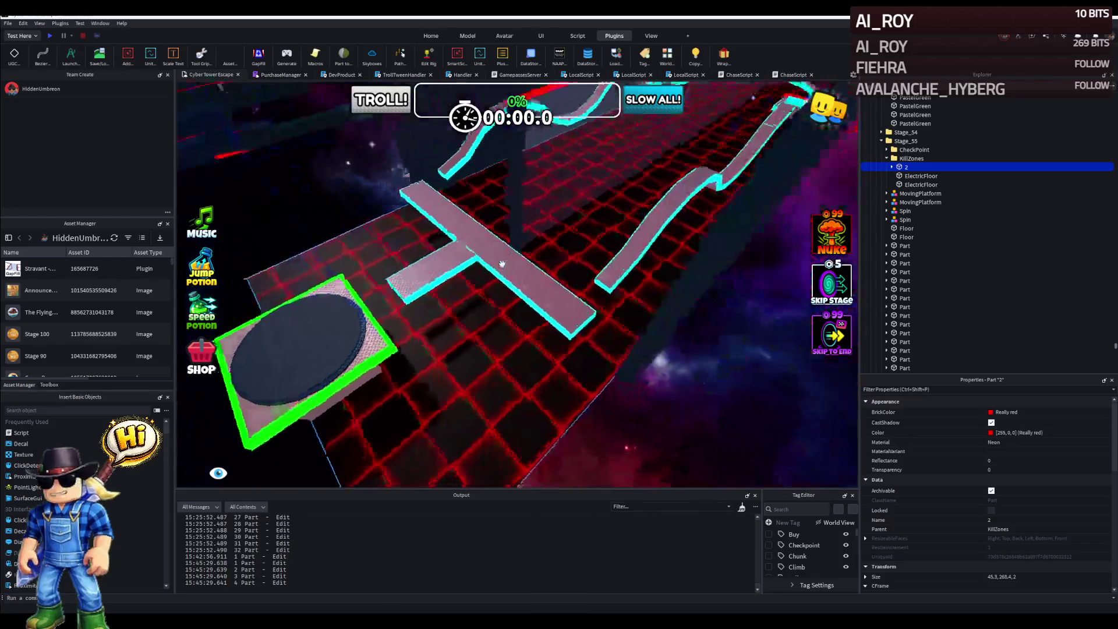
{"action": "left_click", "coordinate": [525, 319]}
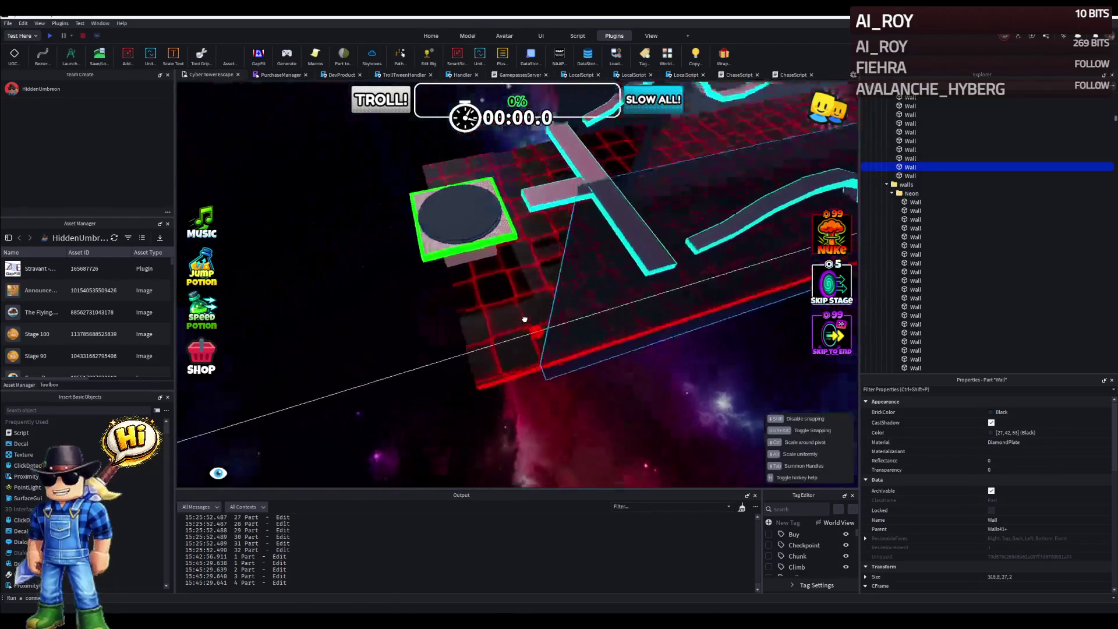
{"action": "left_click_drag", "start_coordinate": [512, 317], "coordinate": [499, 318]}
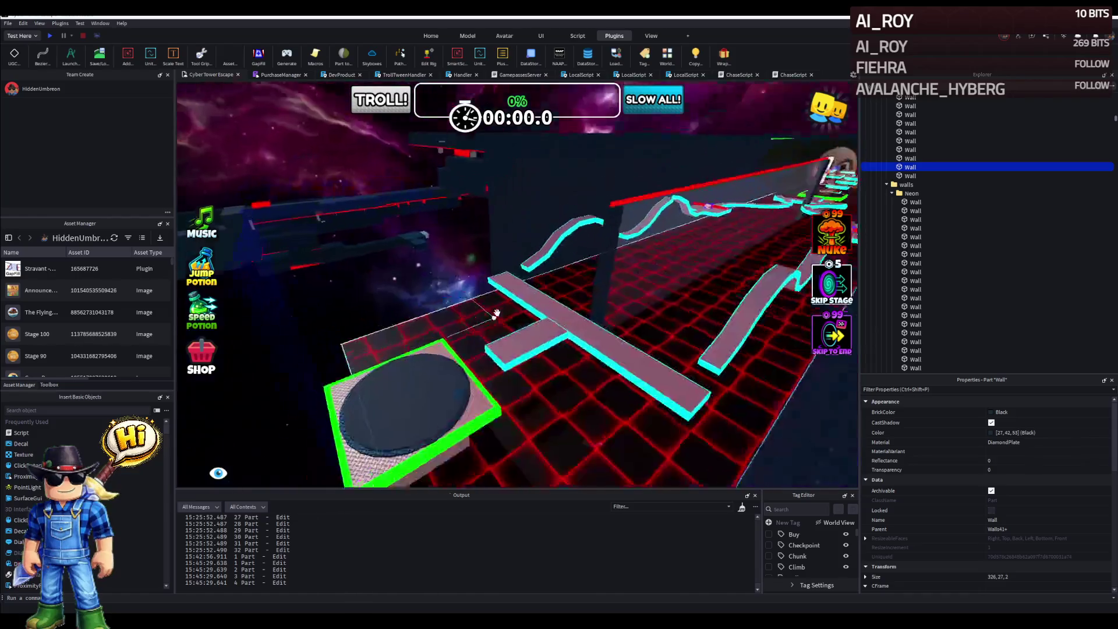
{"action": "left_click", "coordinate": [524, 245]}
{"action": "mouse_move", "coordinate": [530, 236]}
{"action": "left_mouse_down"}
{"action": "mouse_move", "coordinate": [356, 269]}
{"action": "mouse_move", "coordinate": [275, 294]}
{"action": "mouse_move", "coordinate": [273, 309]}
{"action": "left_mouse_up"}
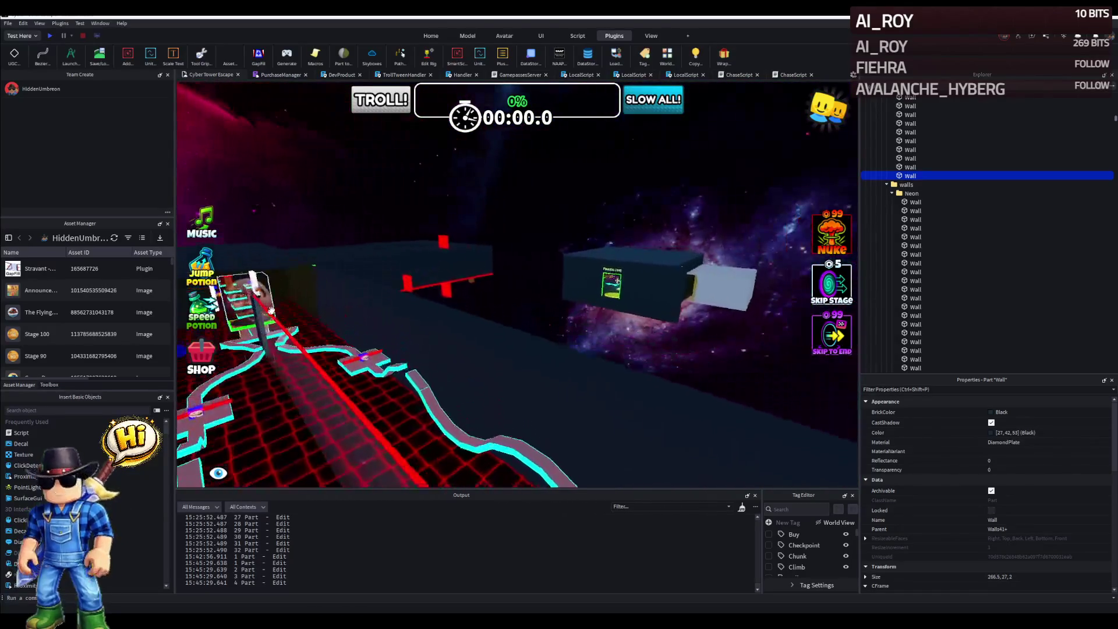
- Extend the roof above the track from 96.9 to 229.3
{"action": "left_click", "coordinate": [317, 277]}
{"action": "mouse_move", "coordinate": [324, 280]}
{"action": "left_mouse_down"}
{"action": "mouse_move", "coordinate": [362, 289]}
{"action": "mouse_move", "coordinate": [493, 254]}
{"action": "left_mouse_up"}
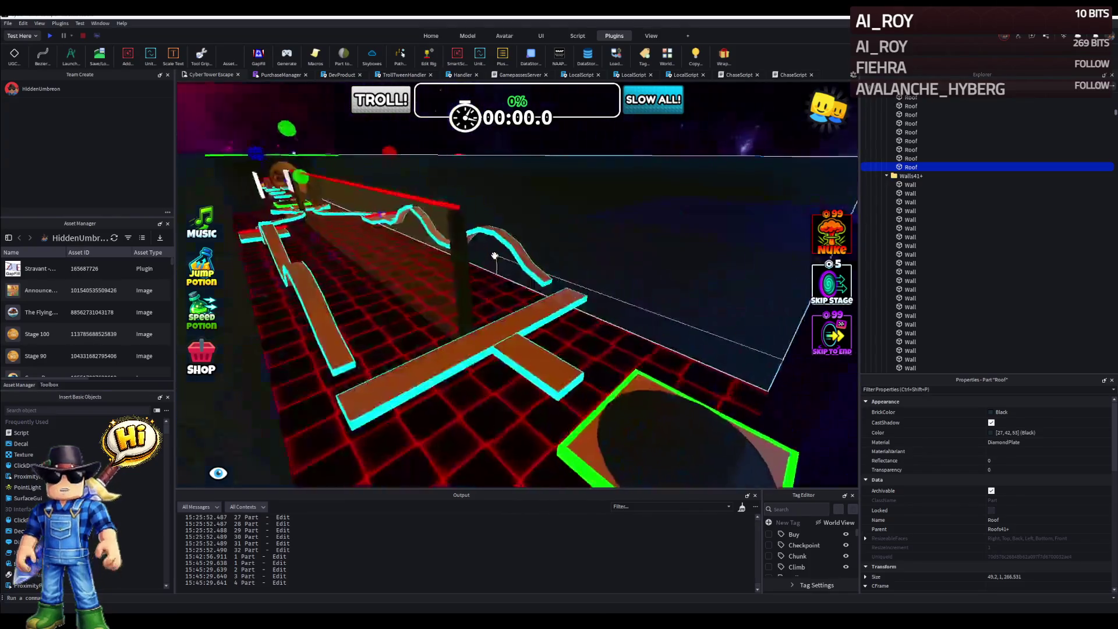
{"action": "key", "text": "w"}
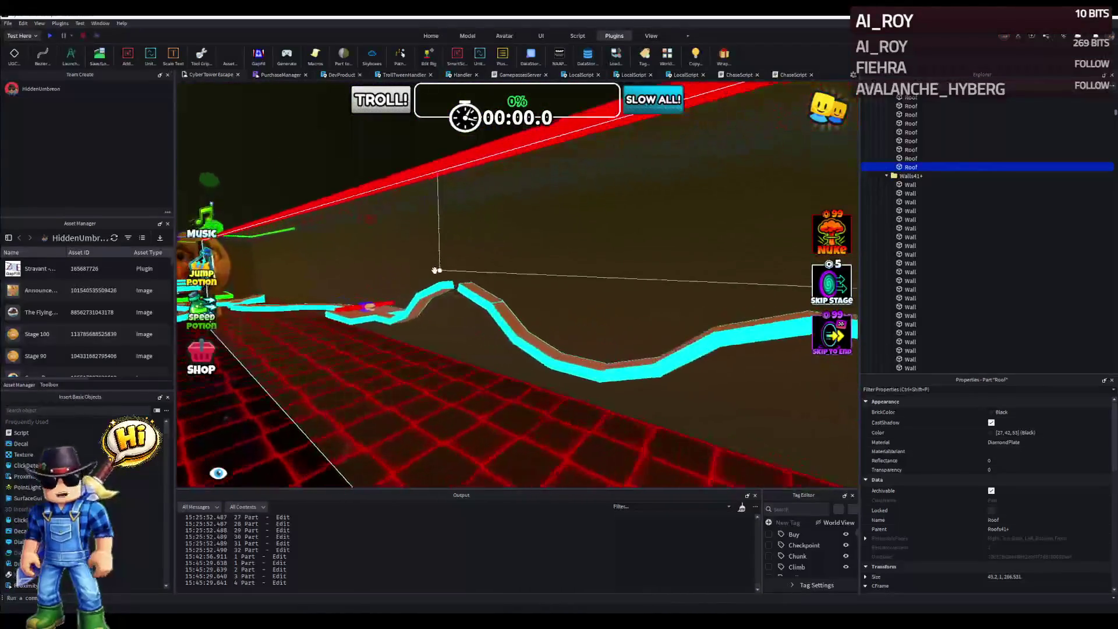
{"action": "key", "text": "s"}
- Lower the red ElectricFloor slightly and raise the transparent barrier's height to 23.7
{"action": "left_click", "coordinate": [427, 291]}
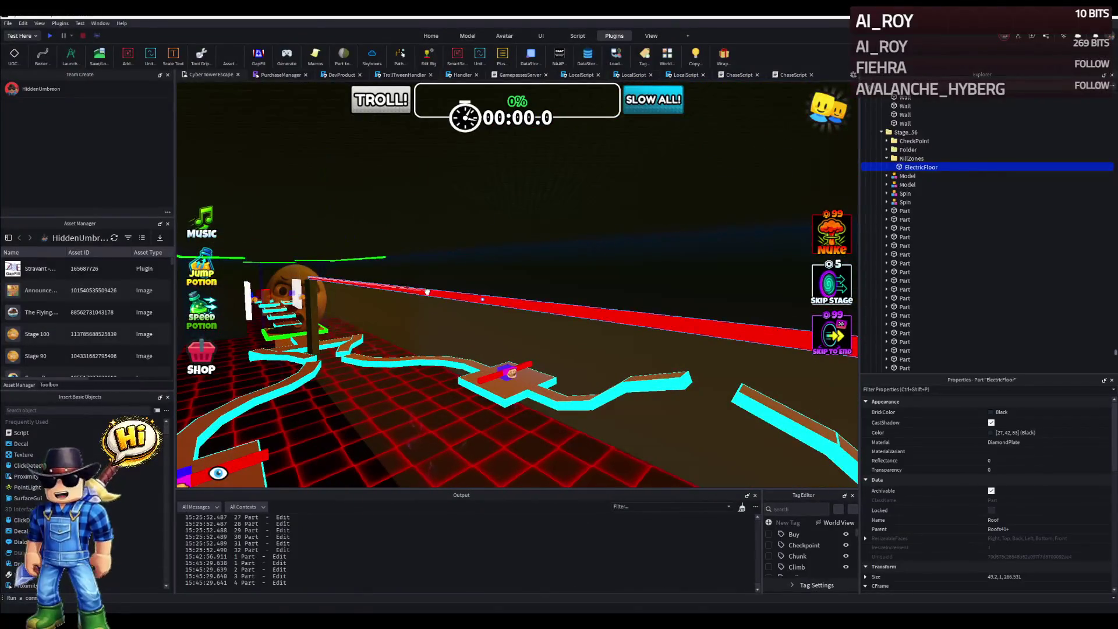
{"action": "left_click_drag", "start_coordinate": [485, 326], "coordinate": [498, 283]}
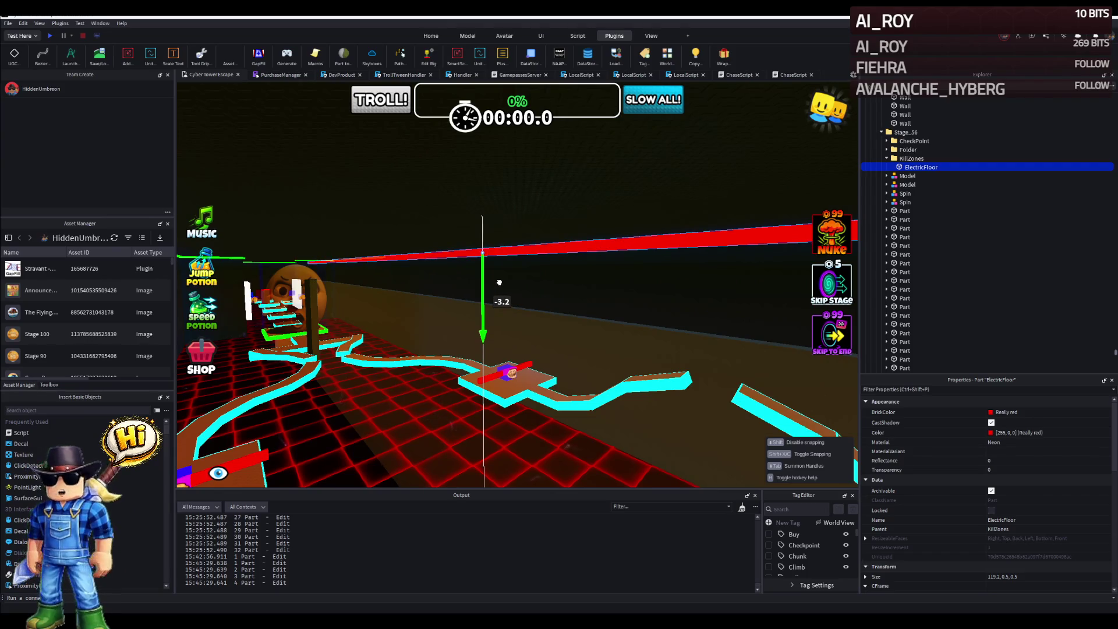
{"action": "left_click", "coordinate": [493, 303]}
{"action": "mouse_move", "coordinate": [458, 323]}
{"action": "left_mouse_down"}
{"action": "mouse_move", "coordinate": [450, 287]}
{"action": "mouse_move", "coordinate": [461, 216]}
{"action": "mouse_move", "coordinate": [425, 284]}
{"action": "left_mouse_up"}
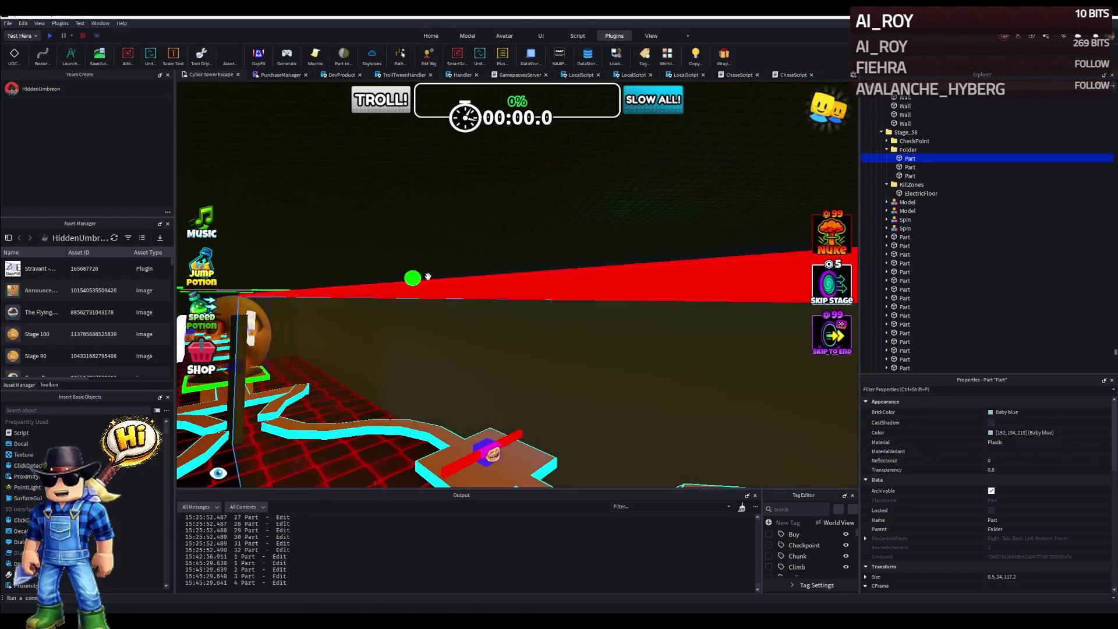
- Make the black diamond-plate pillars taller, to heights of 23.9 and 23.2
{"action": "key", "text": "a"}
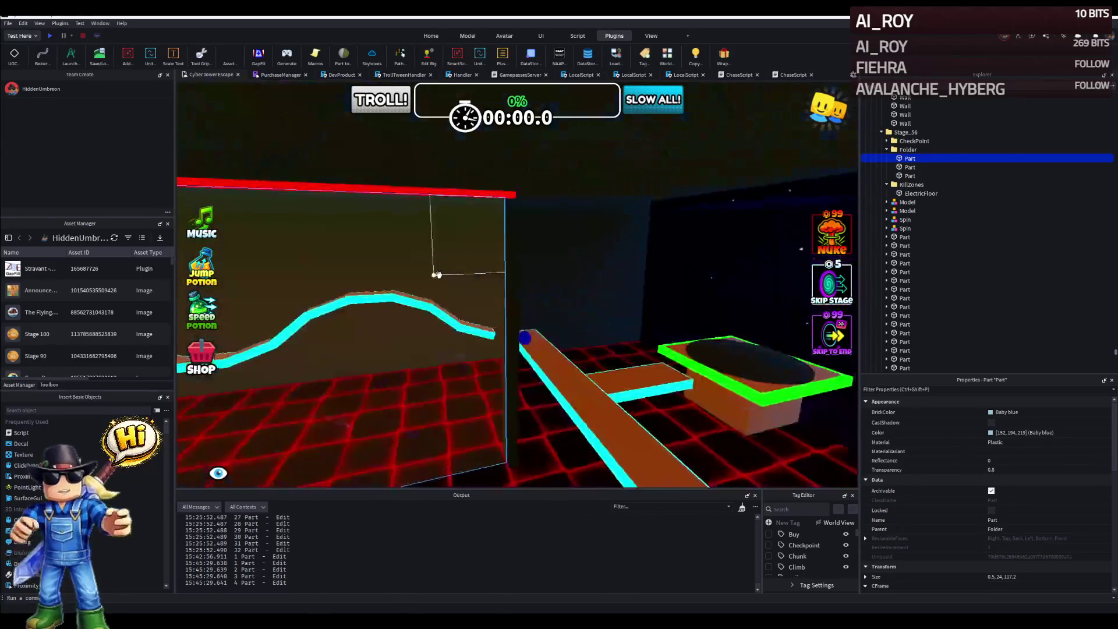
{"action": "left_click", "coordinate": [521, 262]}
{"action": "mouse_move", "coordinate": [523, 211]}
{"action": "left_mouse_down"}
{"action": "mouse_move", "coordinate": [524, 181]}
{"action": "mouse_move", "coordinate": [501, 173]}
{"action": "left_mouse_up"}
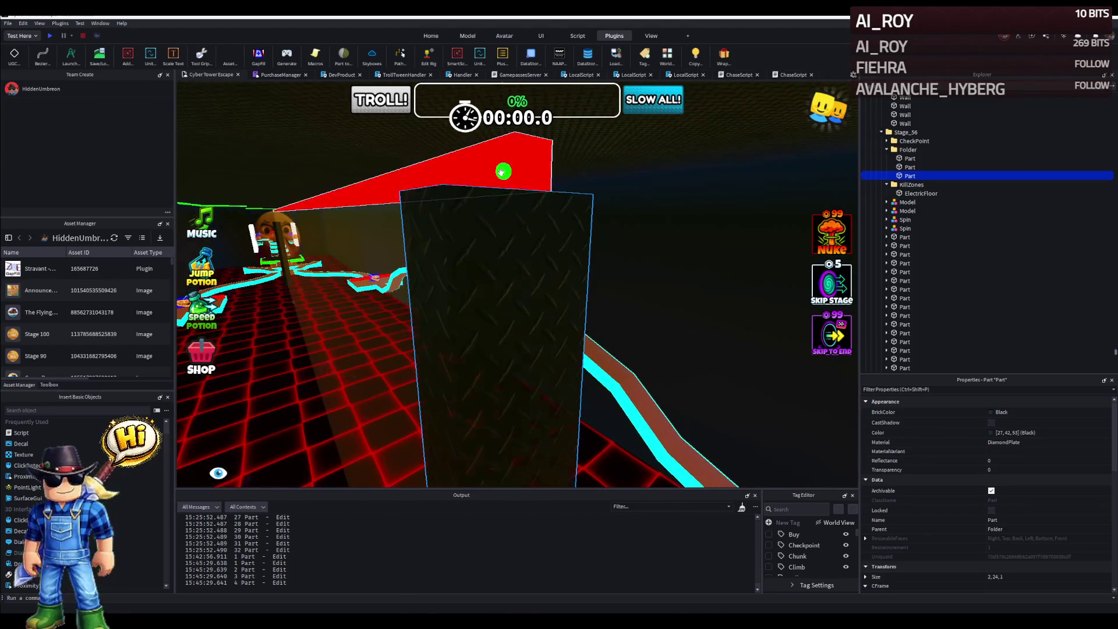
{"action": "key", "text": "a"}
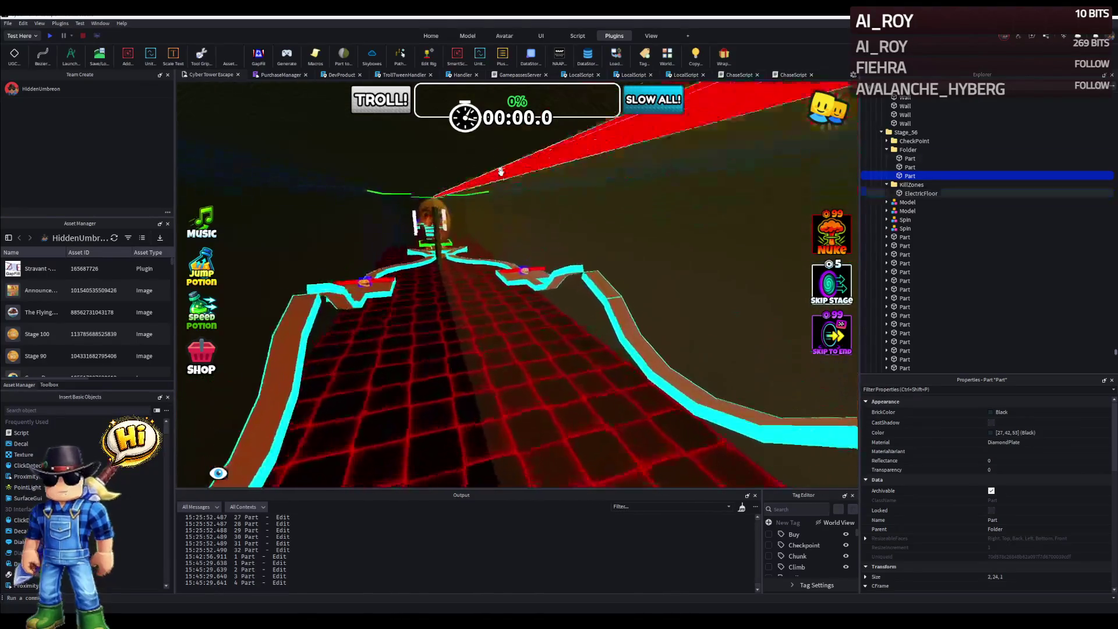
{"action": "key", "text": "w"}
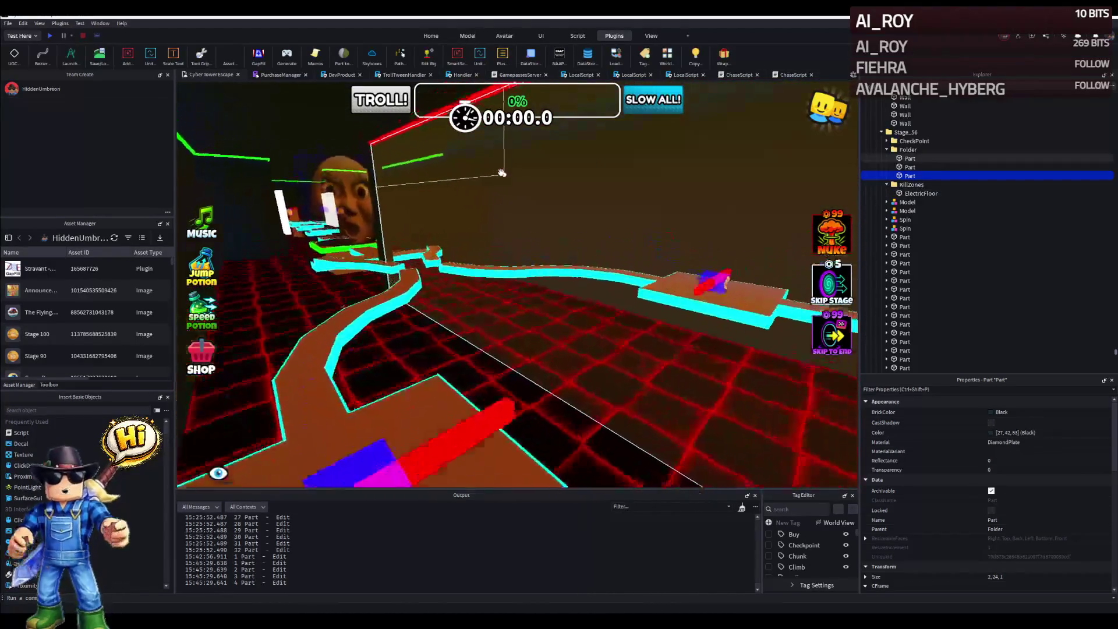
{"action": "key", "text": "a"}
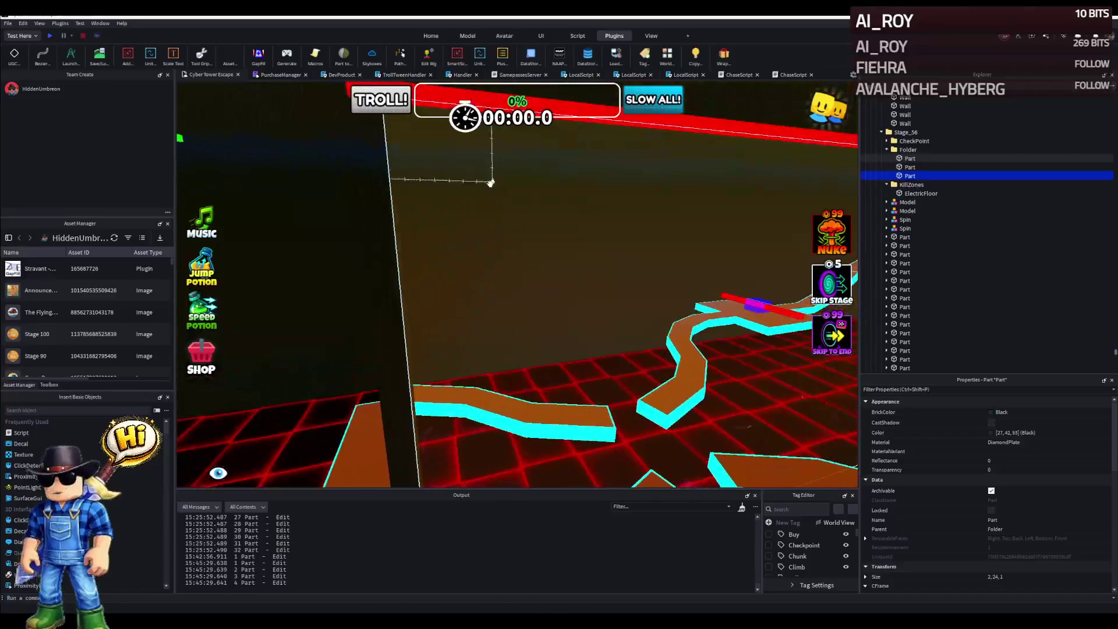
{"action": "left_click", "coordinate": [475, 225]}
{"action": "left_click_drag", "start_coordinate": [475, 225], "coordinate": [483, 193]}
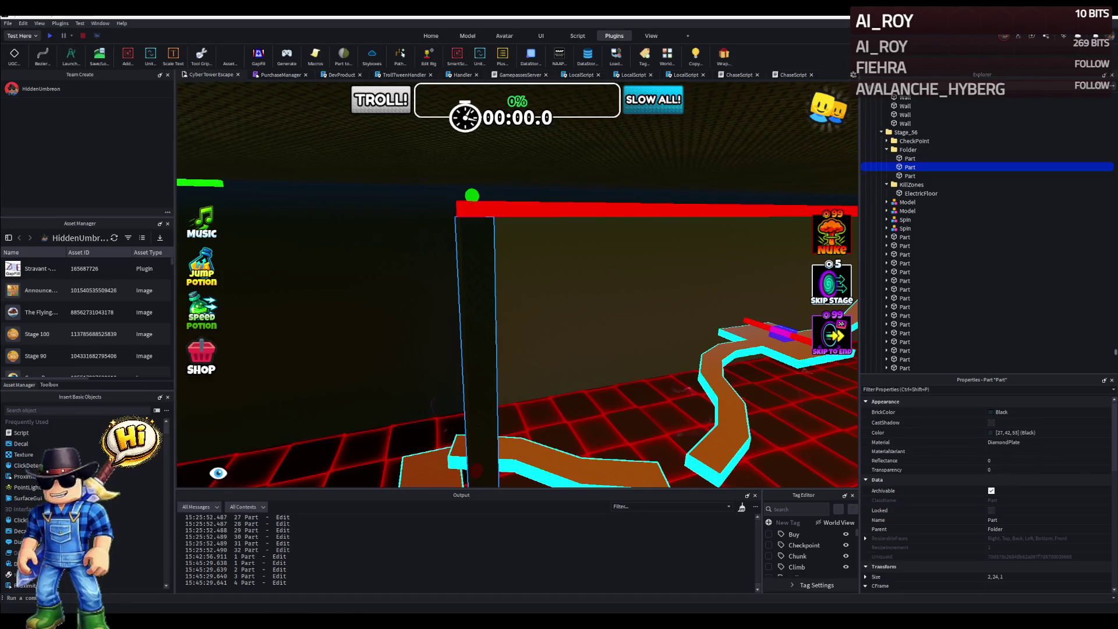
{"action": "key", "text": "d"}
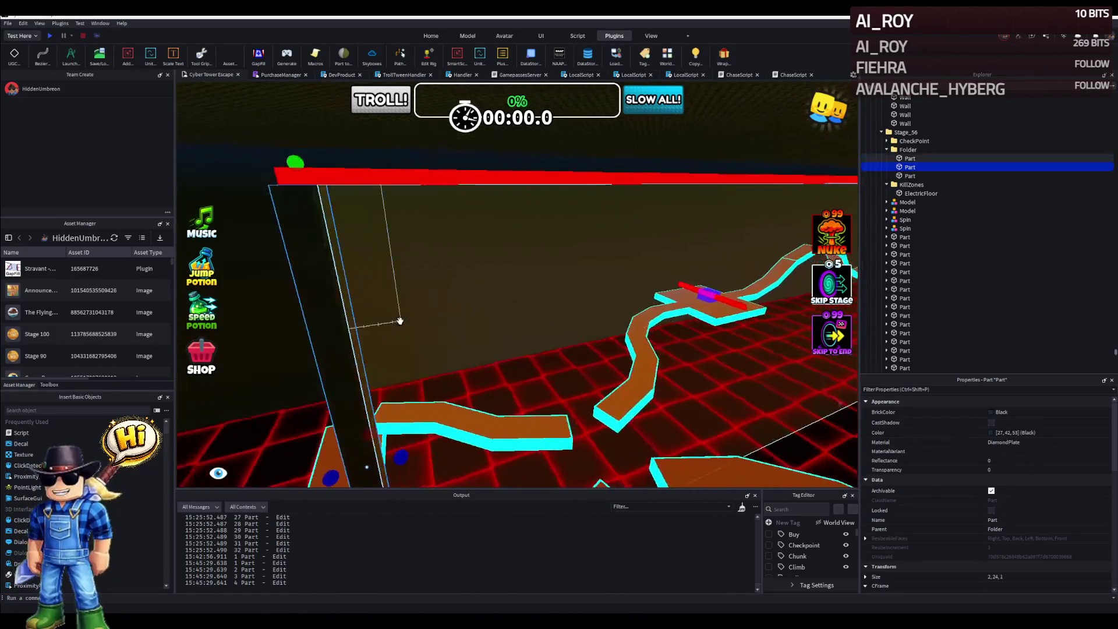
{"action": "key", "text": "s"}
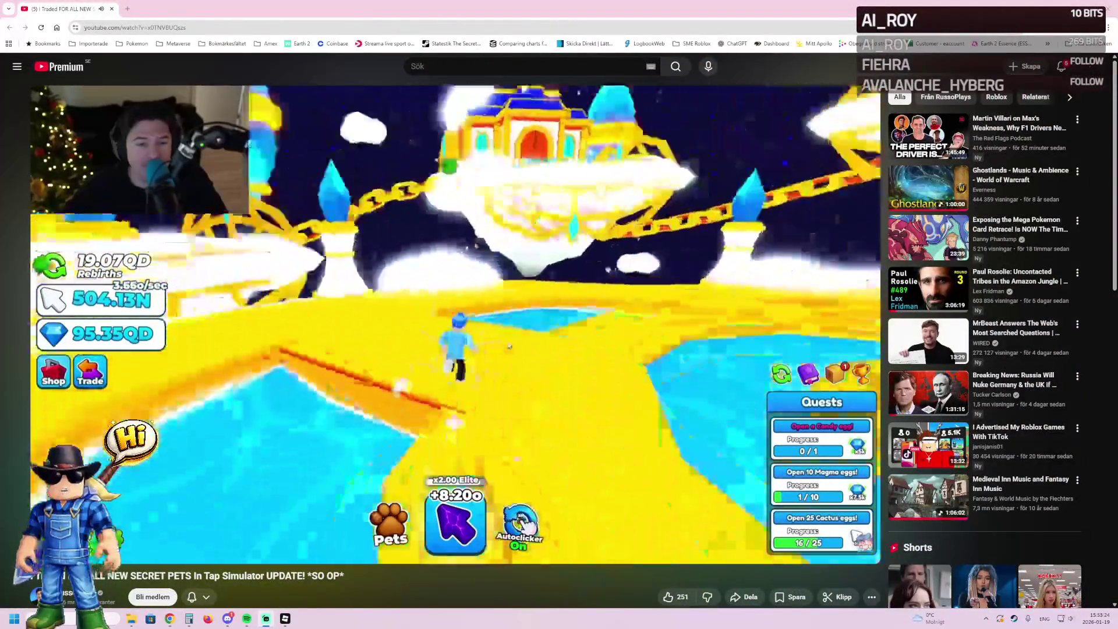
- Switch the Tap Simulator secret pets update video to fullscreen playback
{"action": "double_click", "coordinate": [510, 346]}
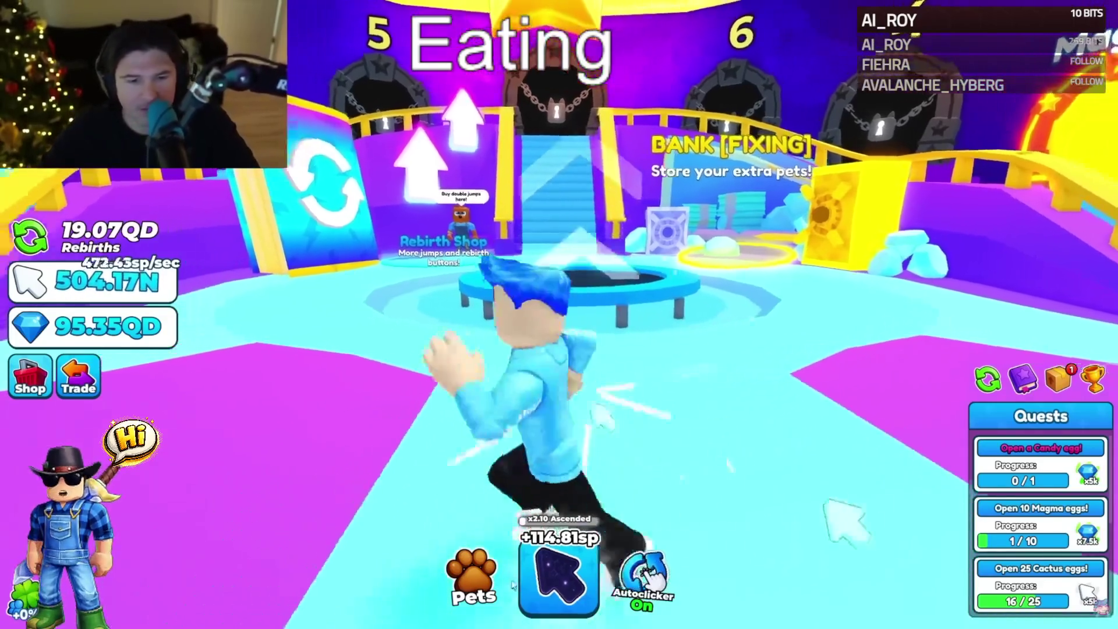
- Scroll through the pets inventory and close it
{"action": "left_click", "coordinate": [472, 577]}
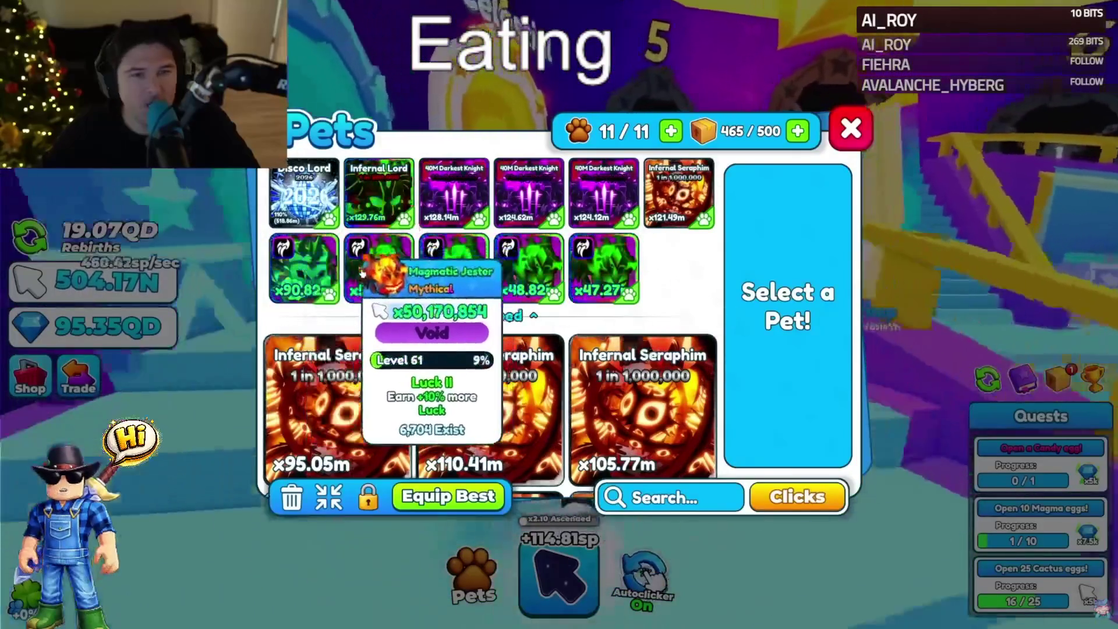
{"action": "scroll", "coordinate": [495, 279], "scroll_direction": "down", "scroll_amount": 1}
{"action": "scroll", "coordinate": [412, 291], "scroll_direction": "down", "scroll_amount": 10}
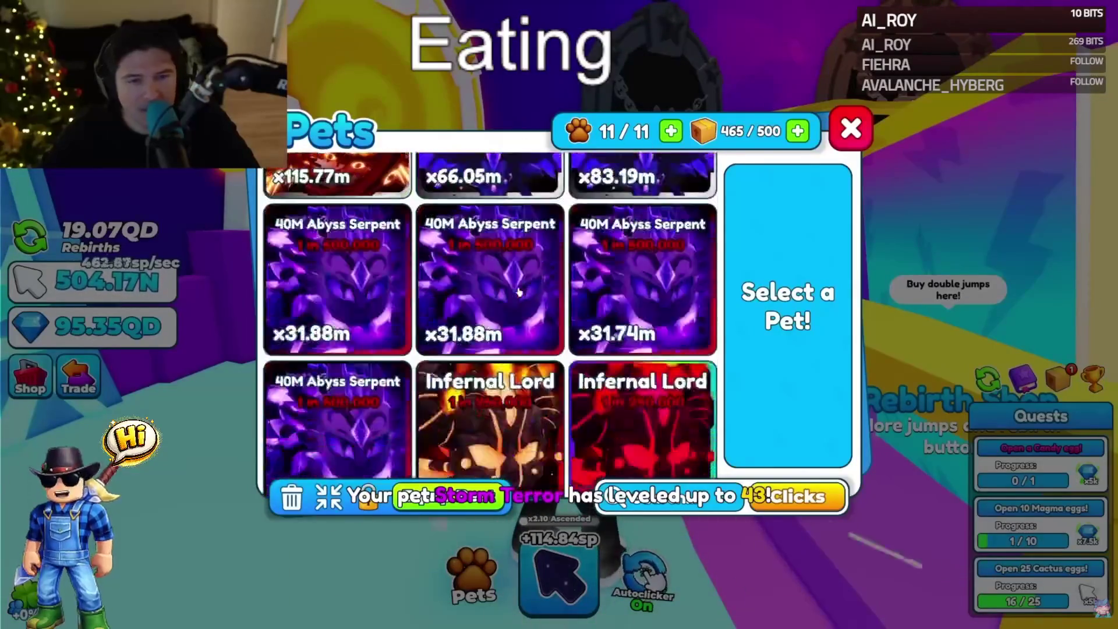
{"action": "scroll", "coordinate": [518, 293], "scroll_direction": "down", "scroll_amount": 5}
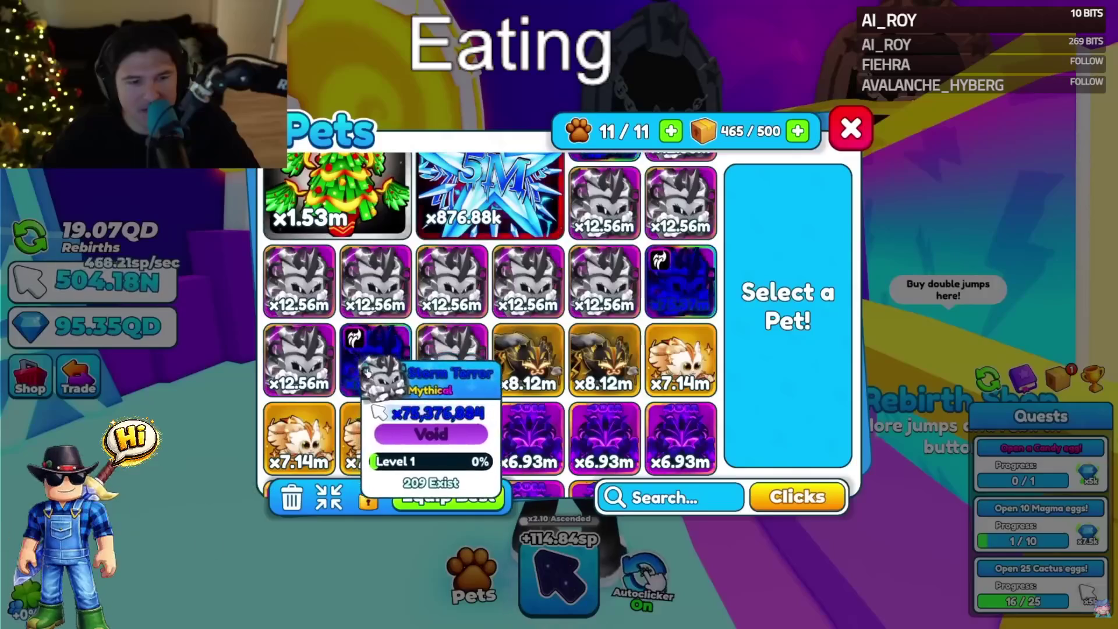
{"action": "left_click", "coordinate": [851, 128]}
- Walk through the Celestial teleport along the gold path to the Divine Egg, then step back
{"action": "key", "text": "w"}
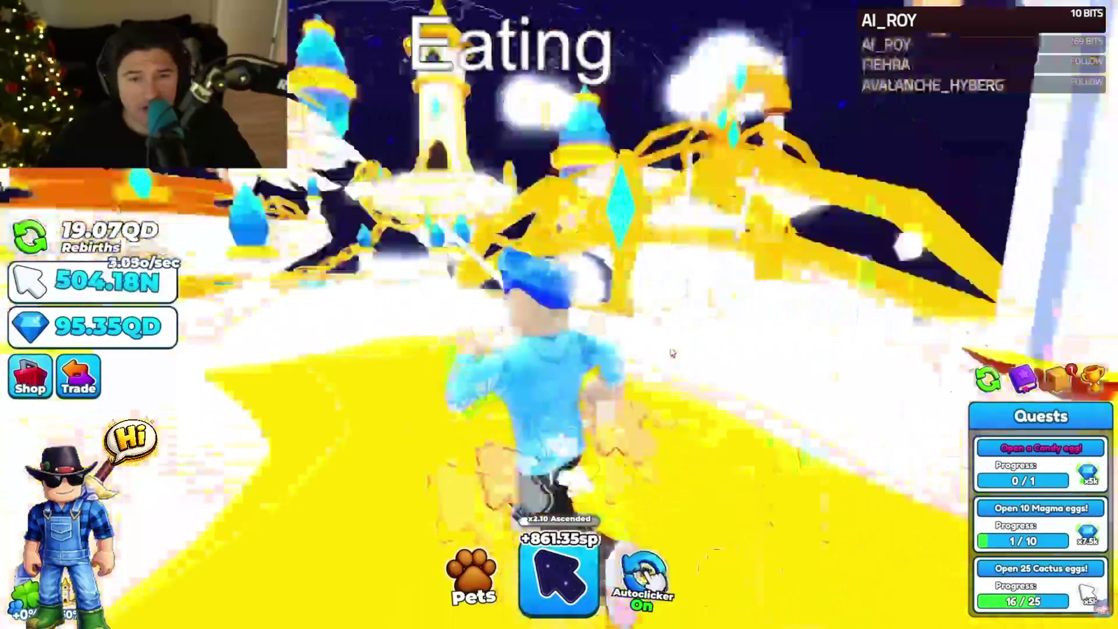
{"action": "key", "text": "w"}
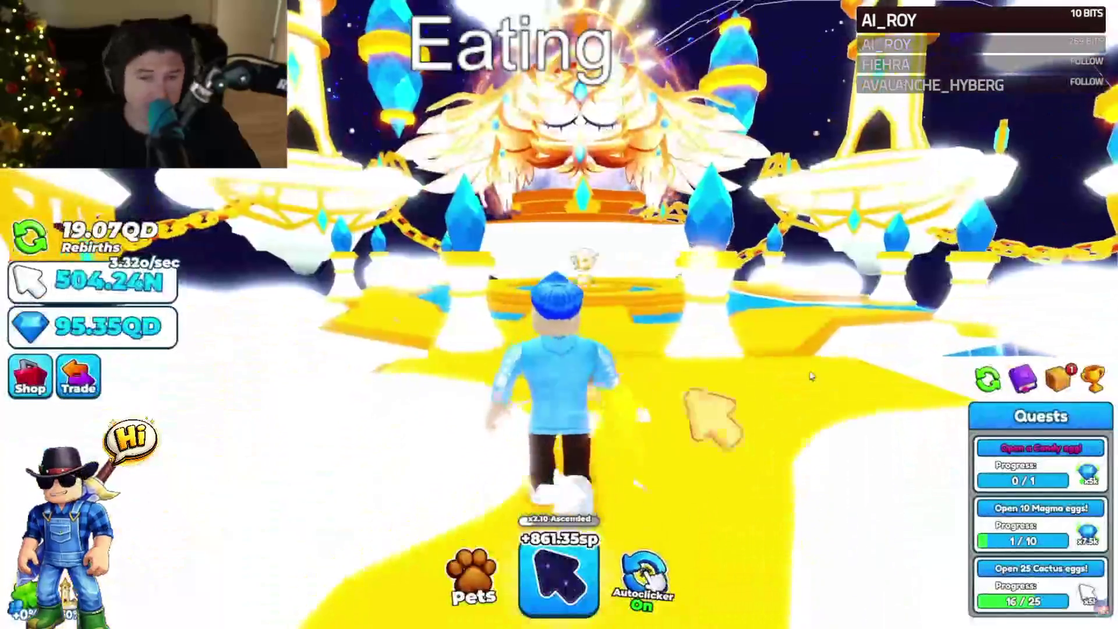
{"action": "key", "text": "space"}
{"action": "key", "text": "space"}
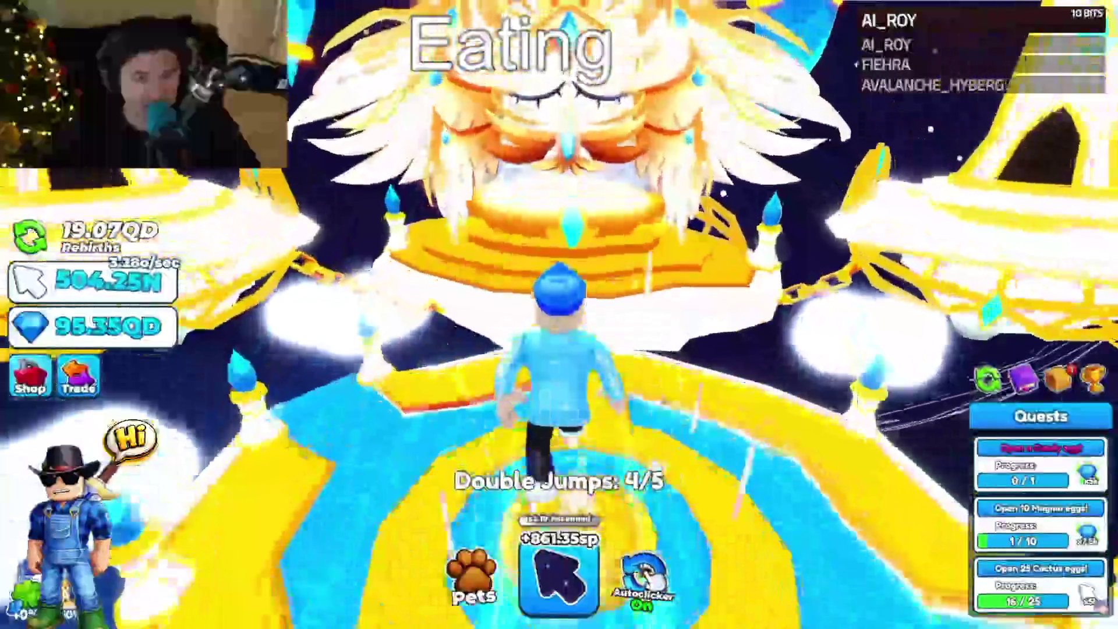
{"action": "key", "text": "w"}
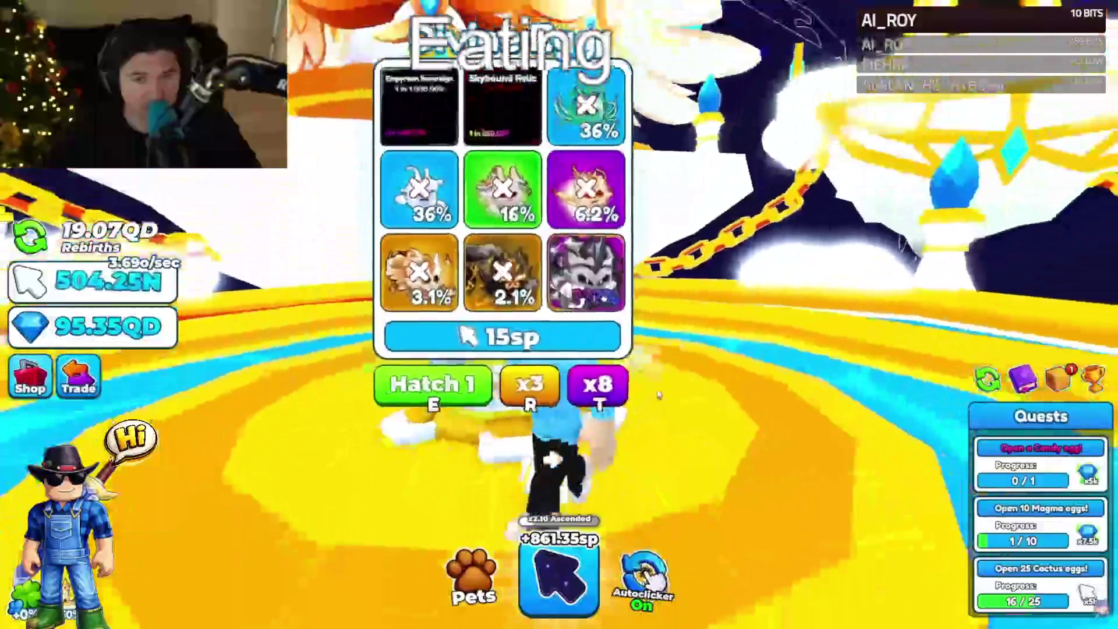
{"action": "key", "text": "w"}
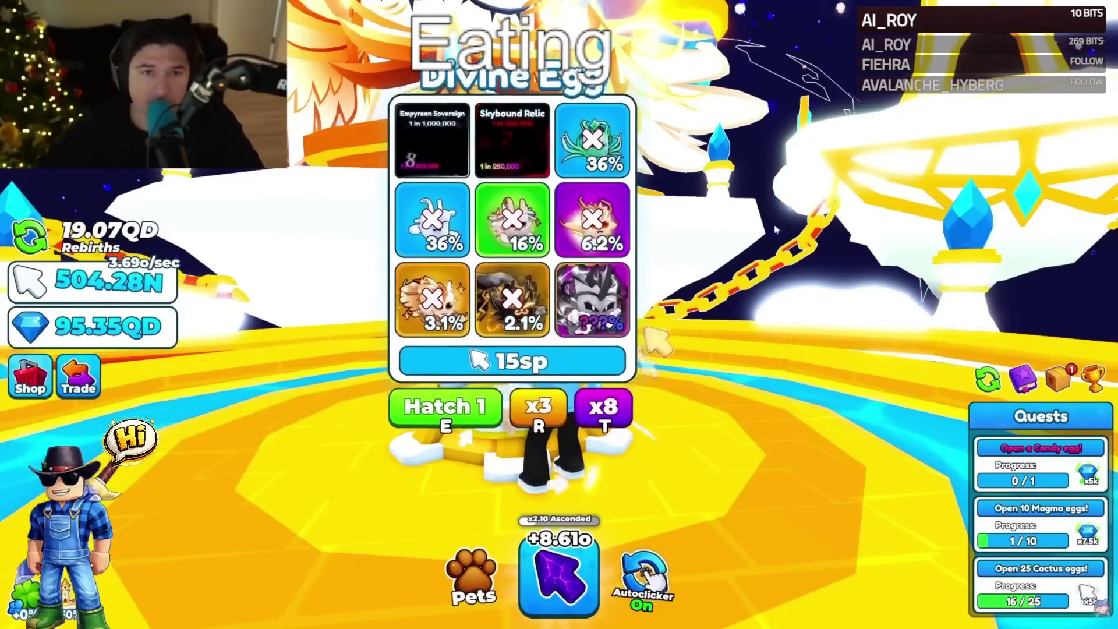
{"action": "key", "text": "s"}
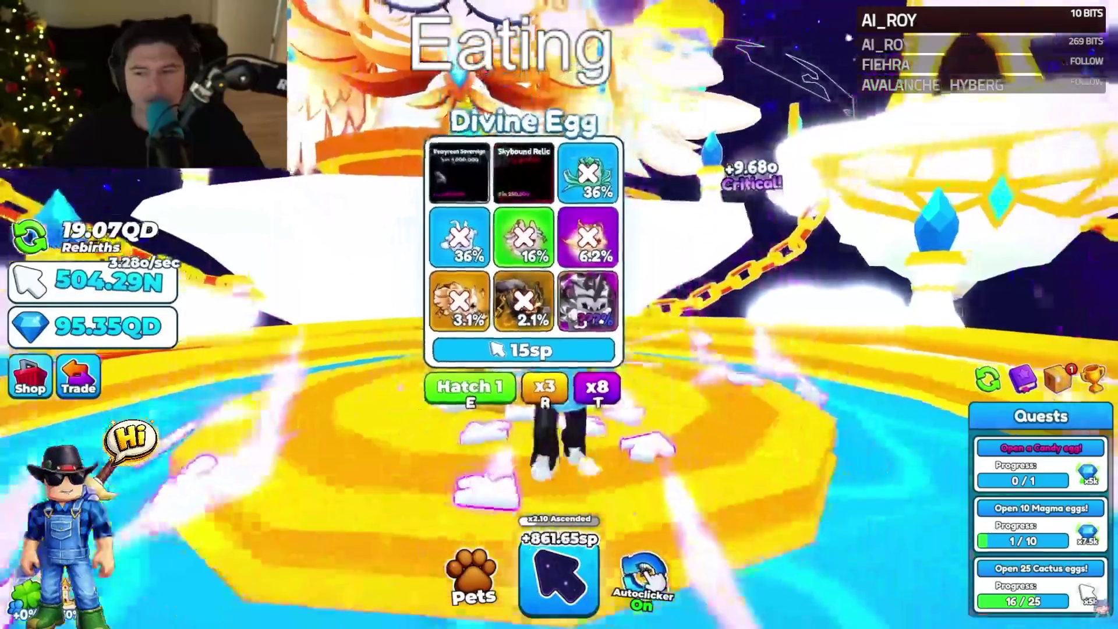
{"action": "left_click", "coordinate": [31, 376]}
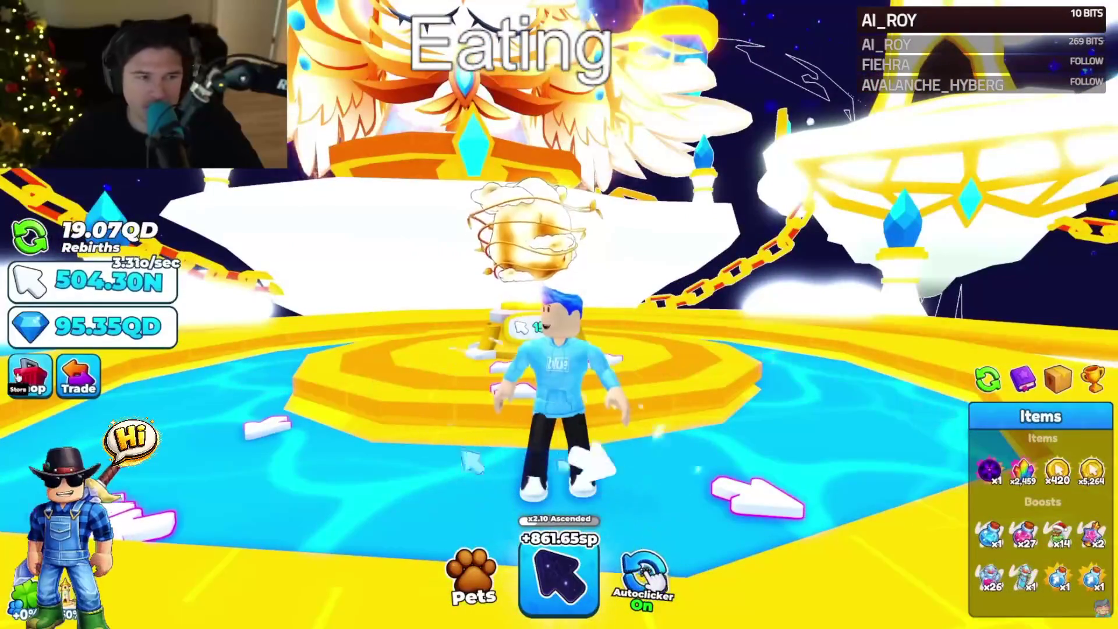
- Buy the Most Popular 2,700-token pack from the Tokens shop
{"action": "left_click", "coordinate": [279, 415]}
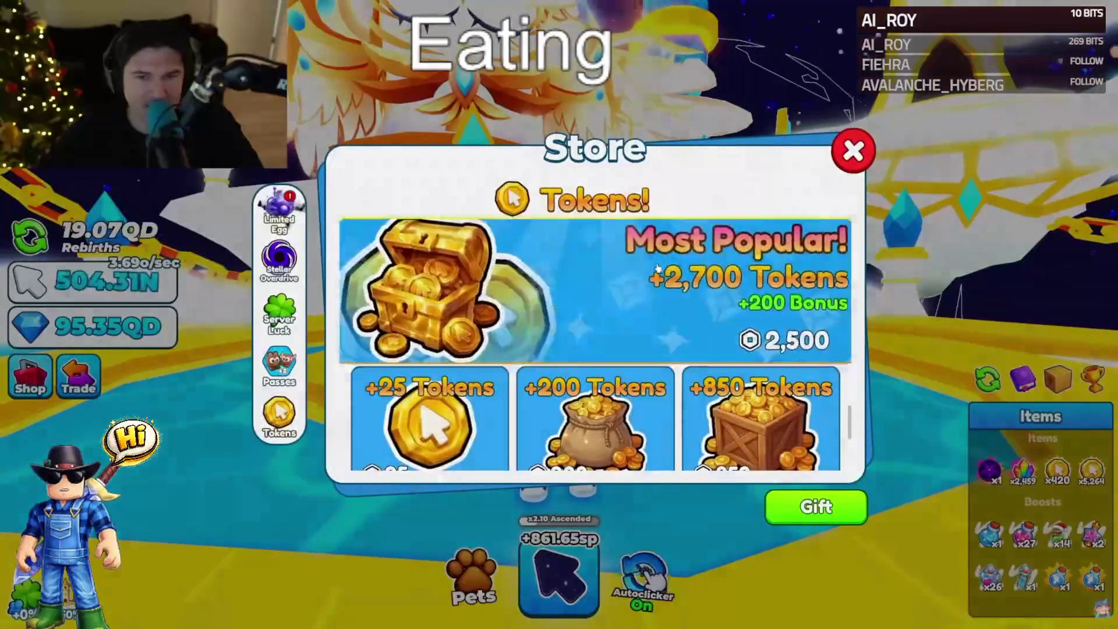
{"action": "left_click", "coordinate": [745, 303]}
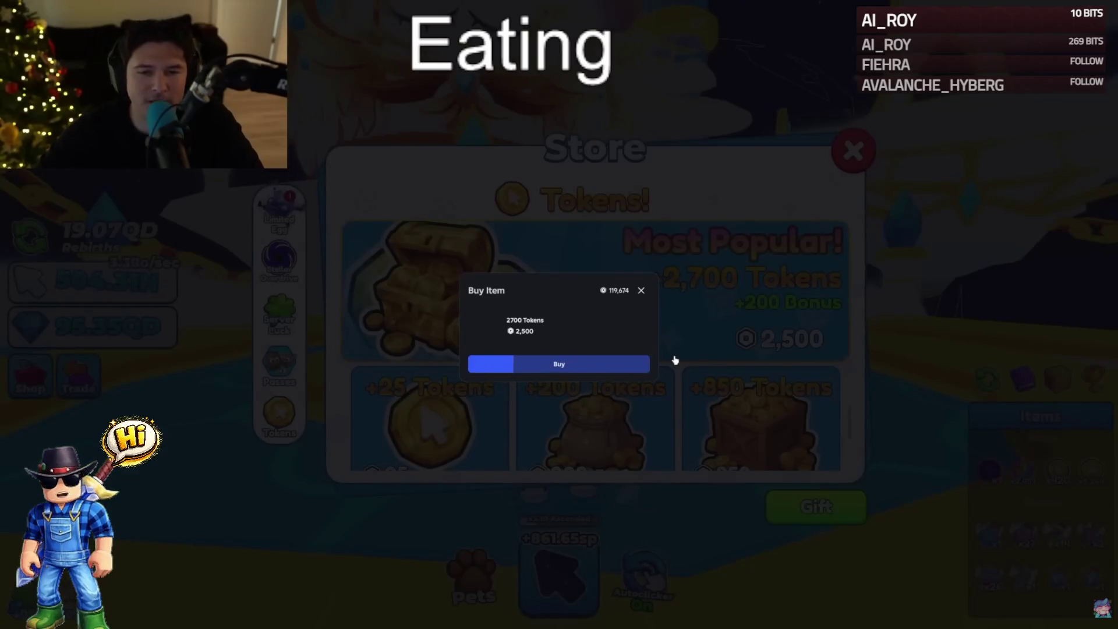
{"action": "left_click", "coordinate": [624, 366]}
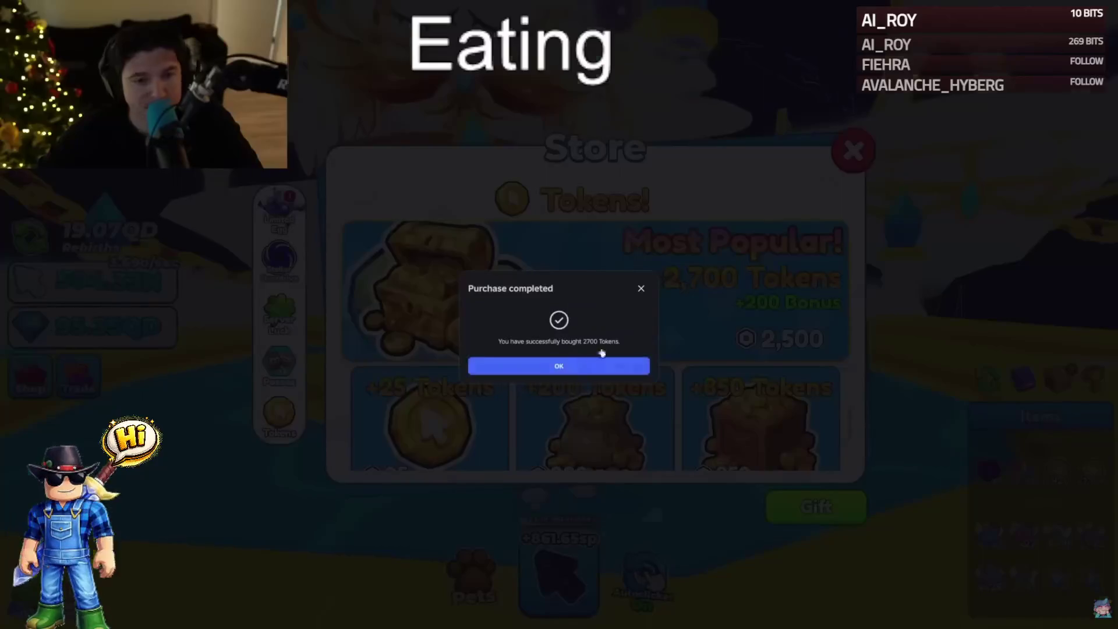
{"action": "left_click", "coordinate": [624, 365]}
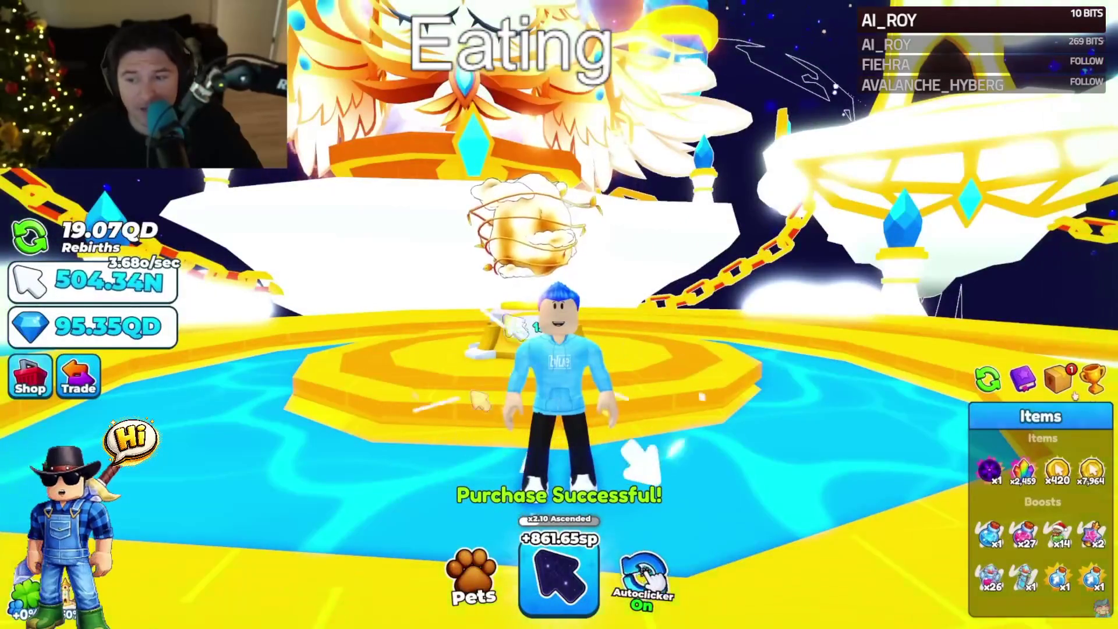
- Buy the 2,700-token pack again, raising tokens to 10,664, then walk toward the gate
{"action": "left_click", "coordinate": [30, 375]}
{"action": "left_click", "coordinate": [750, 361]}
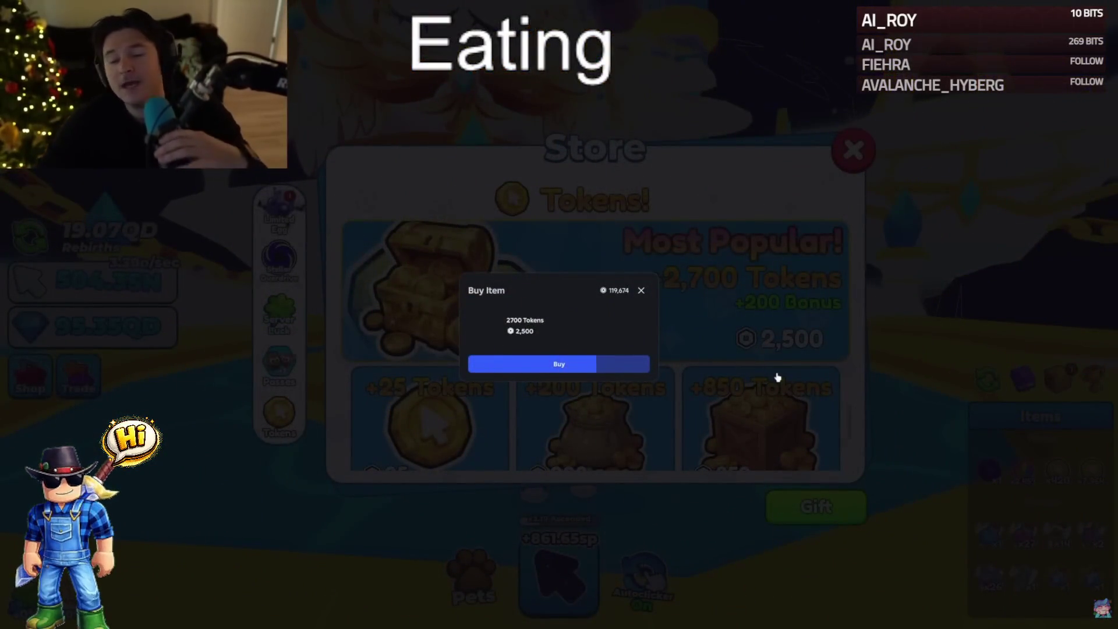
{"action": "left_click", "coordinate": [613, 365]}
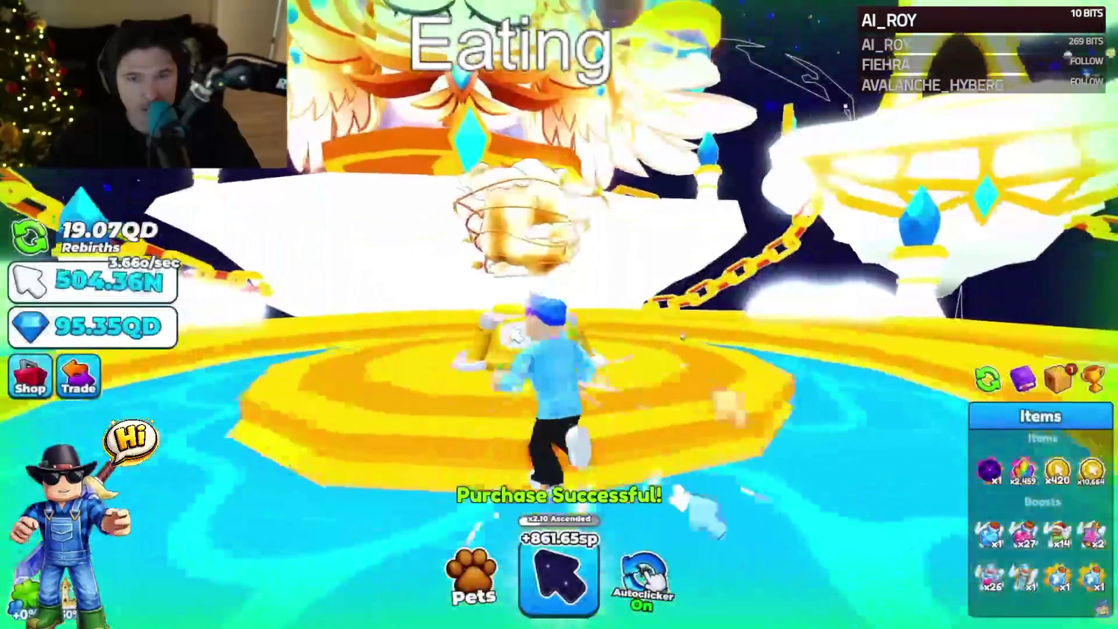
{"action": "key", "text": "w"}
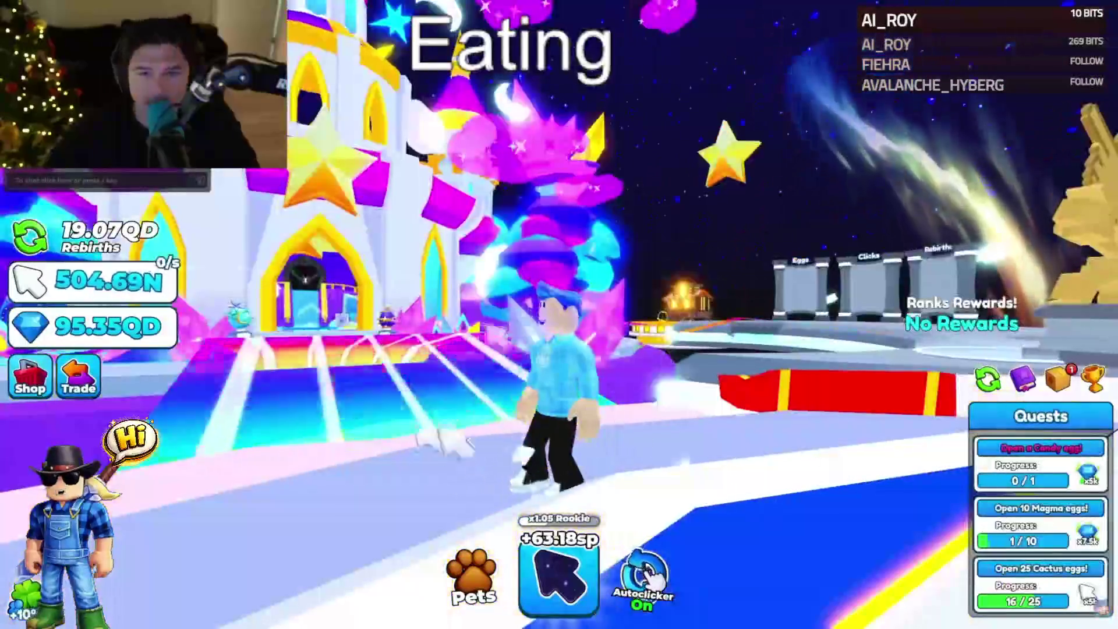
- Run the avatar around the lobby past the rocket and Season Pets toward the Island Portals
{"action": "key", "text": "w"}
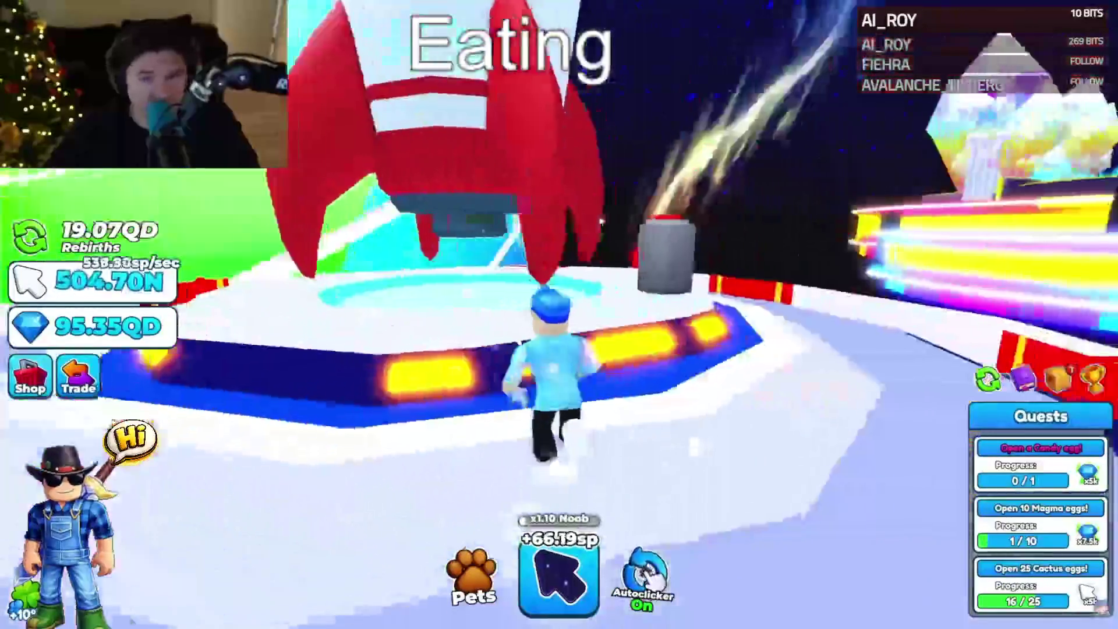
{"action": "key", "text": "w"}
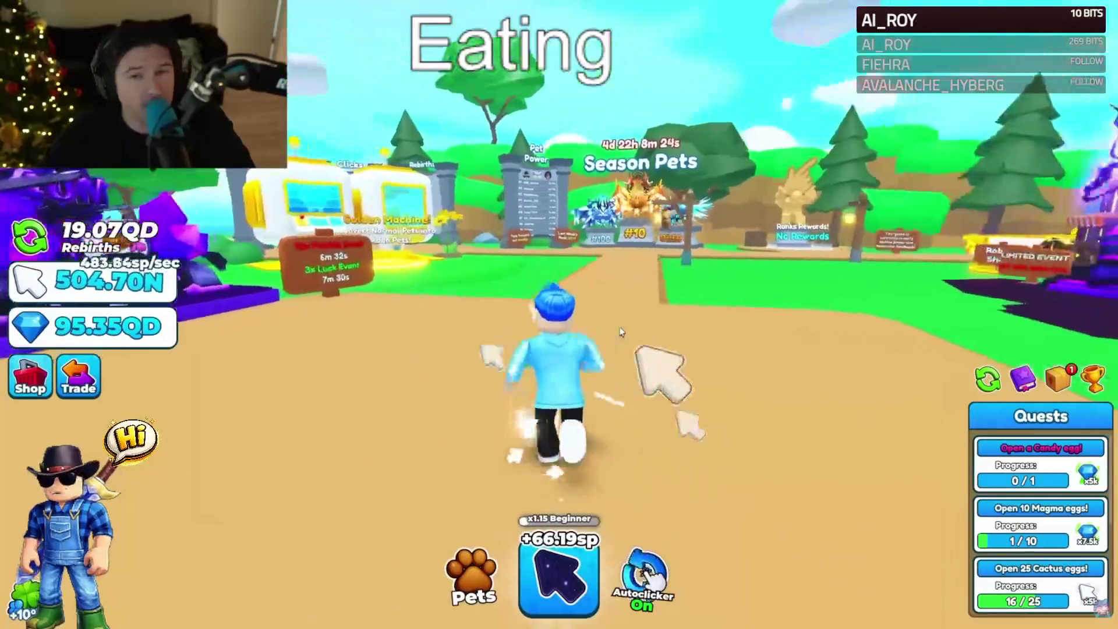
{"action": "key", "text": "w"}
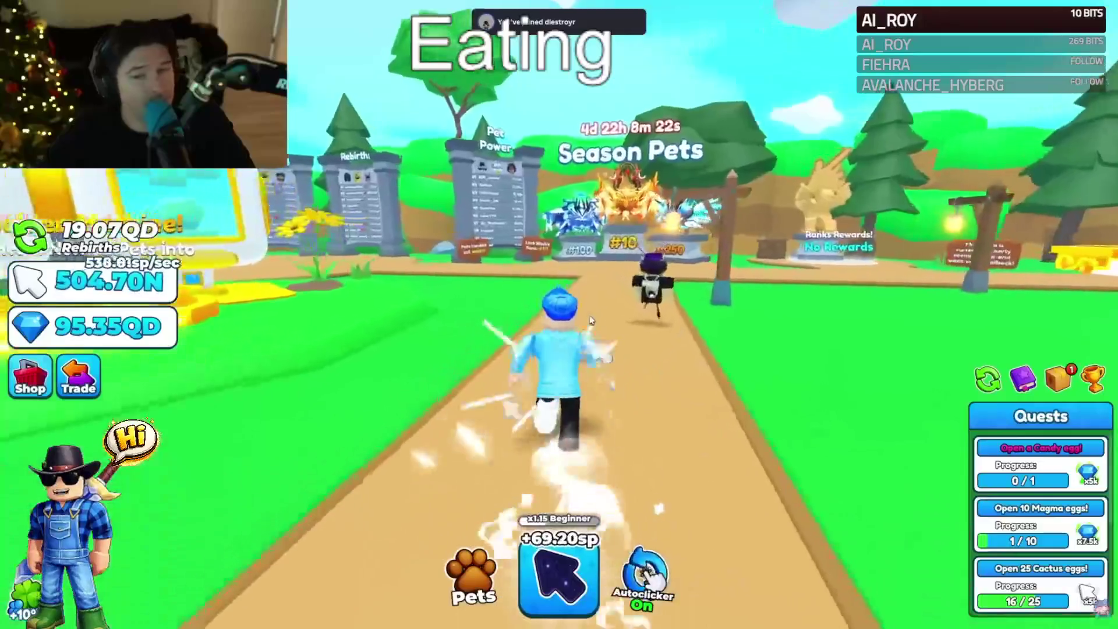
{"action": "key", "text": "w"}
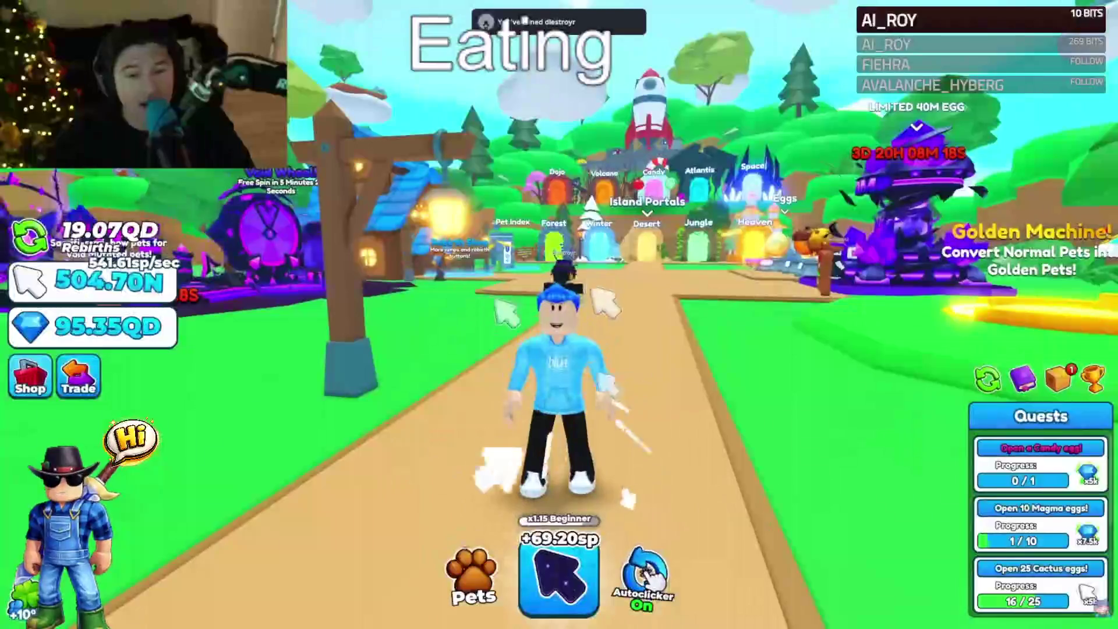
{"action": "key", "text": "w"}
{"action": "key", "text": "s"}
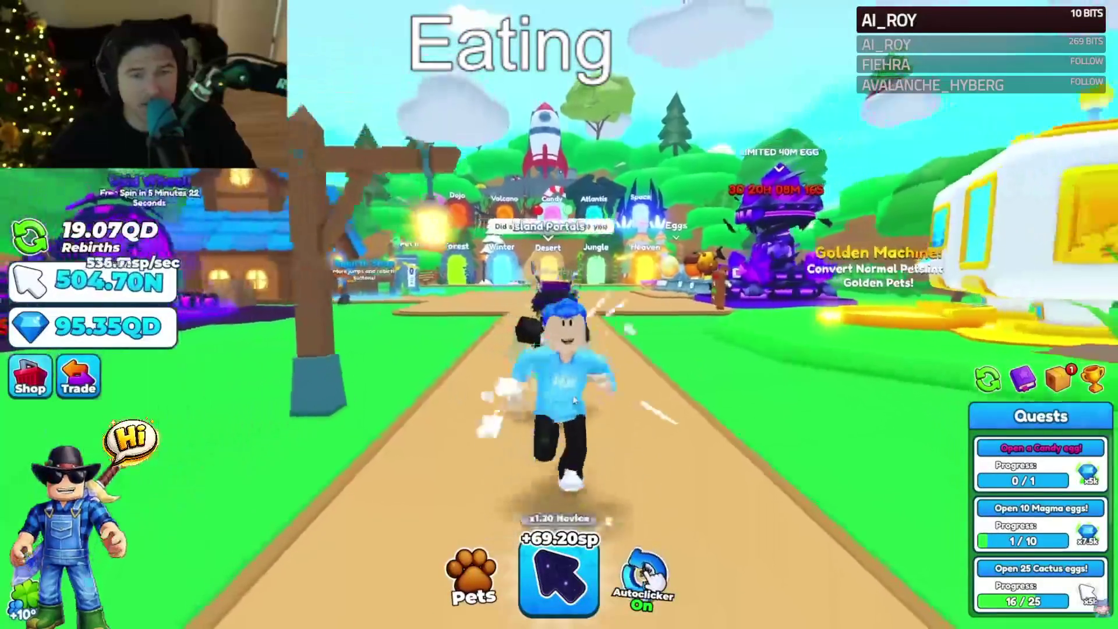
{"action": "key", "text": "w"}
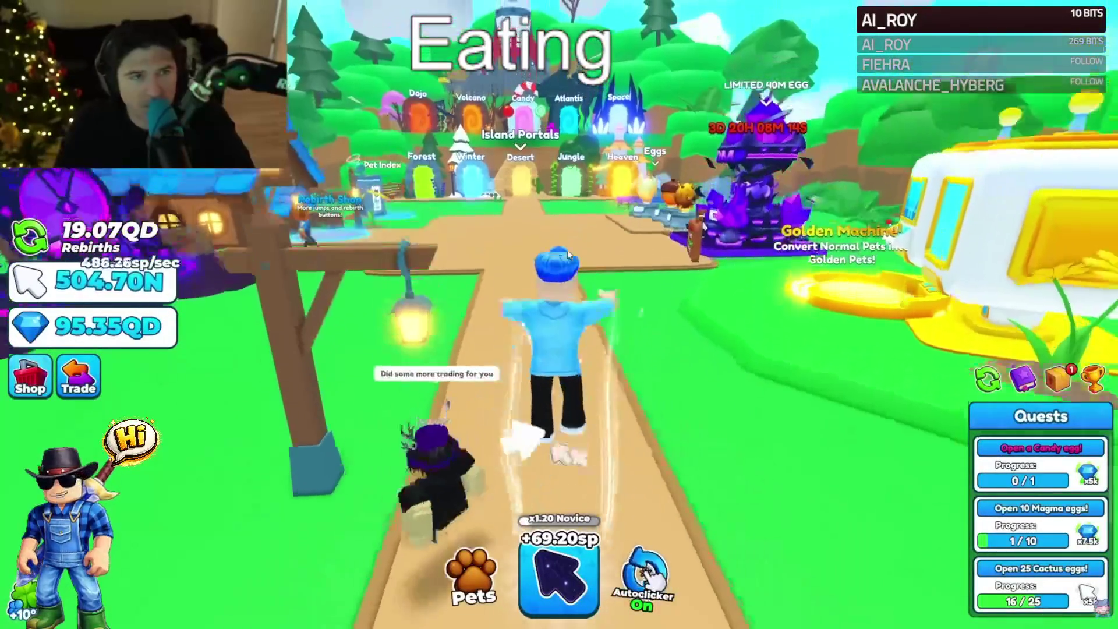
- Send the chat message 'omg yay' and walk up the path toward the Island Portals
{"action": "type", "text": "mg yay"}
{"action": "key", "text": "Return"}
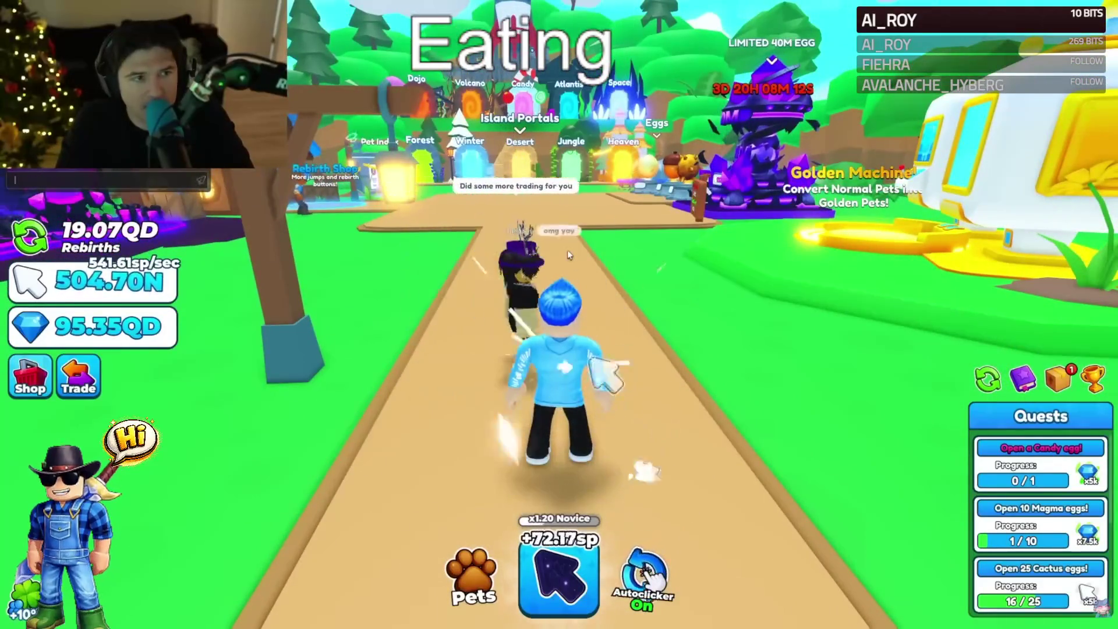
{"action": "key", "text": "s"}
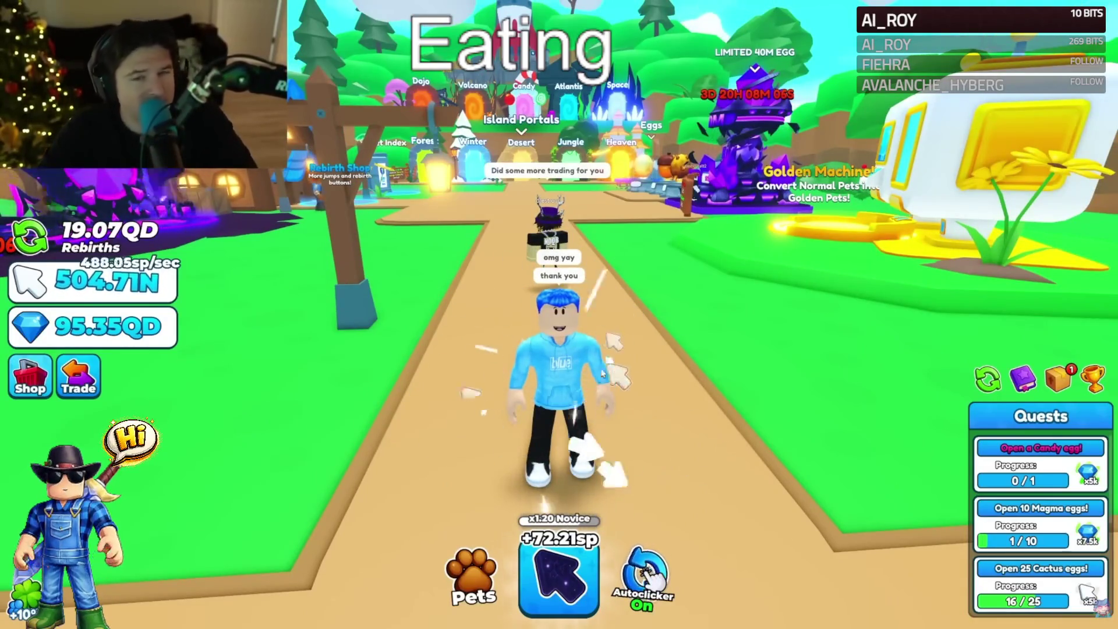
{"action": "key", "text": "w"}
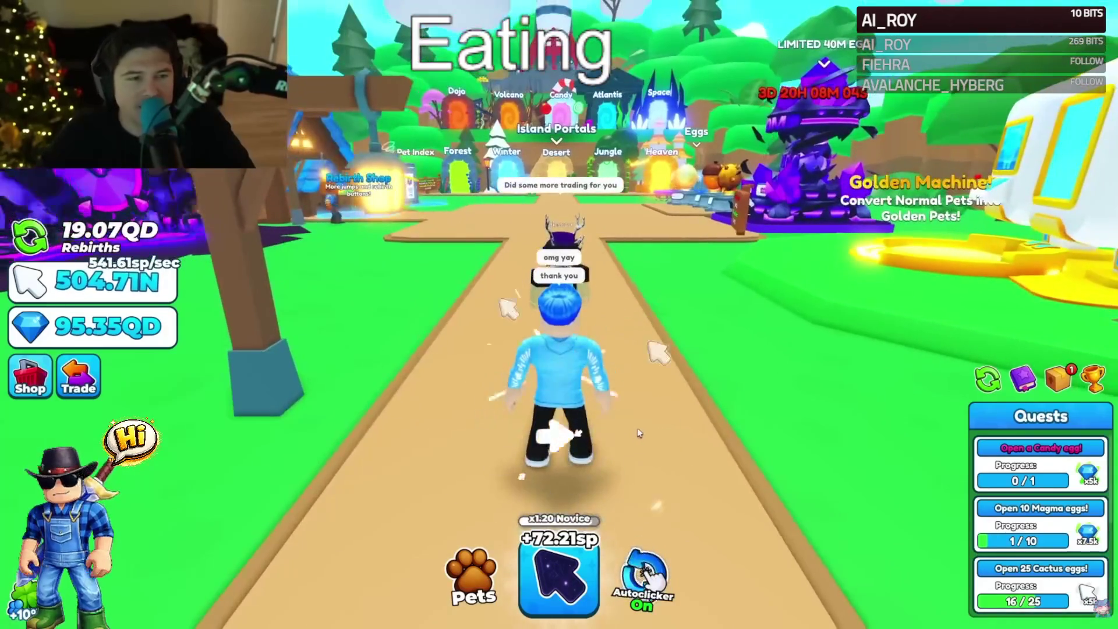
- Open and close the store, then run up the path and back down
{"action": "left_click", "coordinate": [30, 377]}
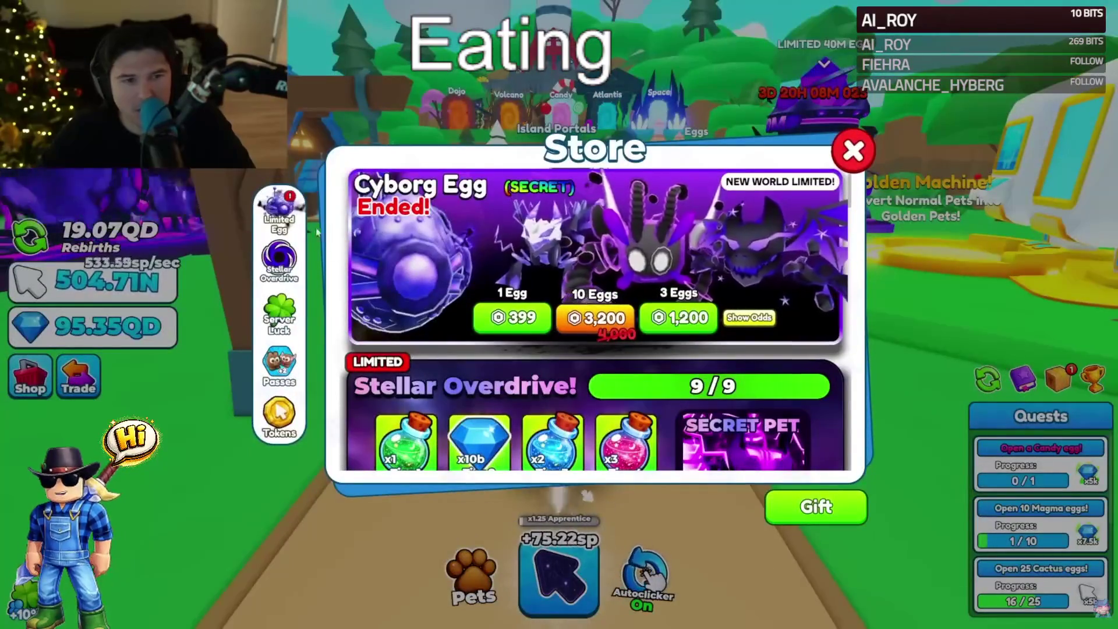
{"action": "left_click", "coordinate": [853, 151]}
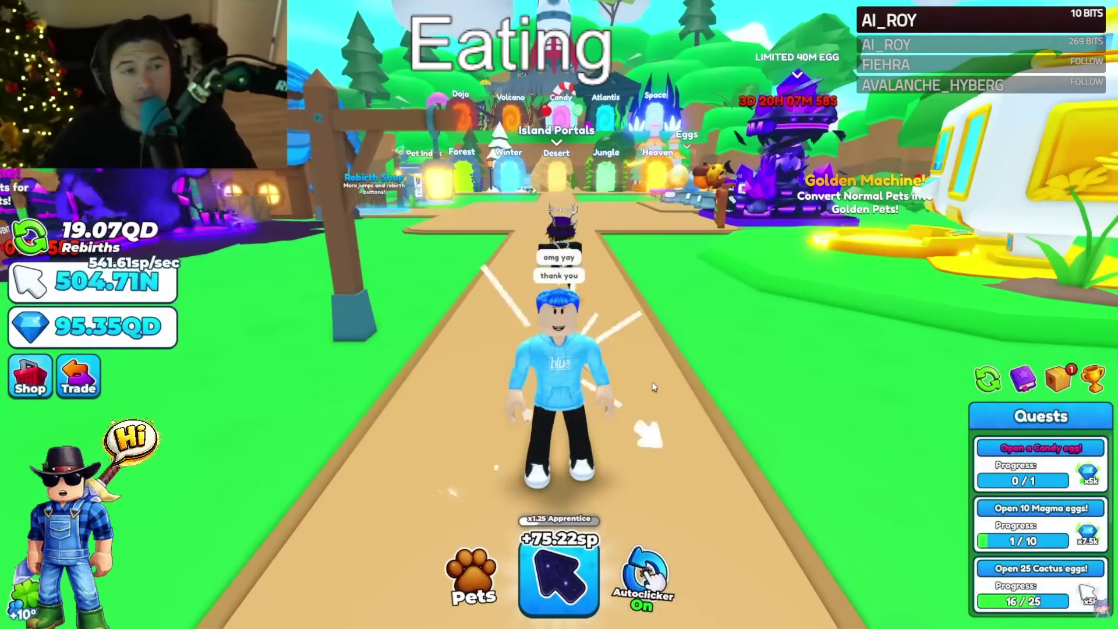
{"action": "key", "text": "w"}
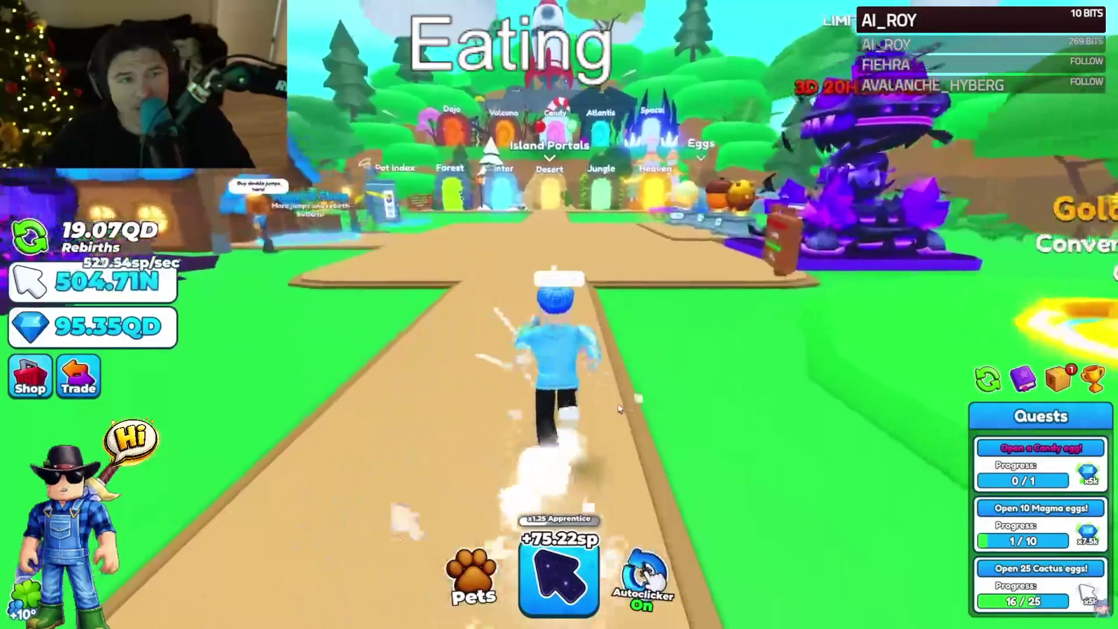
{"action": "key", "text": "w"}
{"action": "key", "text": "s"}
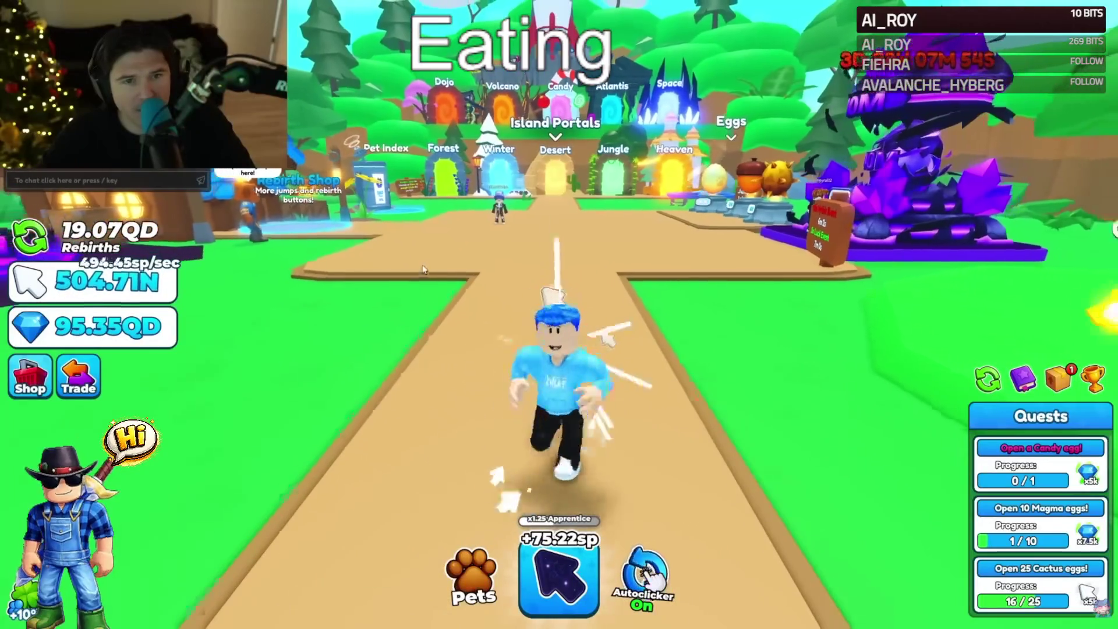
{"action": "key", "text": "s"}
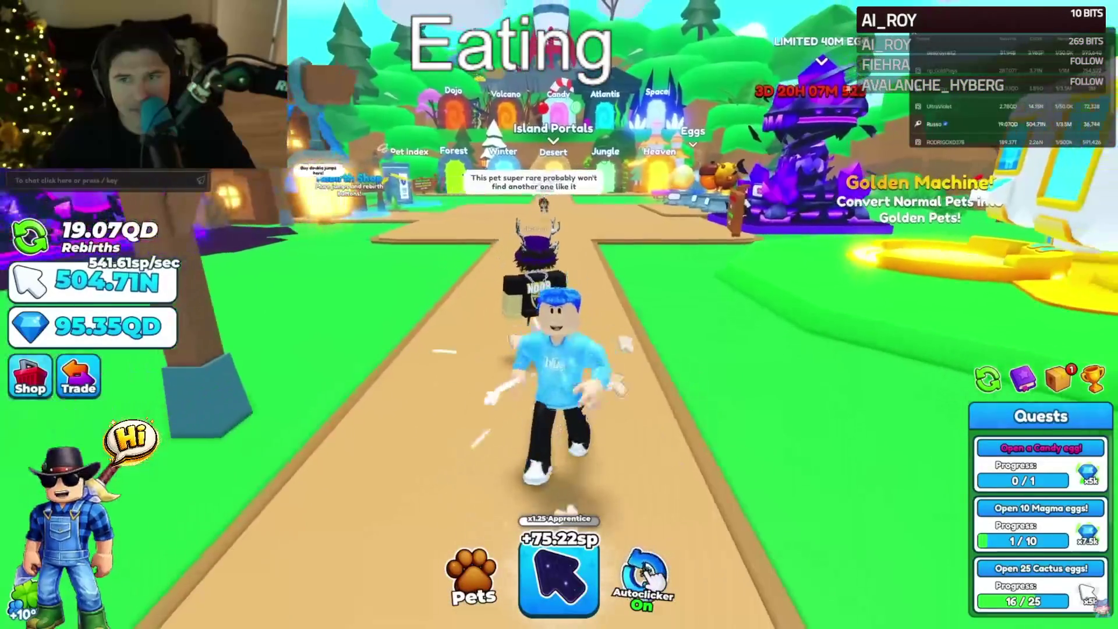
- Show the items and boosts inventory, then open the Trade window listing players
{"action": "left_click", "coordinate": [1058, 378]}
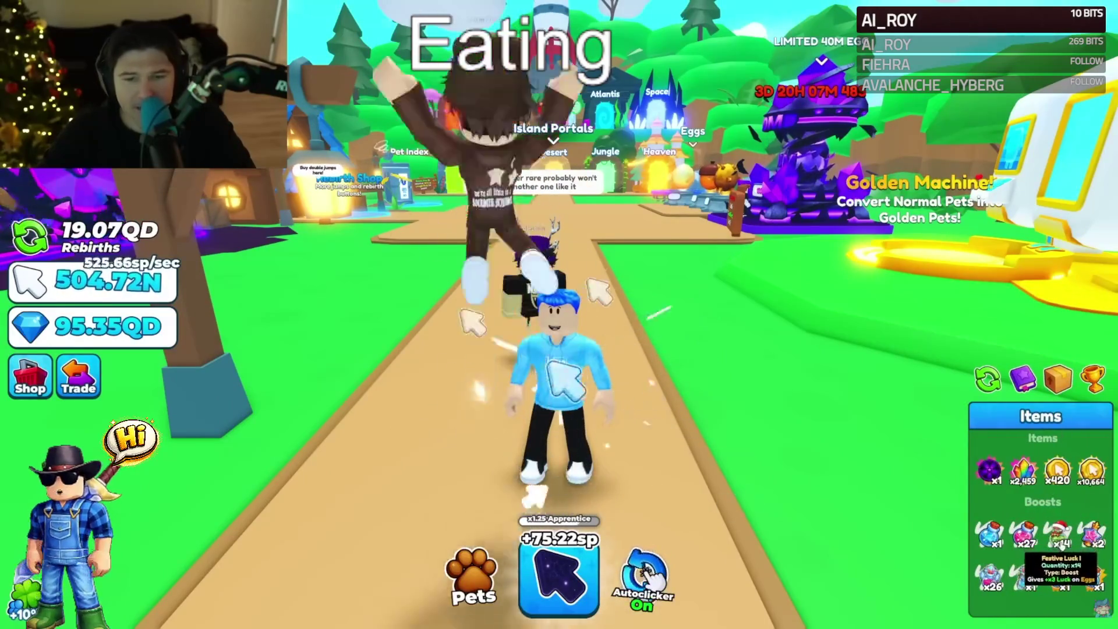
{"action": "key", "text": "a"}
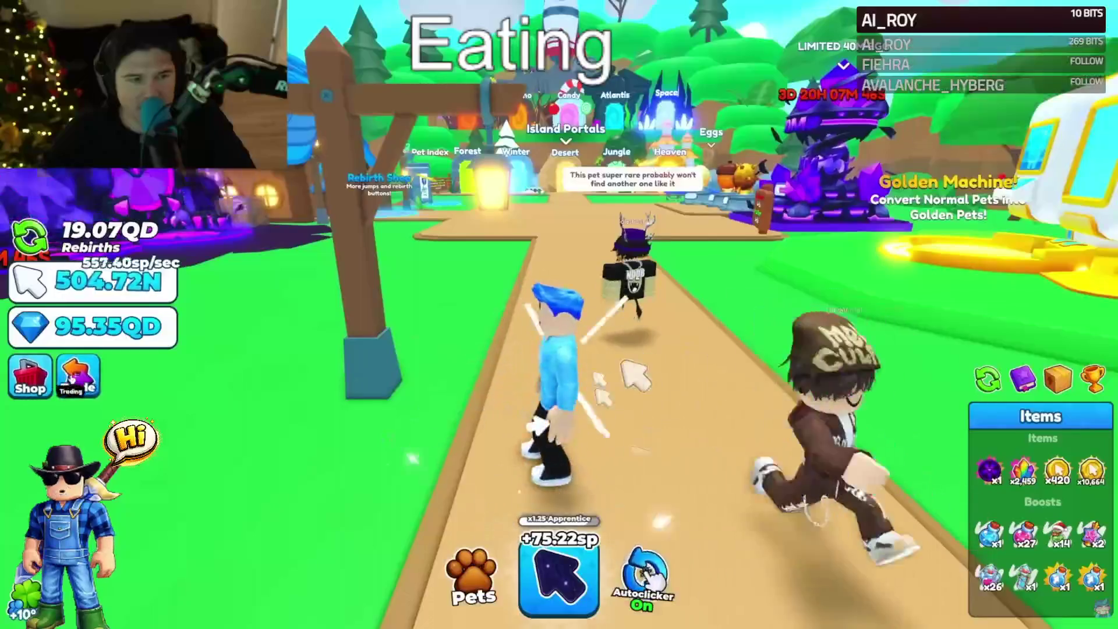
{"action": "left_click", "coordinate": [81, 378]}
{"action": "scroll", "coordinate": [658, 356], "scroll_direction": "down", "scroll_amount": 1}
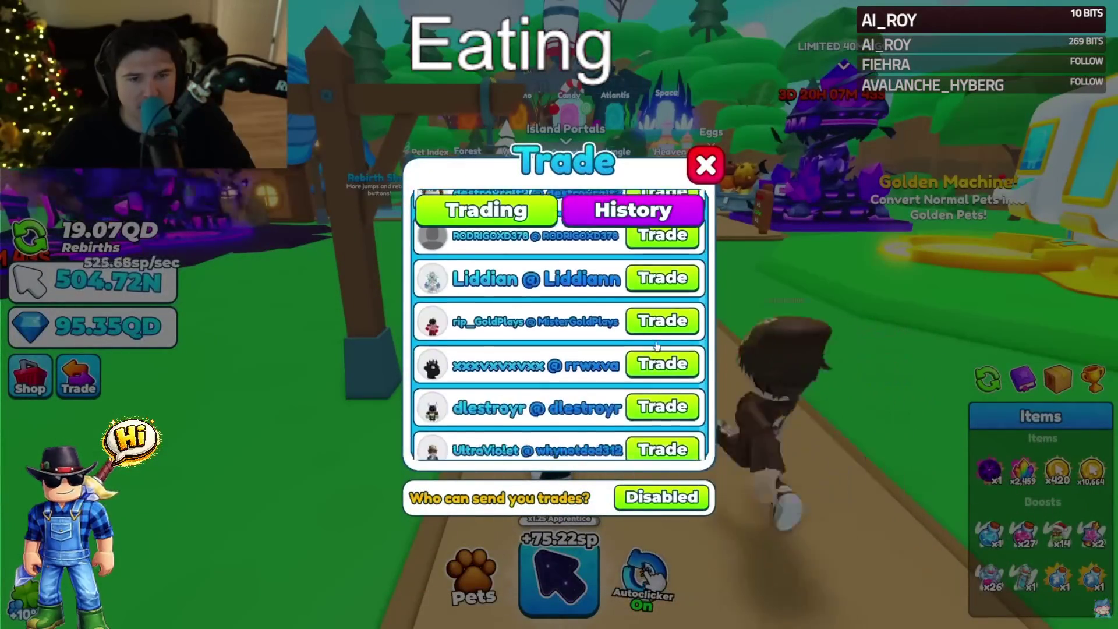
- Trade with a player for their Skybound Relic, screenshot the offer, mark Ready and close
{"action": "left_click", "coordinate": [671, 390]}
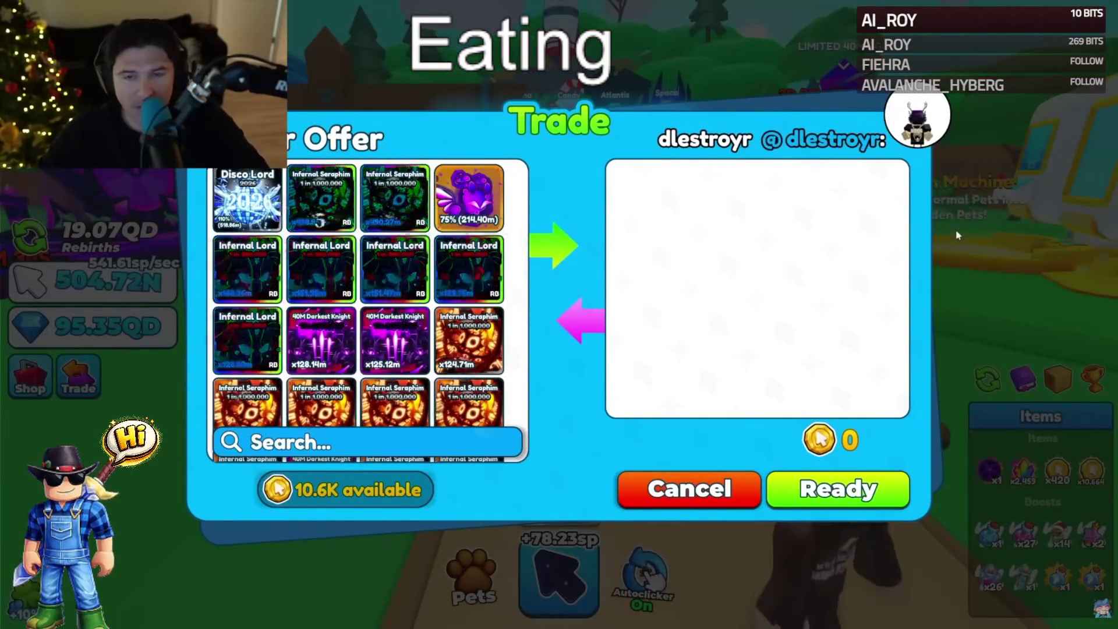
{"action": "mouse_move", "coordinate": [653, 202]}
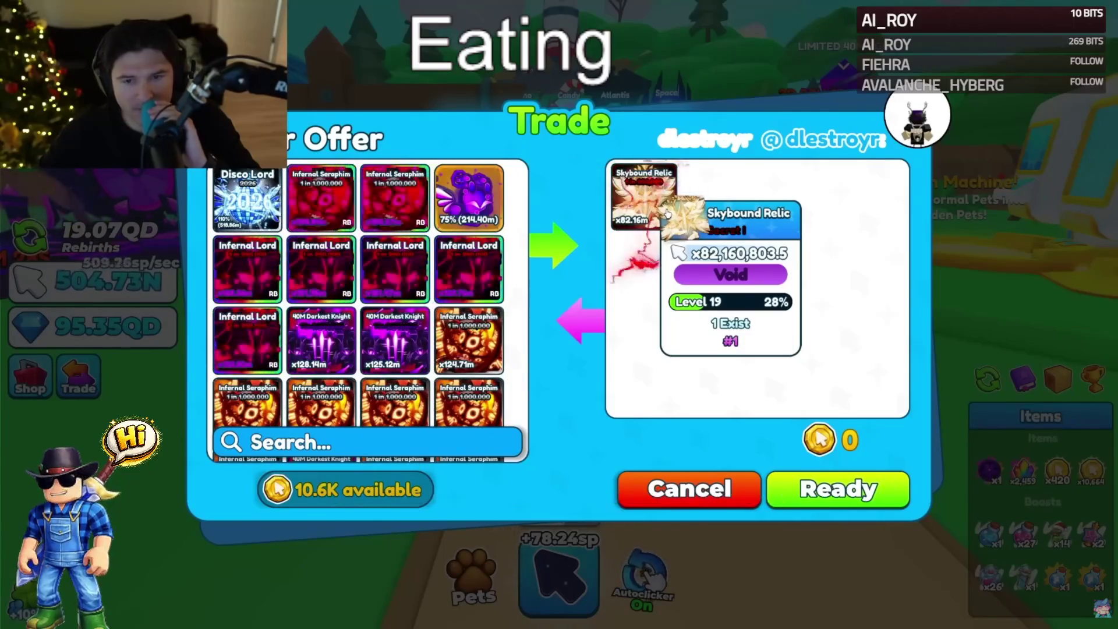
{"action": "key", "text": "Print"}
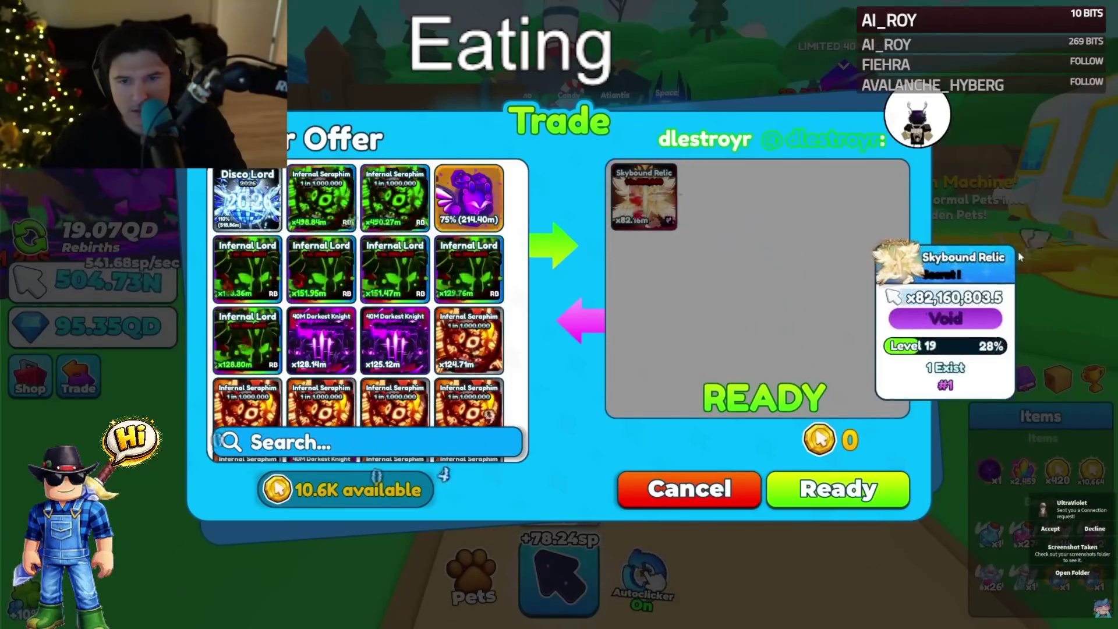
{"action": "left_click", "coordinate": [857, 492]}
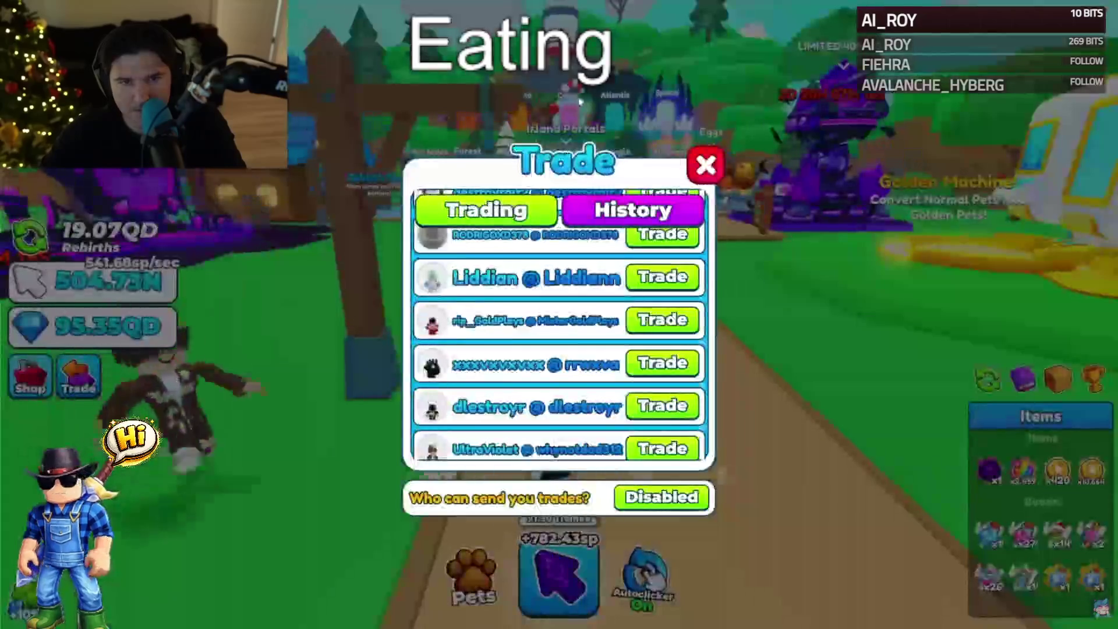
{"action": "left_click", "coordinate": [707, 165]}
- Check the pets inventory, then run and jump toward the World 2 rocket island
{"action": "left_click", "coordinate": [475, 573]}
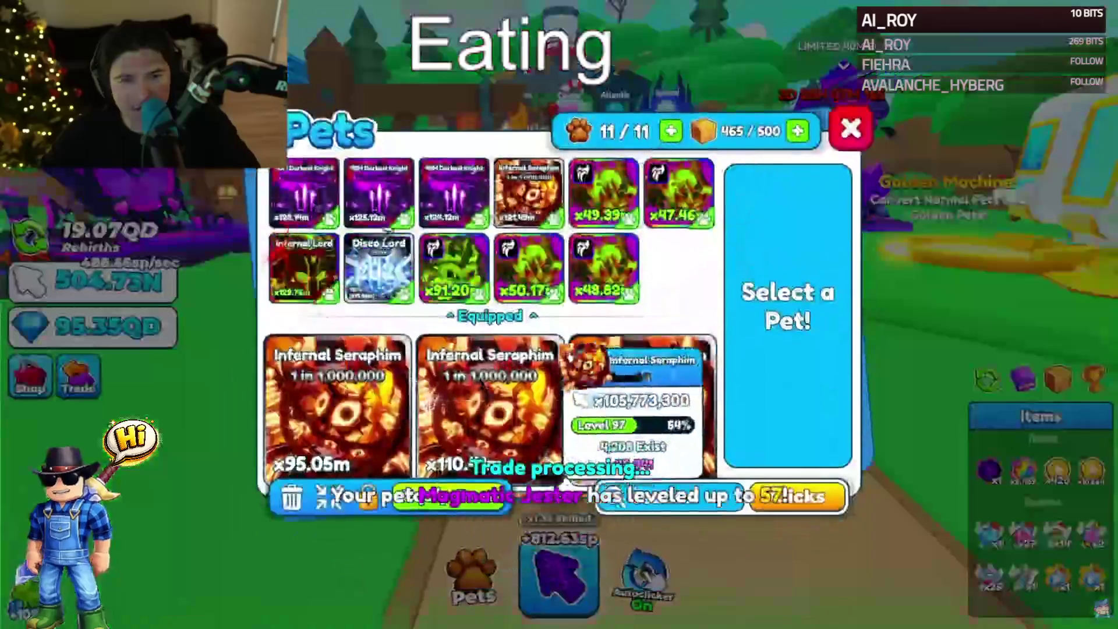
{"action": "left_click", "coordinate": [852, 127]}
{"action": "key", "text": "w"}
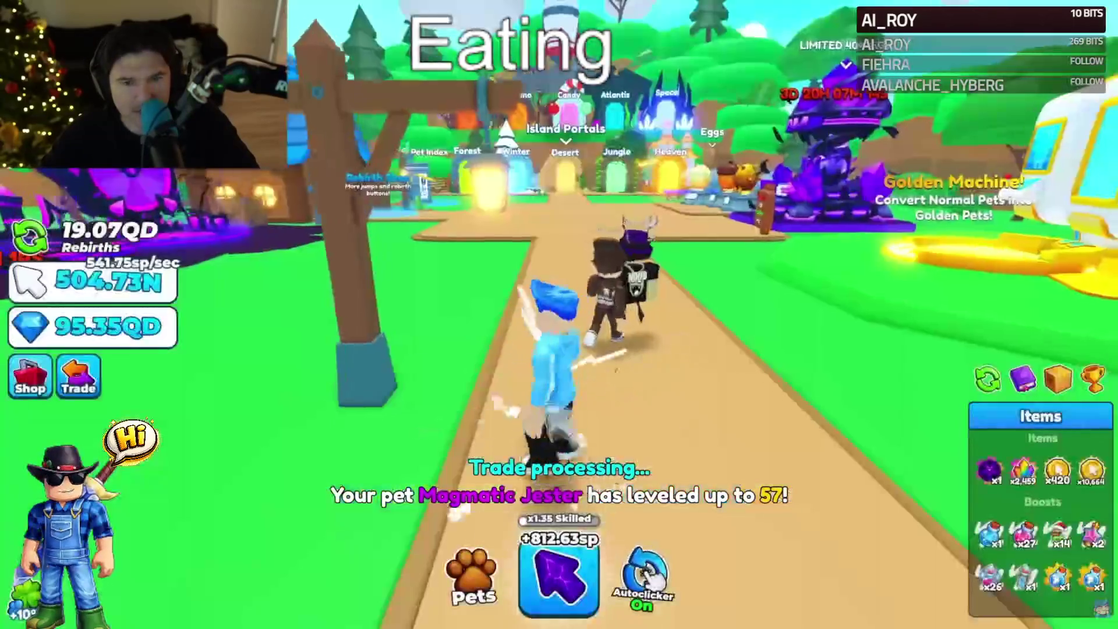
{"action": "key", "text": "space"}
{"action": "key", "text": "space"}
{"action": "key", "text": "space"}
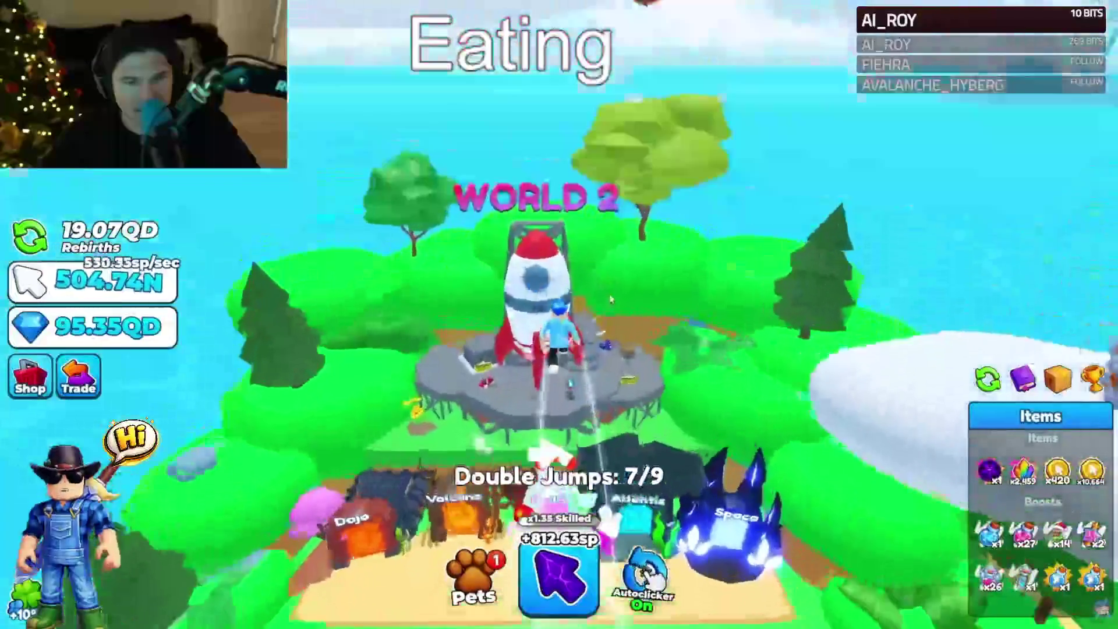
- Teleport to Space from the World 2 rocket and run through the castle into the portal hall
{"action": "key", "text": "space"}
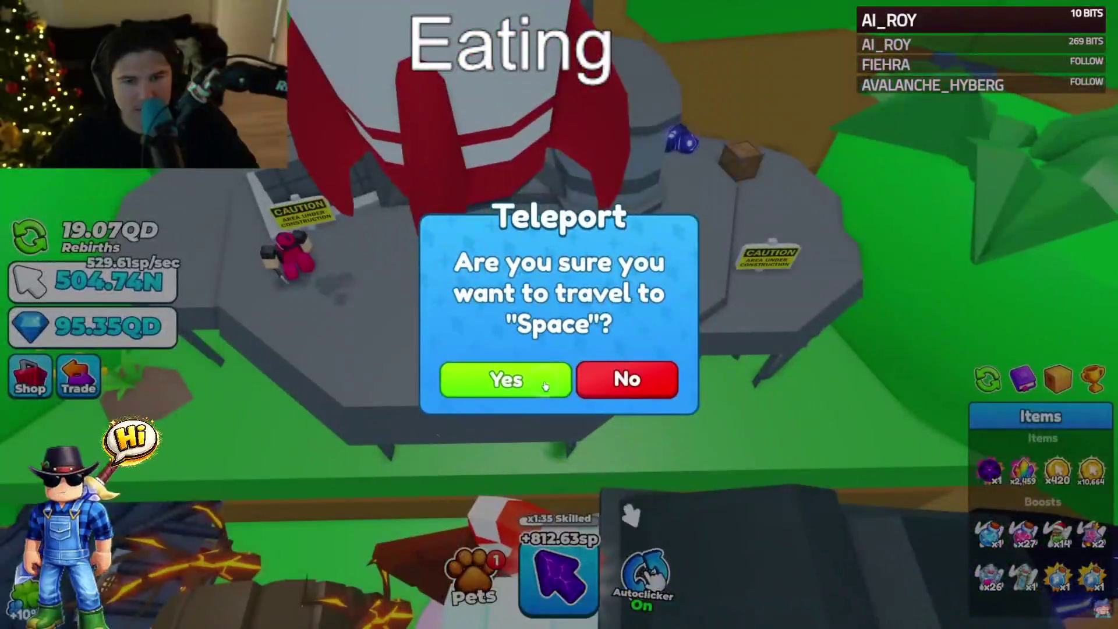
{"action": "left_click", "coordinate": [545, 385]}
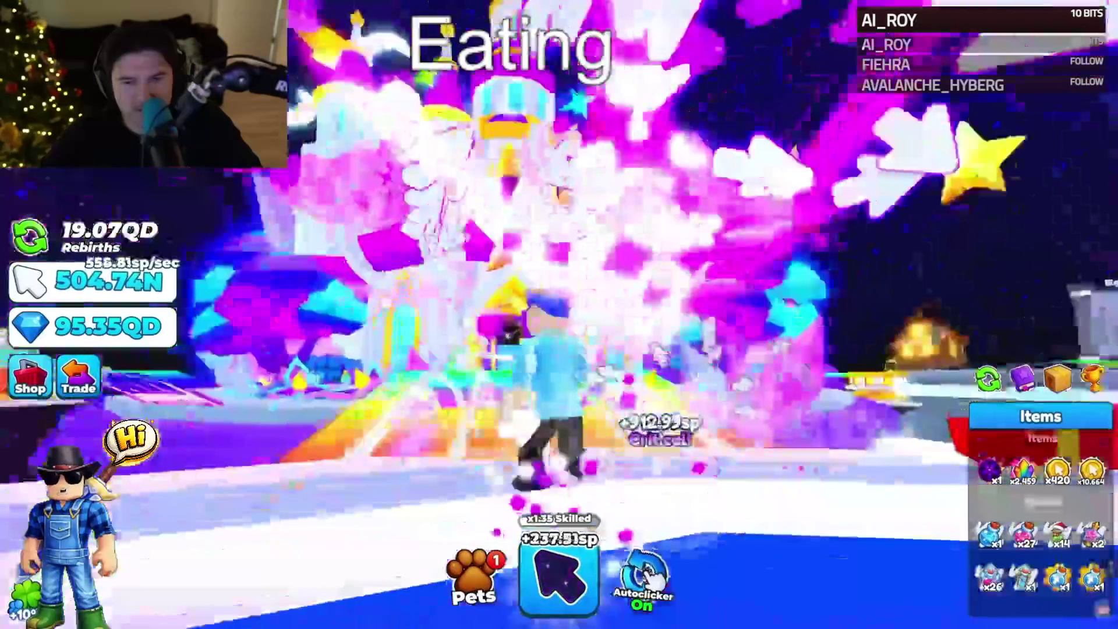
{"action": "key", "text": "space"}
{"action": "key", "text": "space"}
{"action": "key", "text": "w"}
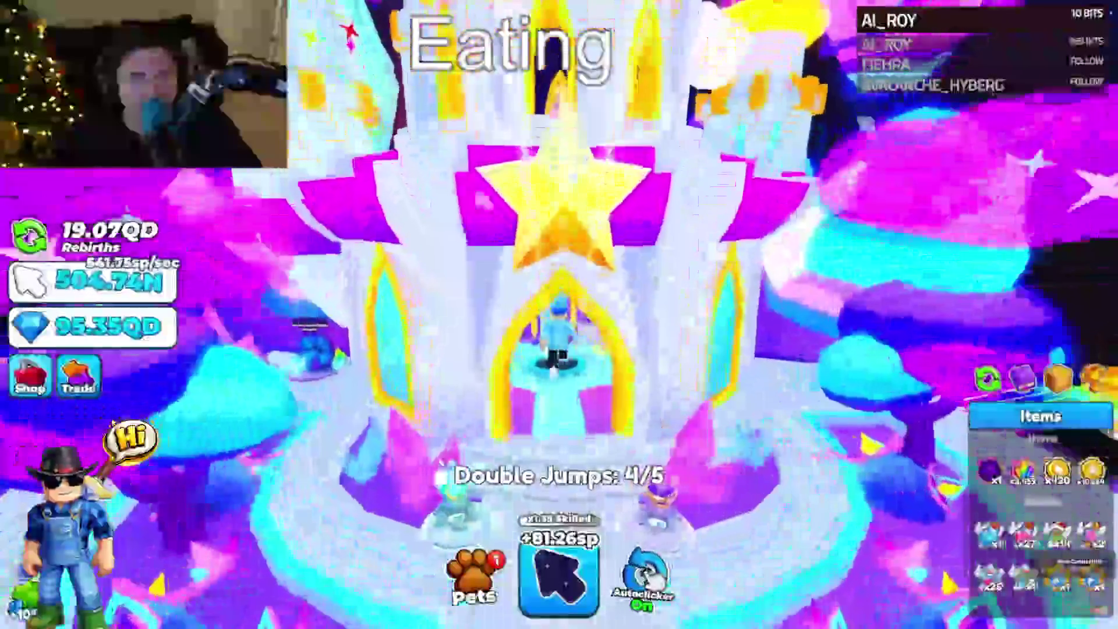
{"action": "key", "text": "w"}
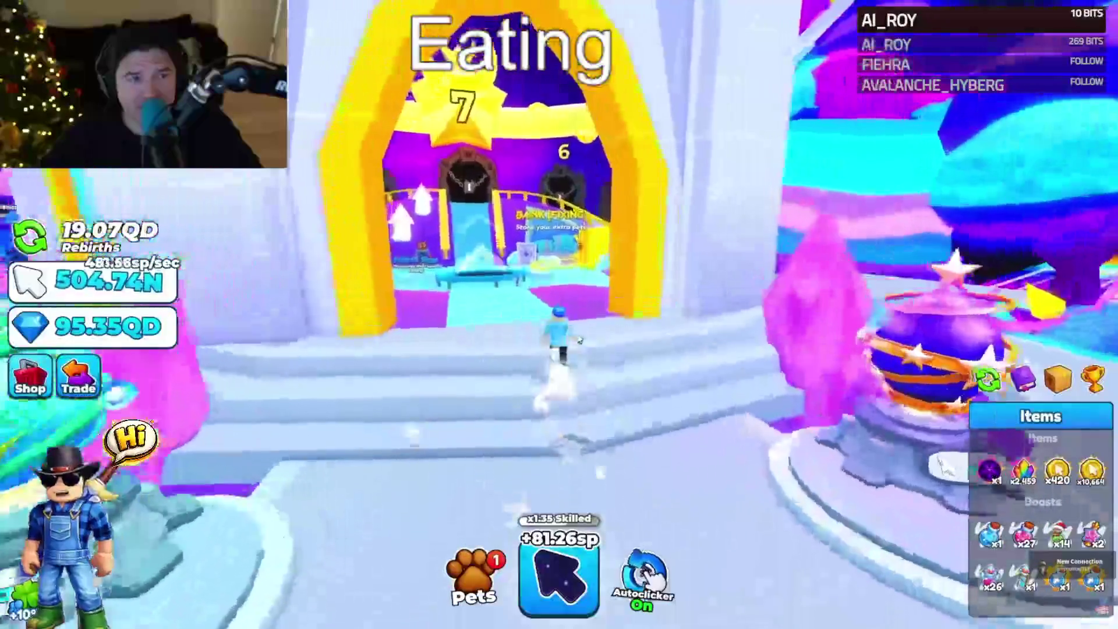
{"action": "key", "text": "space"}
- Enter the Celestial portal, run to the Divine Egg, and show the pets inventory
{"action": "key", "text": "w"}
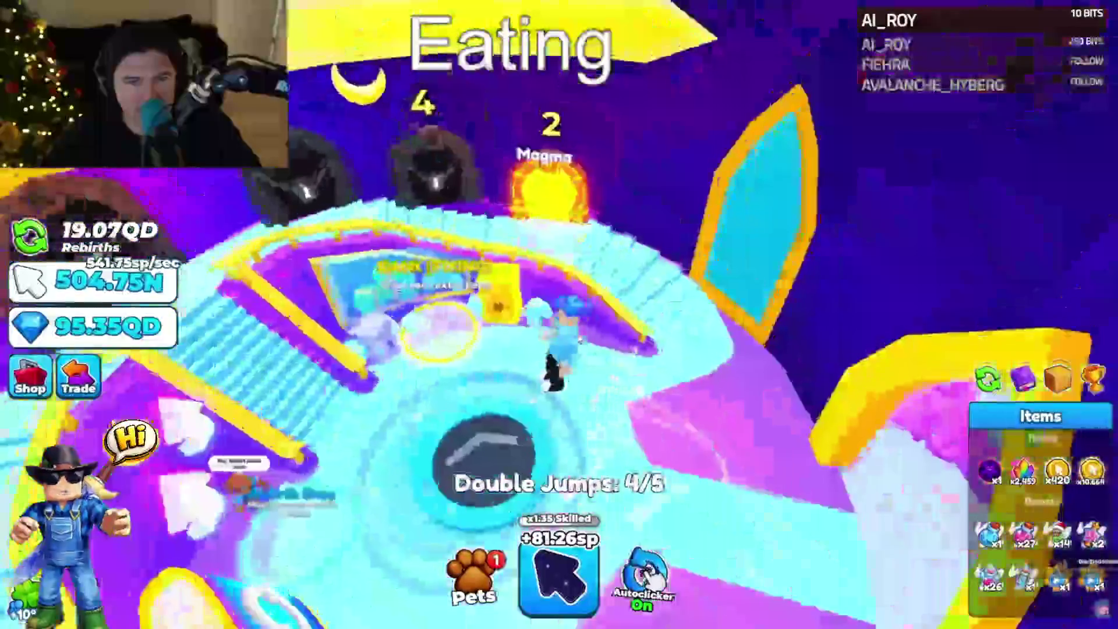
{"action": "key", "text": "w"}
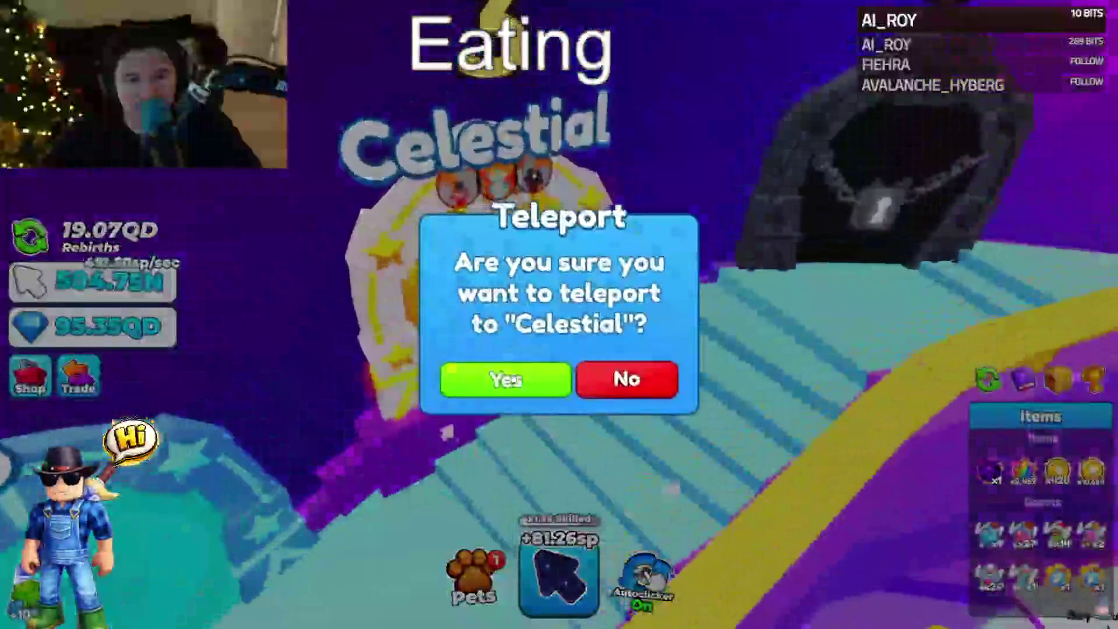
{"action": "left_click", "coordinate": [507, 377]}
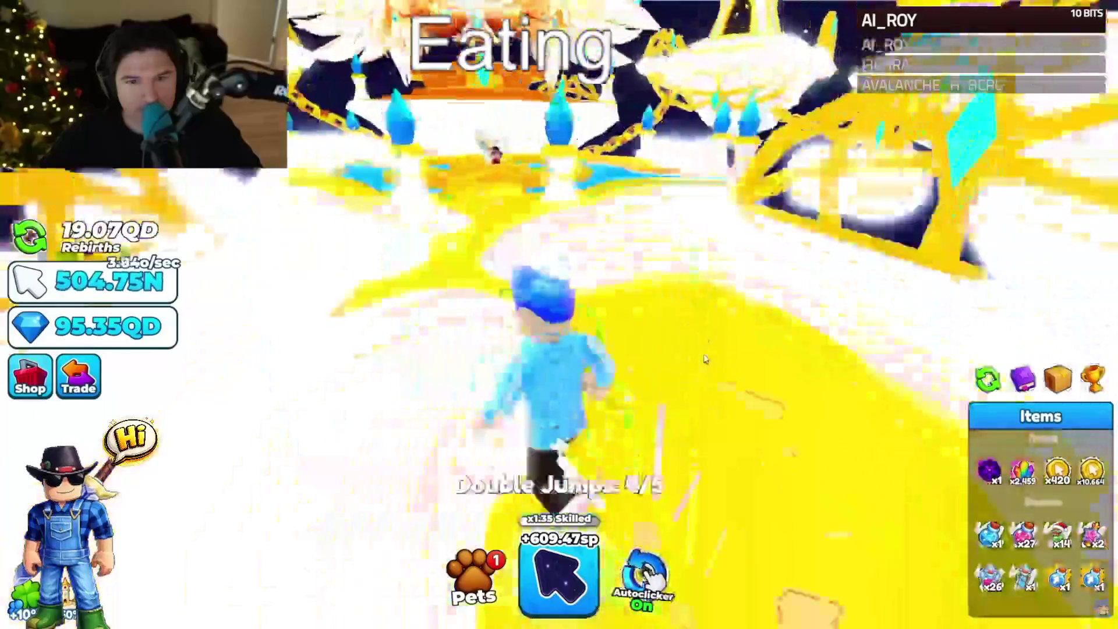
{"action": "key", "text": "w"}
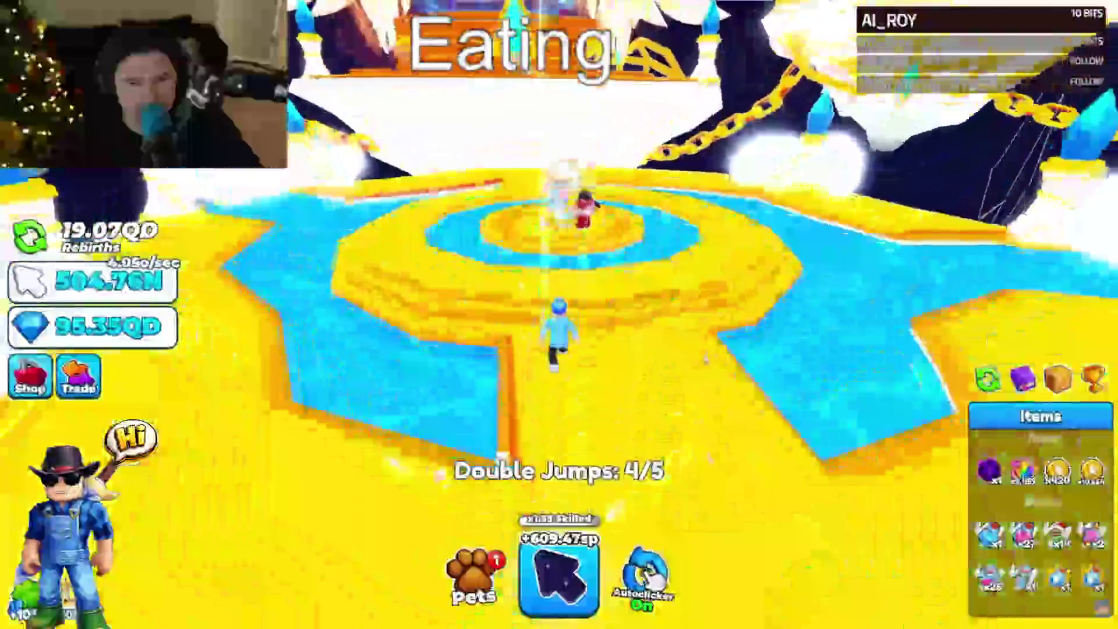
{"action": "key", "text": "w"}
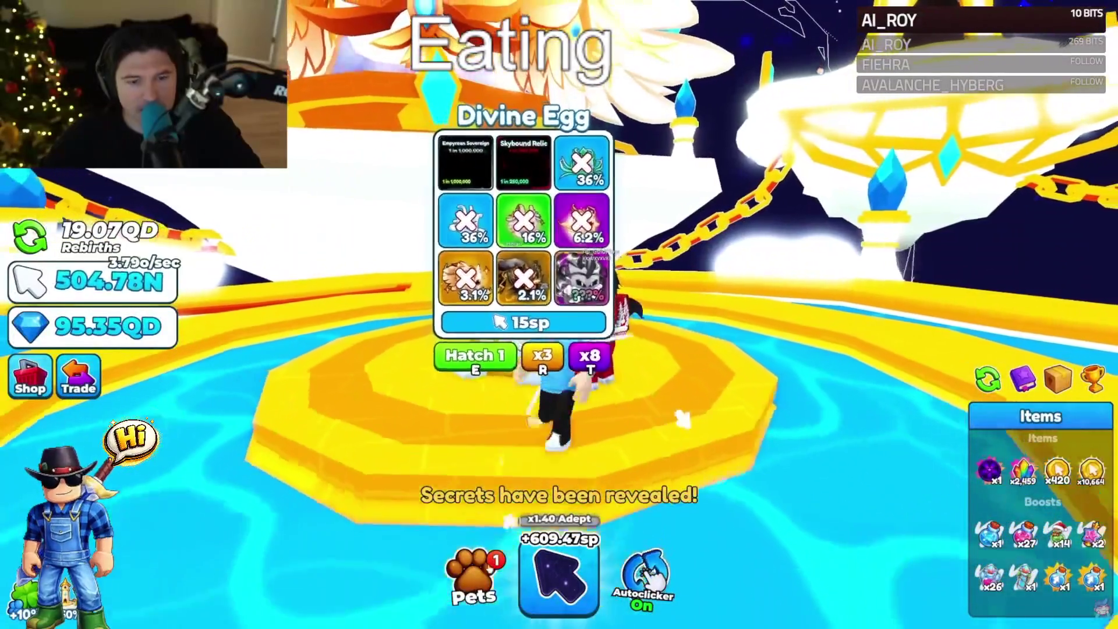
{"action": "left_click", "coordinate": [474, 579]}
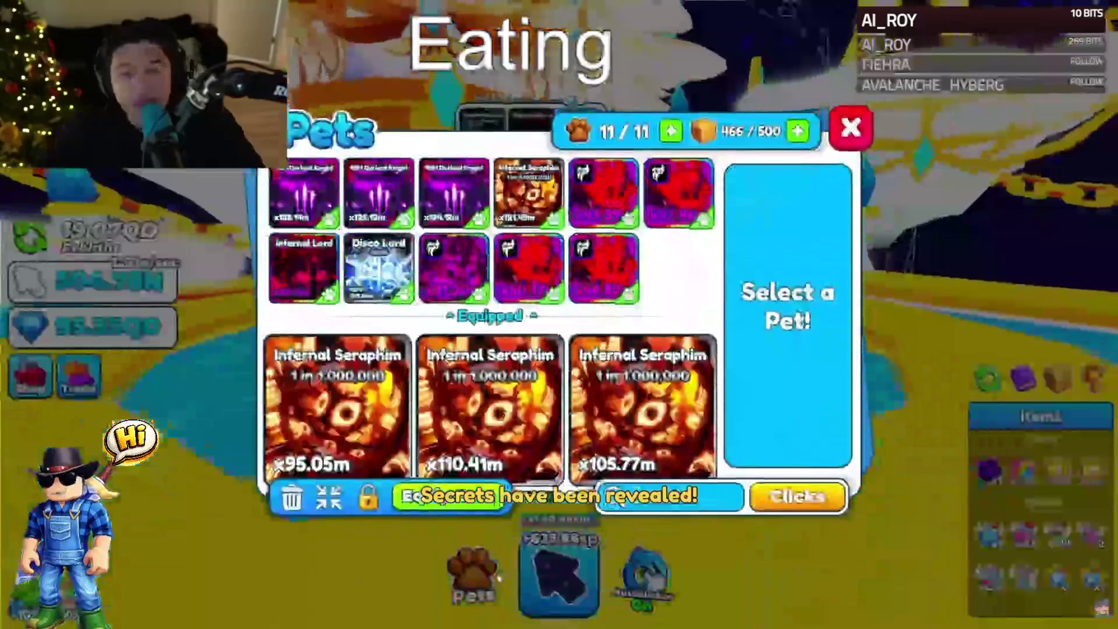
- Find the Skybound Relic in the Pets grid, view its details and player stats, then close Pets
{"action": "scroll", "coordinate": [689, 267], "scroll_direction": "down", "scroll_amount": 3}
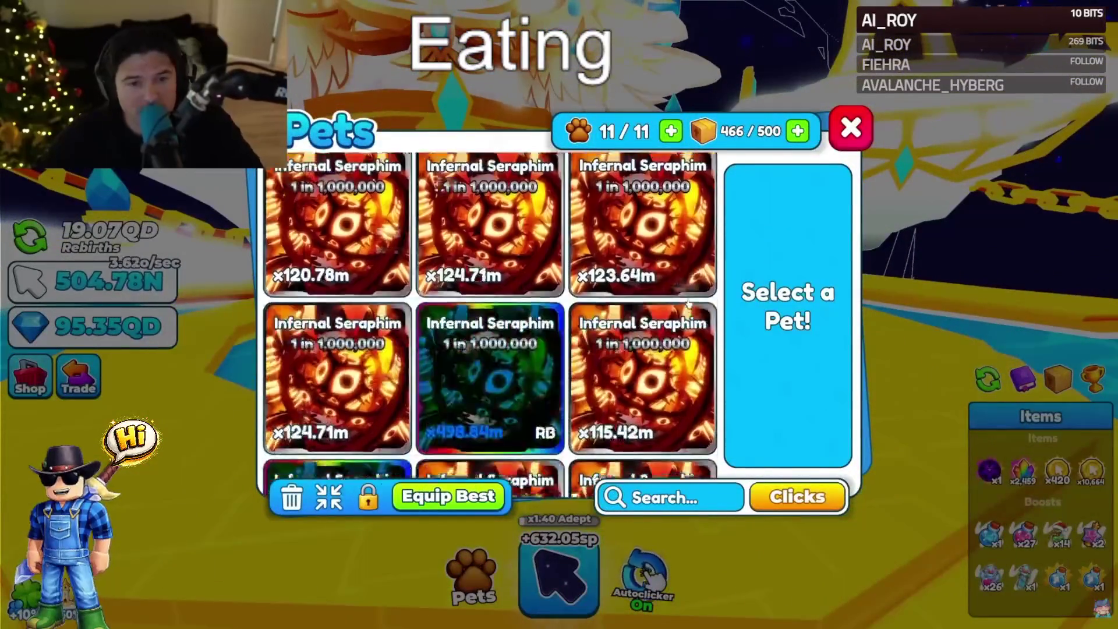
{"action": "scroll", "coordinate": [672, 308], "scroll_direction": "down", "scroll_amount": 6}
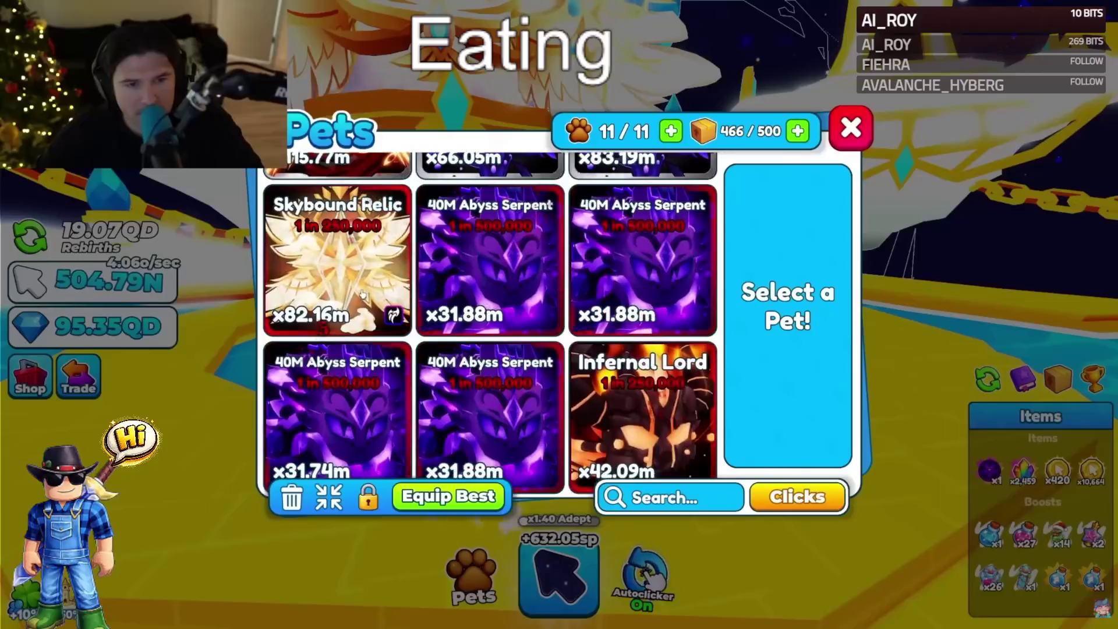
{"action": "left_click", "coordinate": [365, 283]}
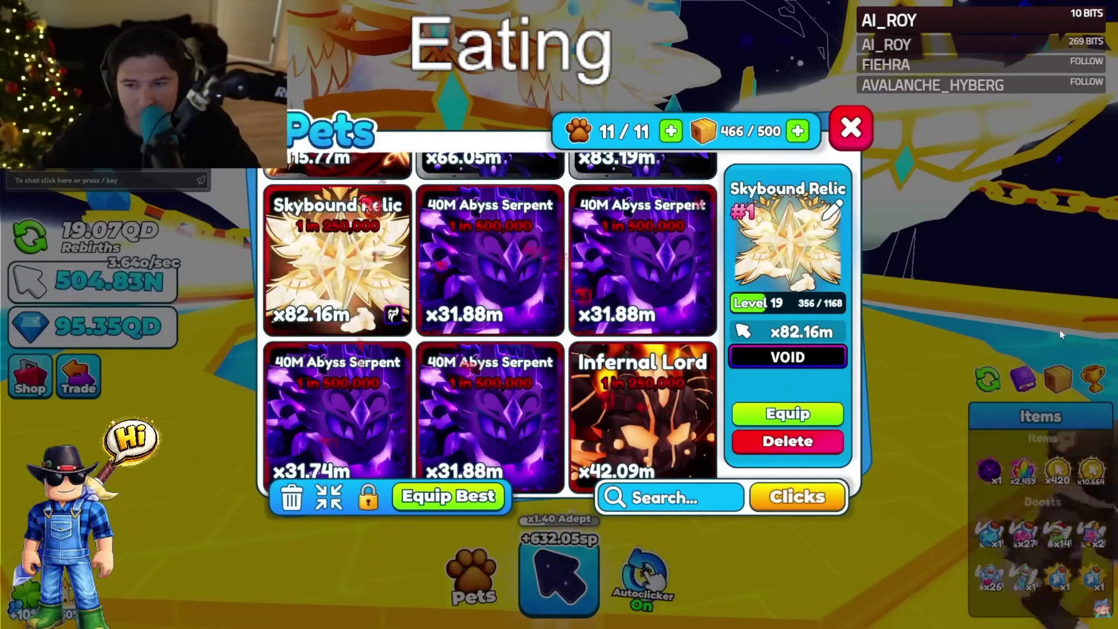
{"action": "left_click", "coordinate": [1083, 381]}
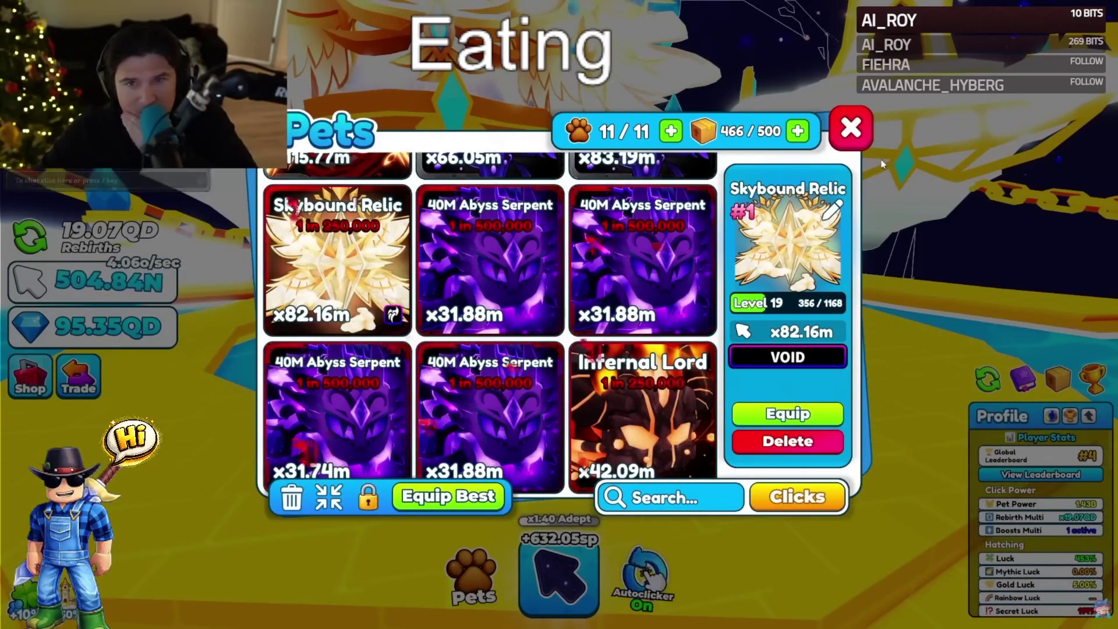
{"action": "left_click", "coordinate": [862, 141]}
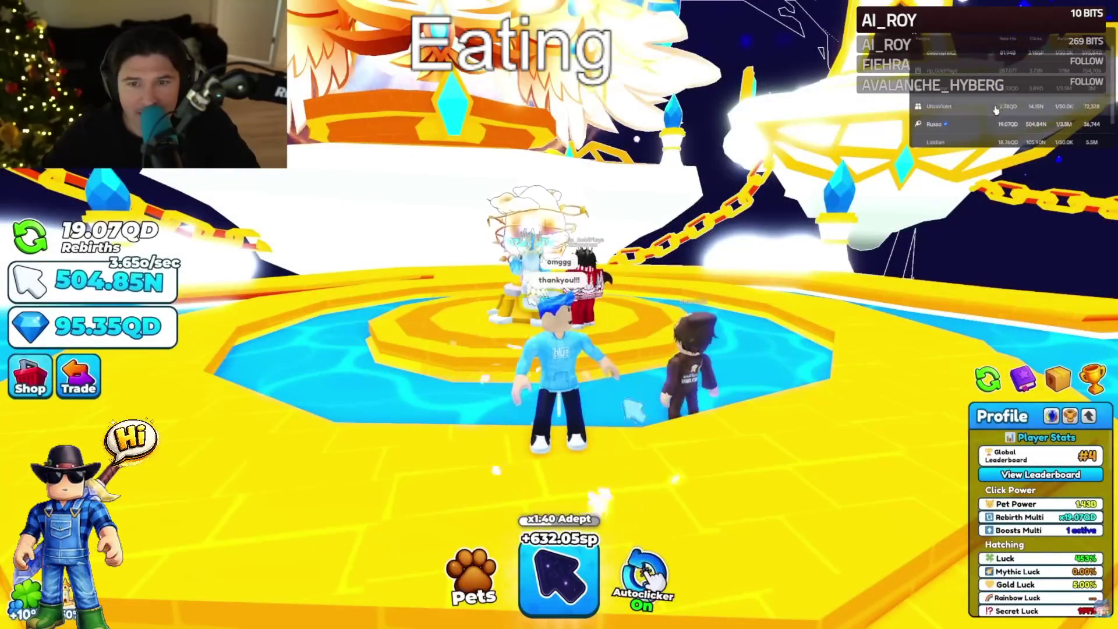
- Walk around the platform beside the other player, overlook the central platform, and reopen Pets
{"action": "key", "text": "a"}
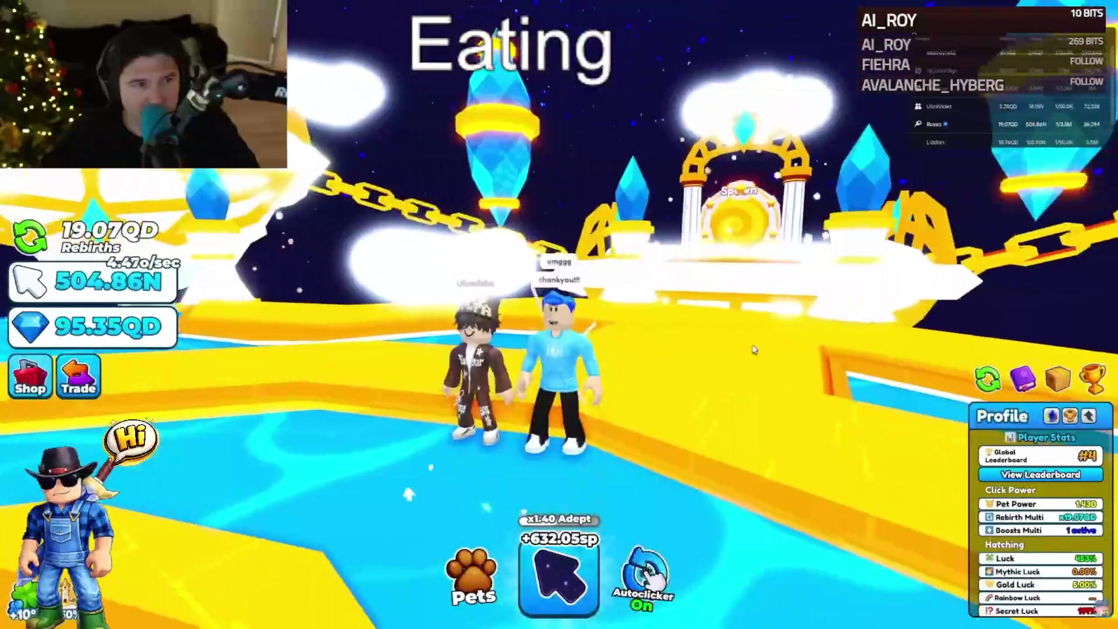
{"action": "key", "text": "s"}
{"action": "key", "text": "w"}
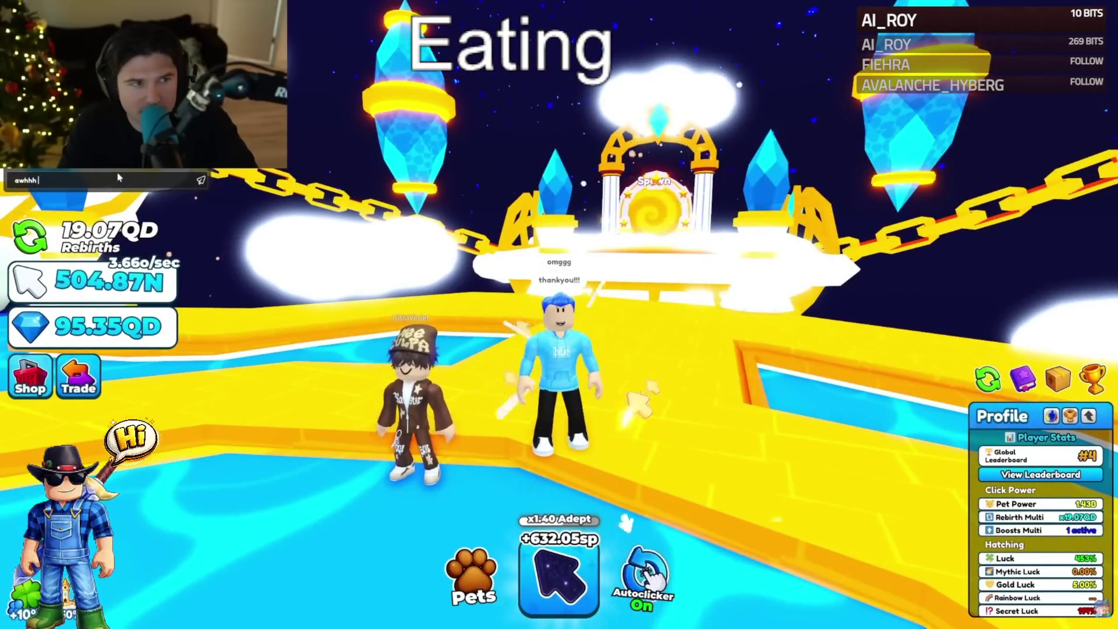
{"action": "left_click", "coordinate": [118, 178]}
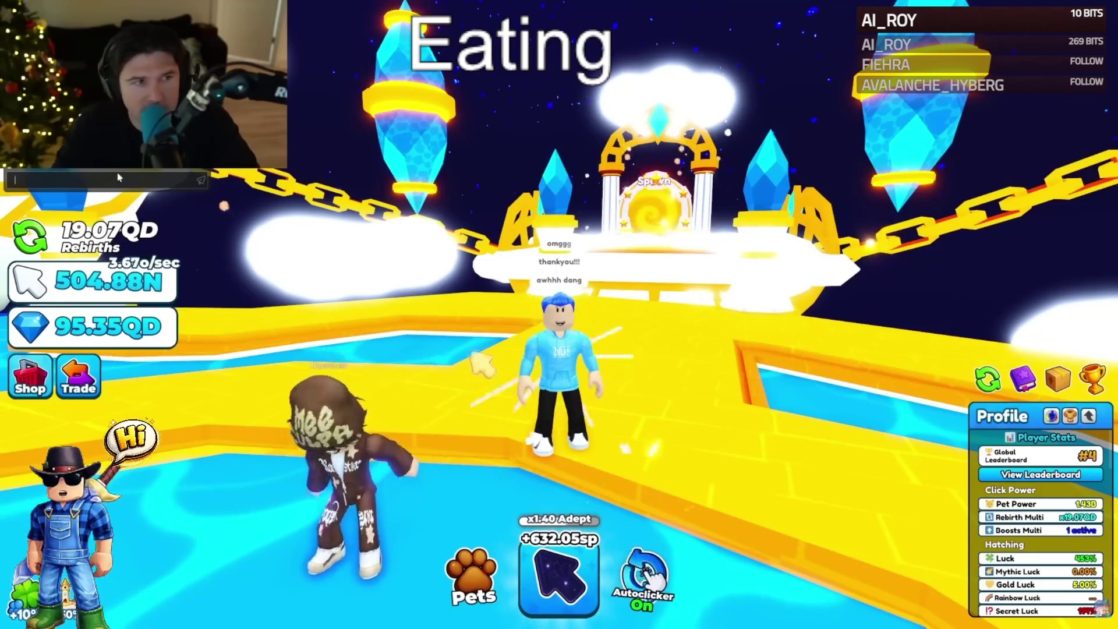
{"action": "key", "text": "w"}
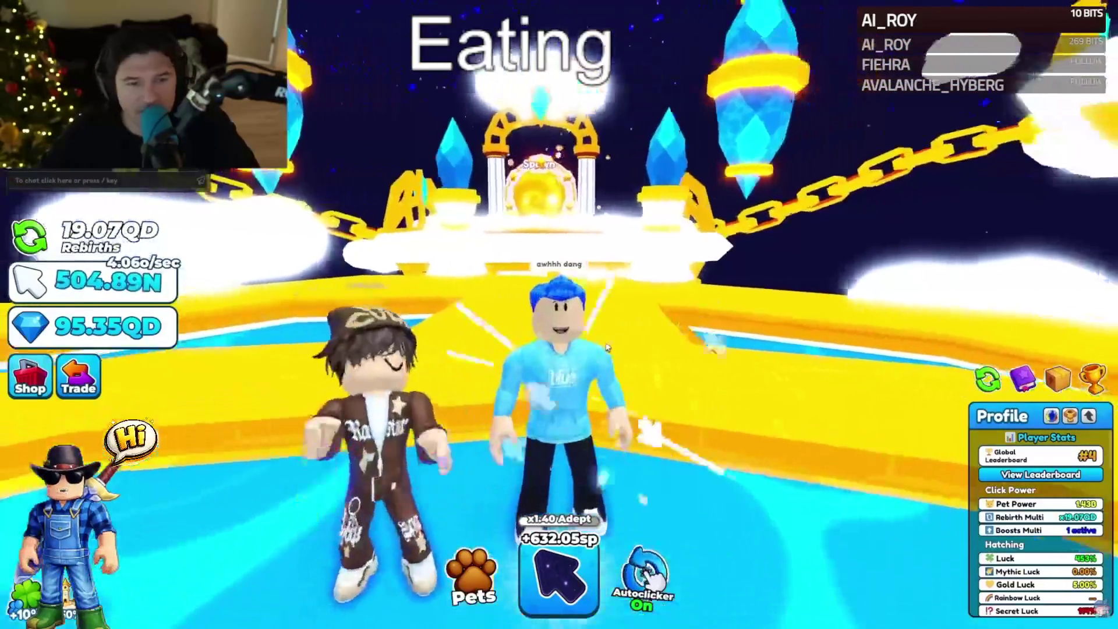
{"action": "key", "text": "Left"}
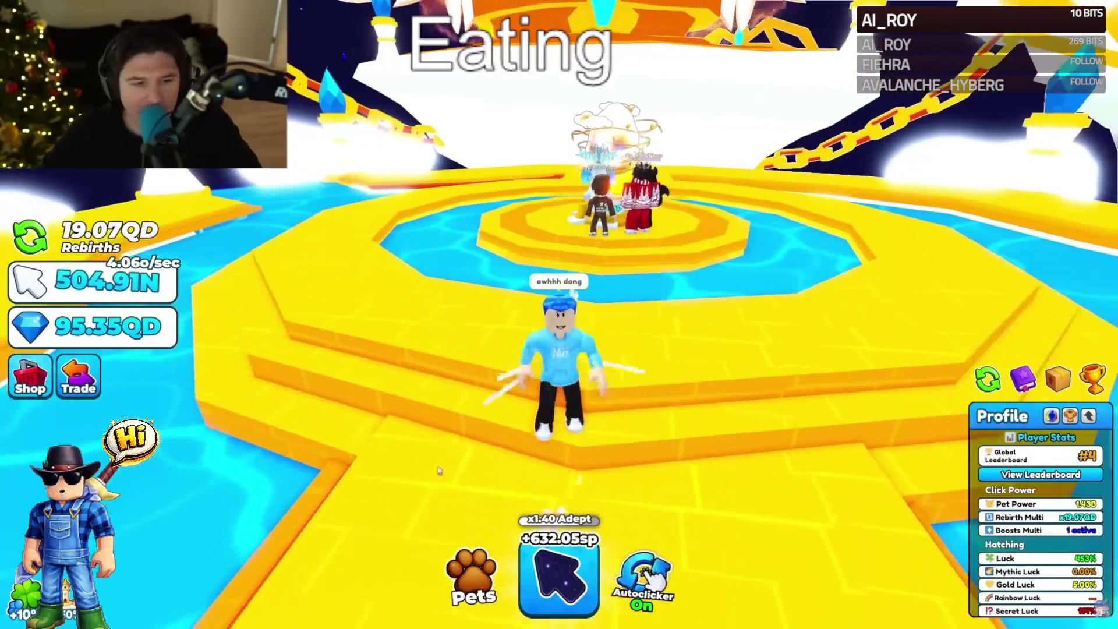
{"action": "left_click", "coordinate": [471, 575]}
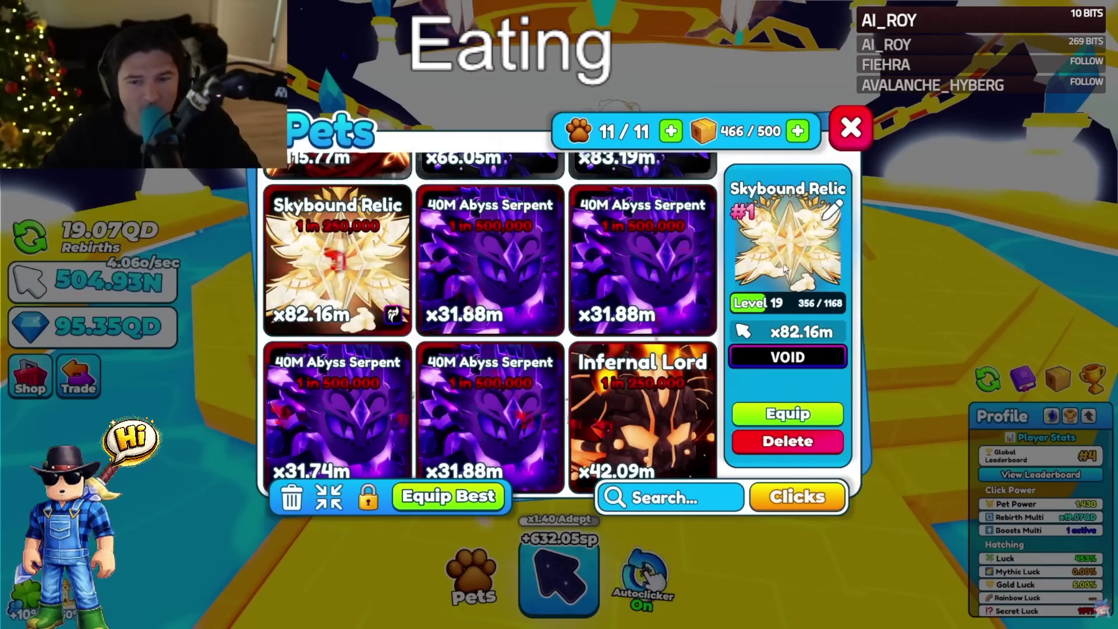
- Compare the 40M Oblivion Shard and Skybound Relic details, scroll the Pets grid, then close it
{"action": "scroll", "coordinate": [663, 287], "scroll_direction": "up", "scroll_amount": 1}
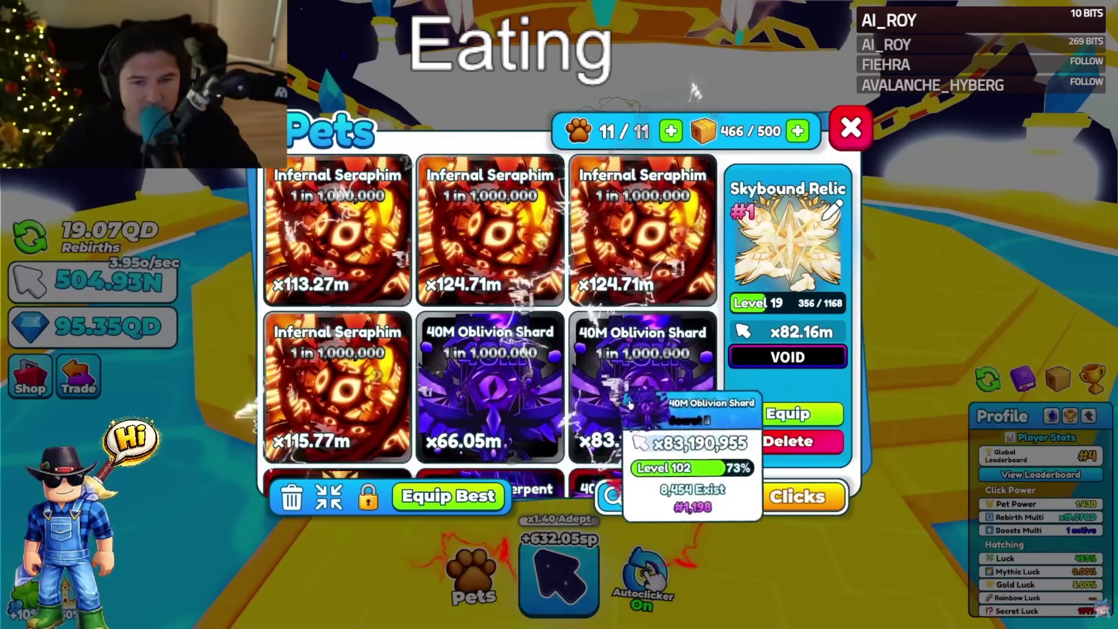
{"action": "left_click", "coordinate": [628, 403]}
{"action": "left_click", "coordinate": [367, 420]}
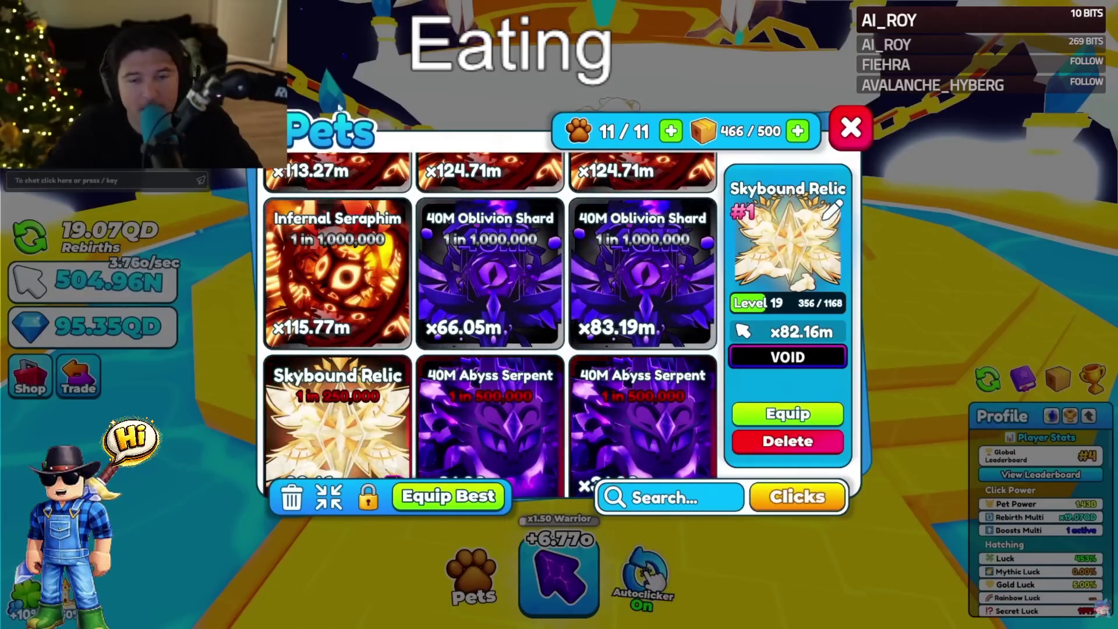
{"action": "scroll", "coordinate": [1084, 463], "scroll_direction": "down", "scroll_amount": 3}
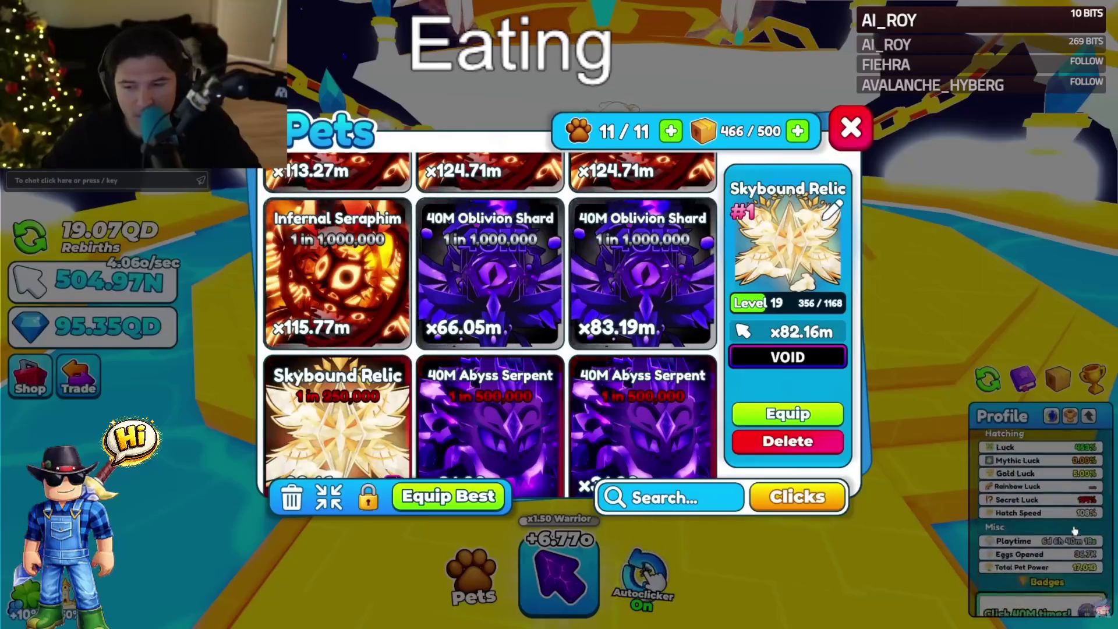
{"action": "scroll", "coordinate": [1083, 500], "scroll_direction": "down", "scroll_amount": 2}
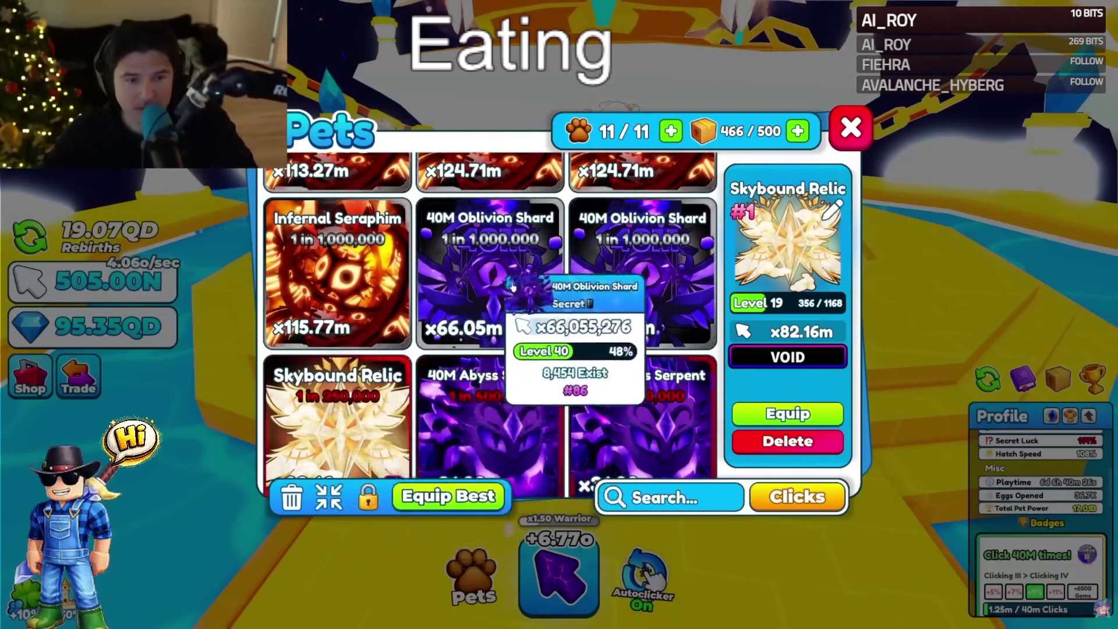
{"action": "scroll", "coordinate": [522, 346], "scroll_direction": "down", "scroll_amount": 2}
{"action": "scroll", "coordinate": [523, 336], "scroll_direction": "down", "scroll_amount": 10}
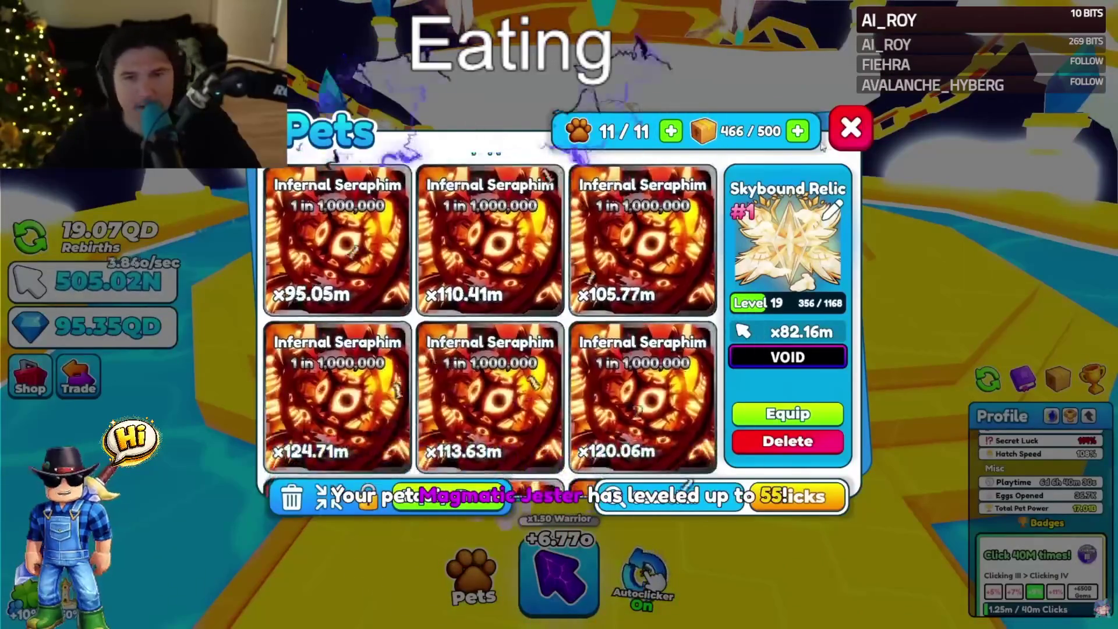
{"action": "left_click", "coordinate": [851, 127]}
- Run up the golden path into the temple and confirm the portal teleport
{"action": "key", "text": "w"}
{"action": "key", "text": "space"}
{"action": "key", "text": "space"}
{"action": "key", "text": "w"}
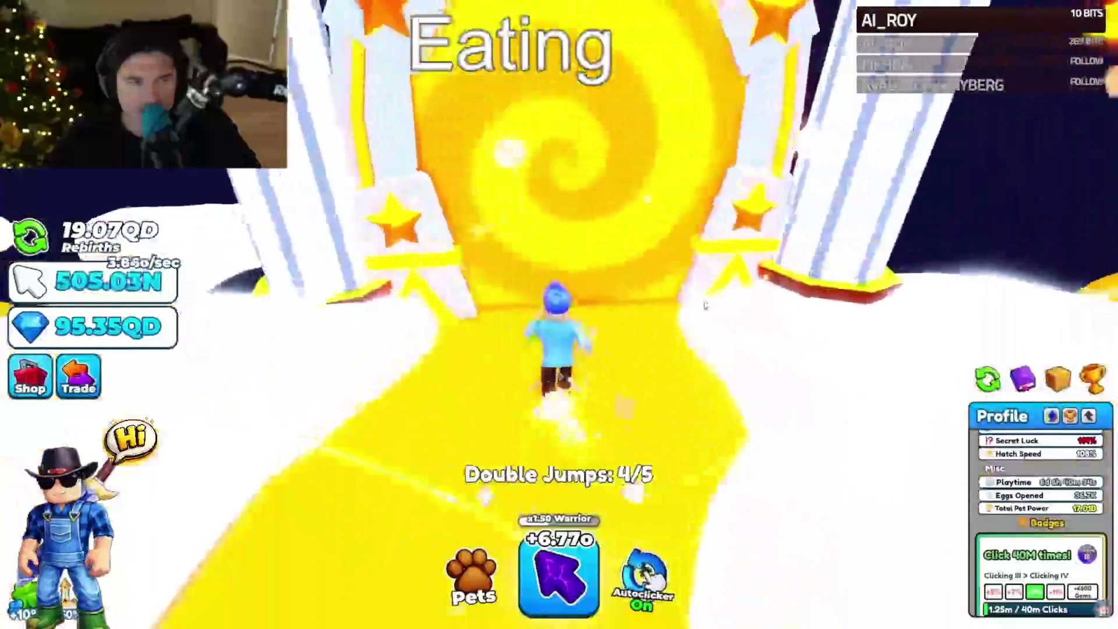
{"action": "left_click", "coordinate": [521, 384]}
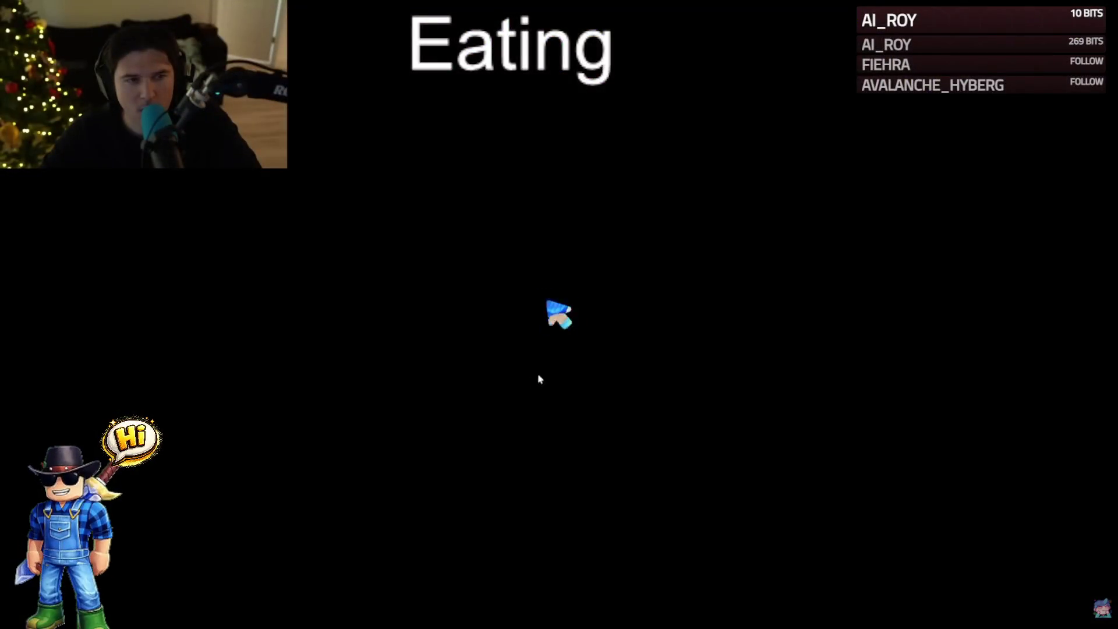
- Cross the new world's plaza and jump onto the golden egg platform toward the enchanting station
{"action": "key", "text": "w"}
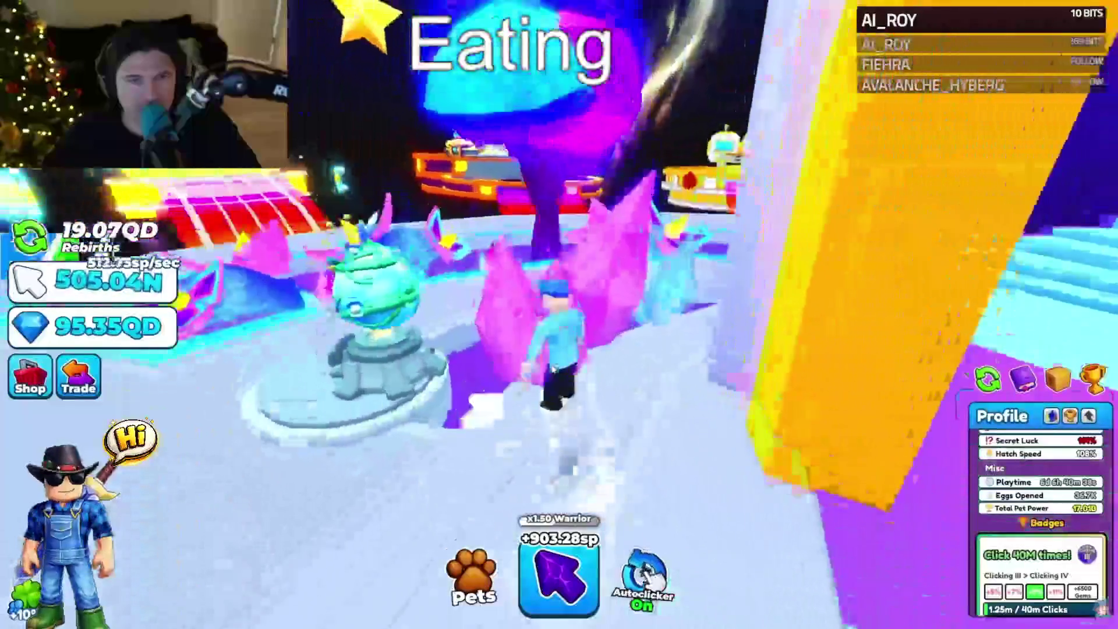
{"action": "key", "text": "w"}
{"action": "key", "text": "space"}
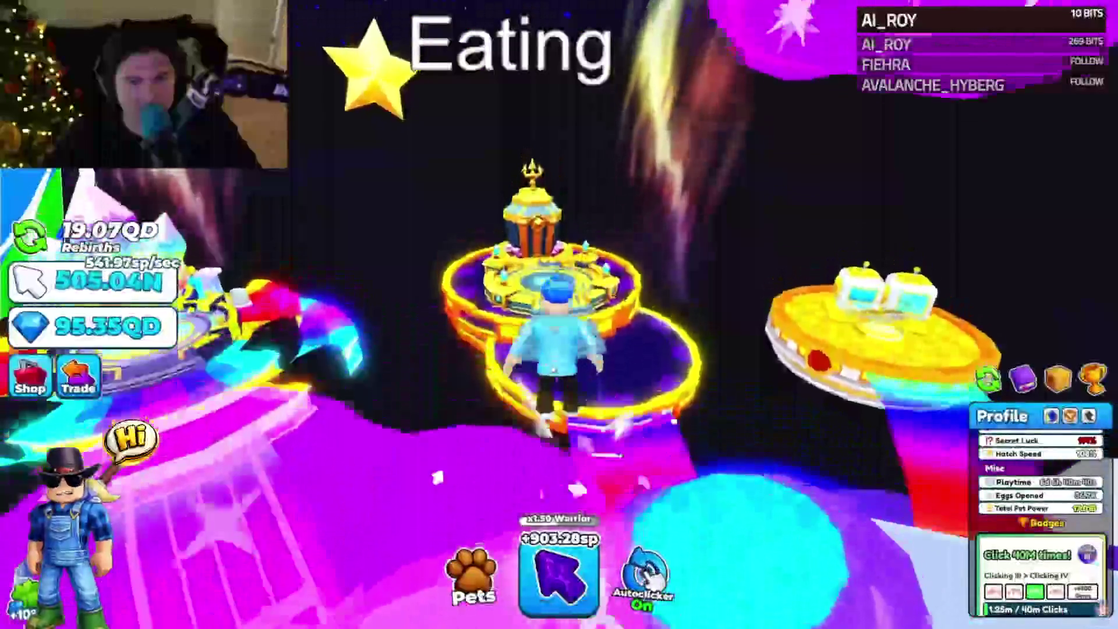
{"action": "key", "text": "space"}
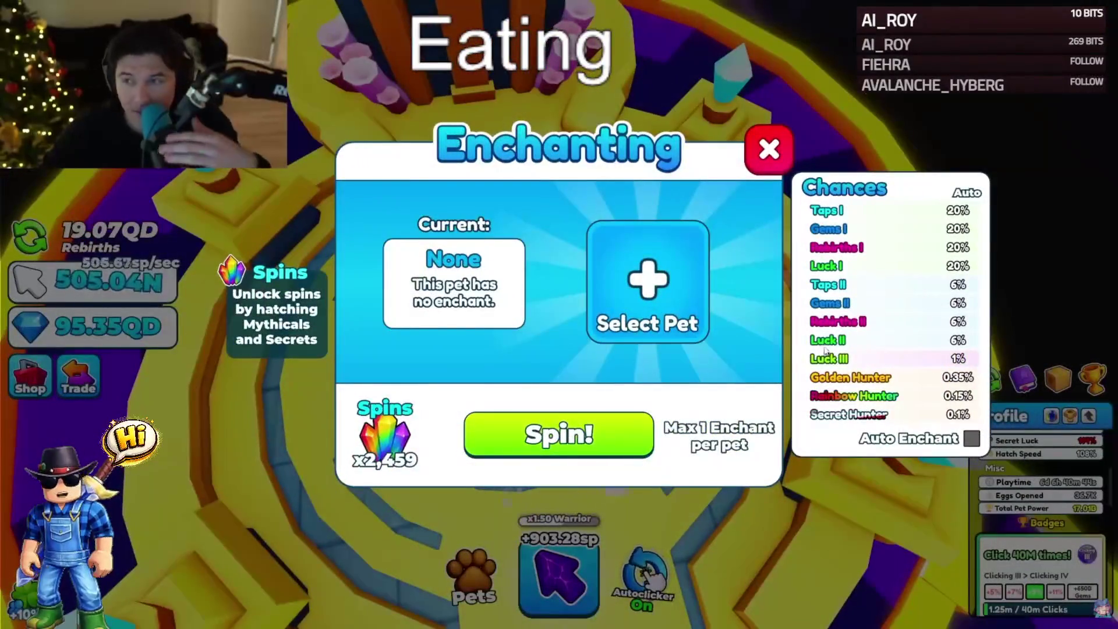
- Select the Skybound Relic as the pet to enchant
{"action": "left_click", "coordinate": [648, 279]}
{"action": "scroll", "coordinate": [620, 283], "scroll_direction": "down", "scroll_amount": 2}
{"action": "scroll", "coordinate": [620, 283], "scroll_direction": "down", "scroll_amount": 3}
{"action": "left_click", "coordinate": [489, 319]}
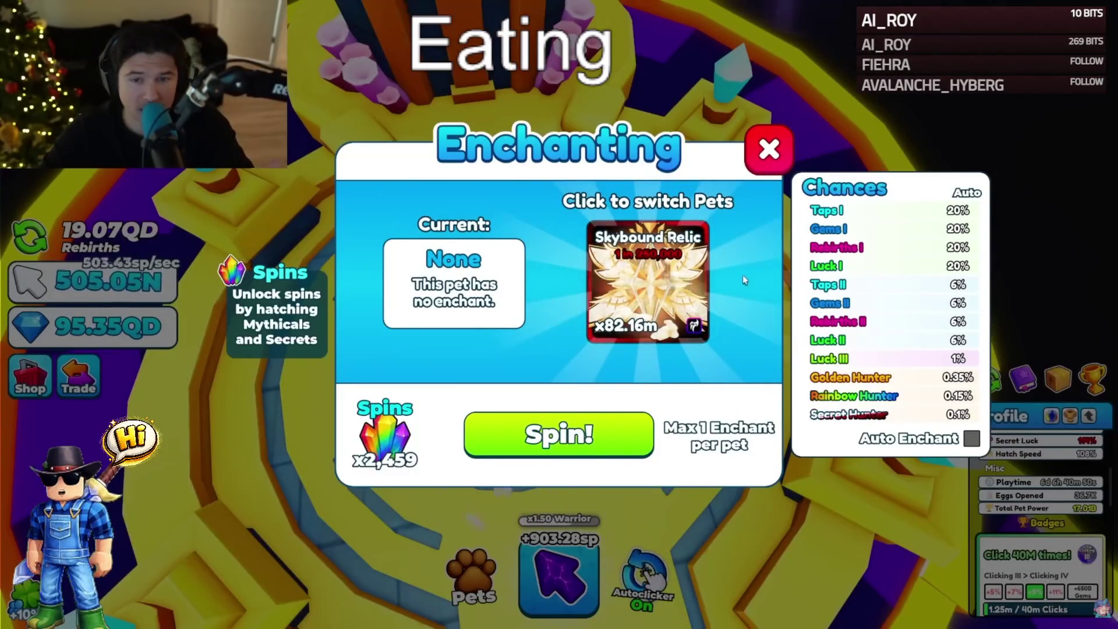
- Auto-roll enchants including Secret Hunter until Gems I, then stop and close the enchanting window
{"action": "left_click", "coordinate": [971, 439]}
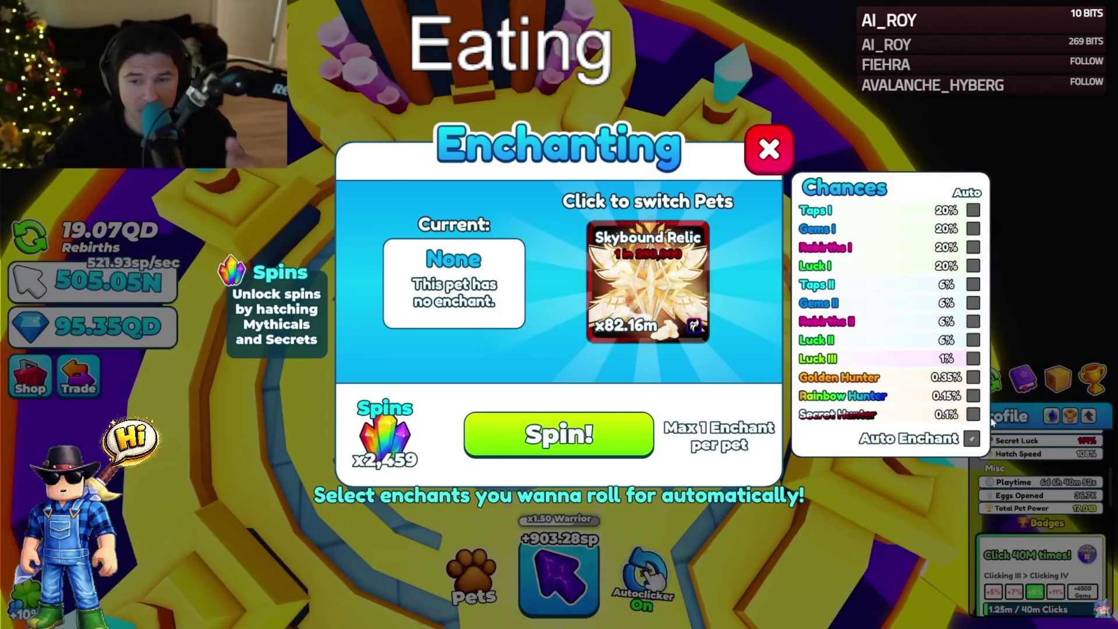
{"action": "left_click", "coordinate": [973, 413]}
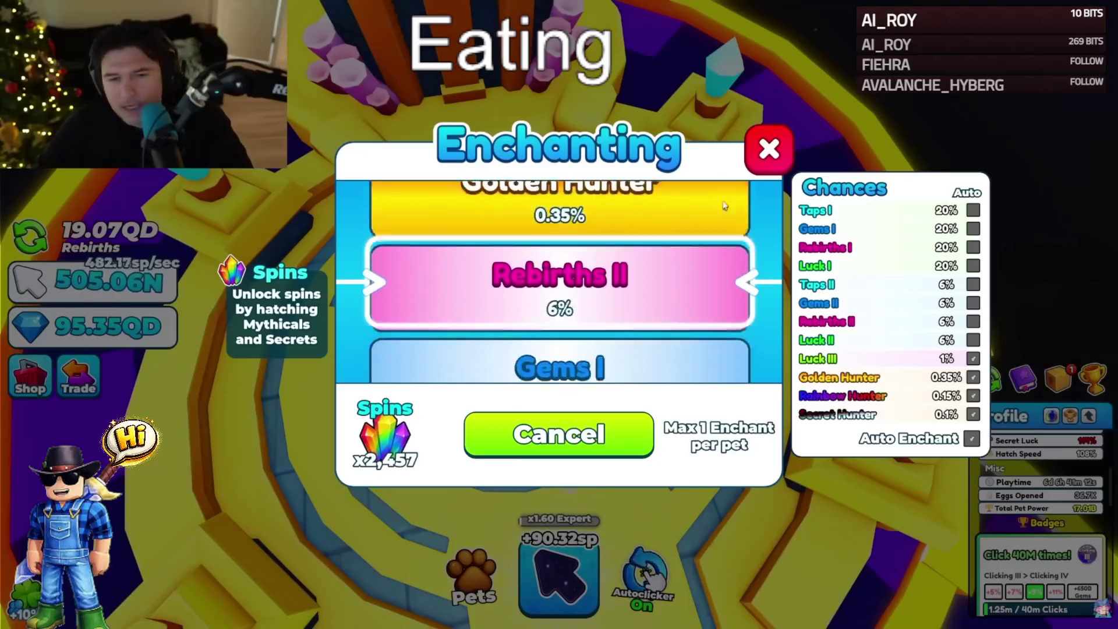
{"action": "left_click", "coordinate": [607, 429]}
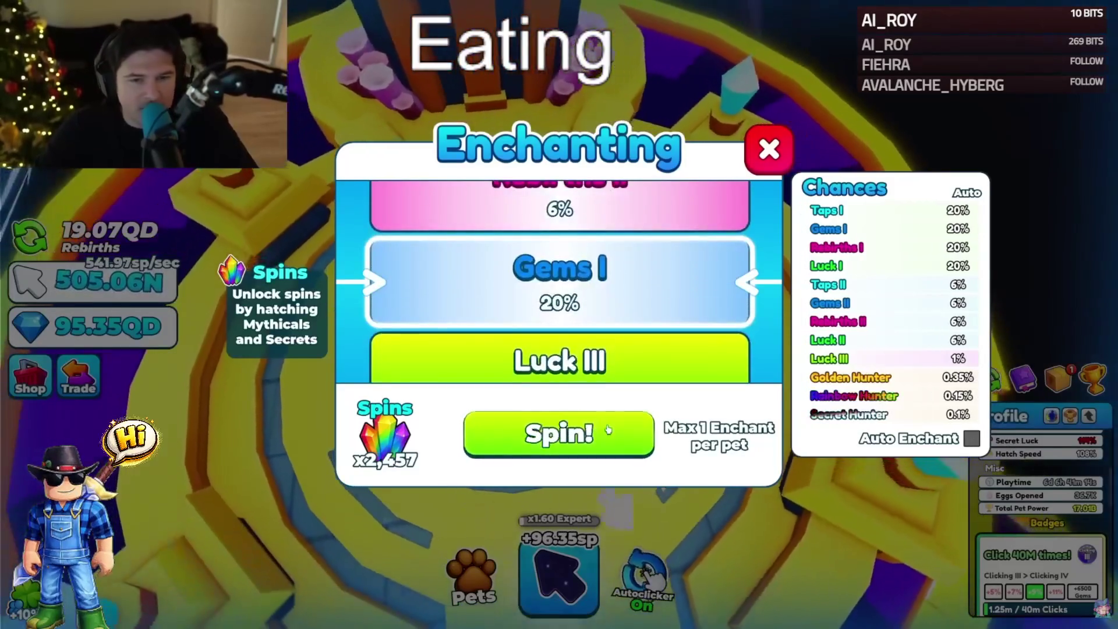
{"action": "left_click", "coordinate": [778, 150]}
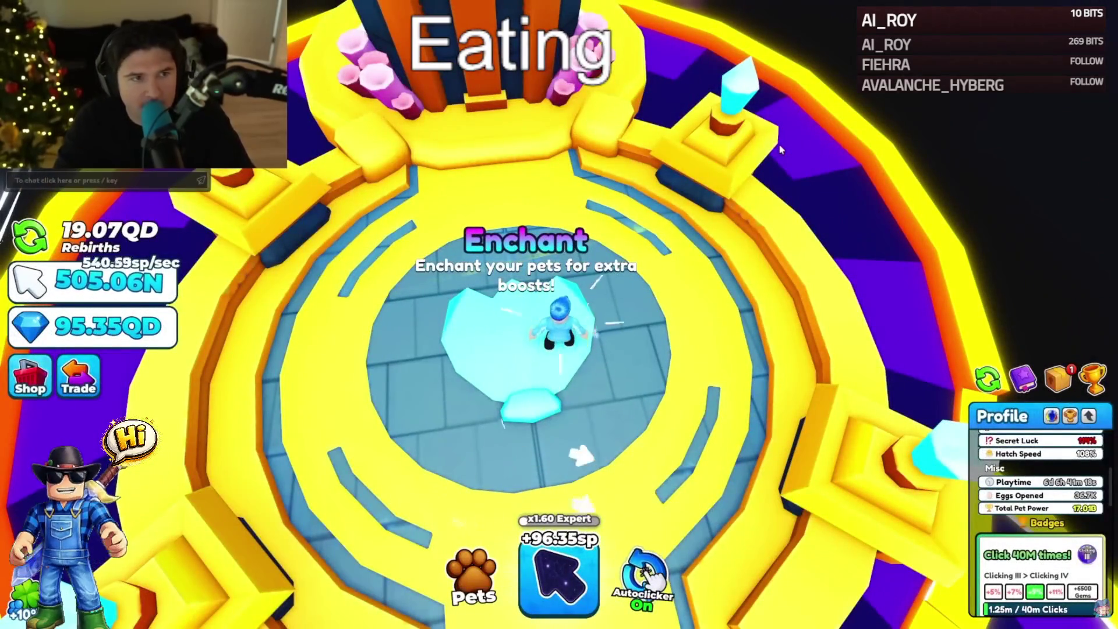
- Step off the enchant pad, send a player a trade request from the Trade list, then exit fullscreen
{"action": "key", "text": "w"}
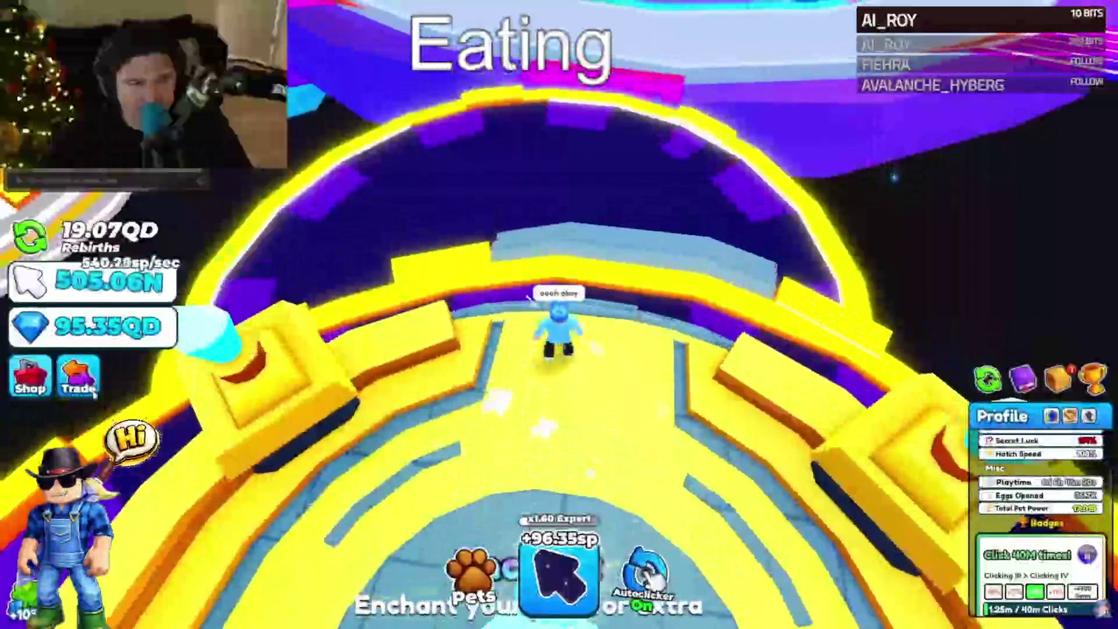
{"action": "left_click", "coordinate": [80, 381]}
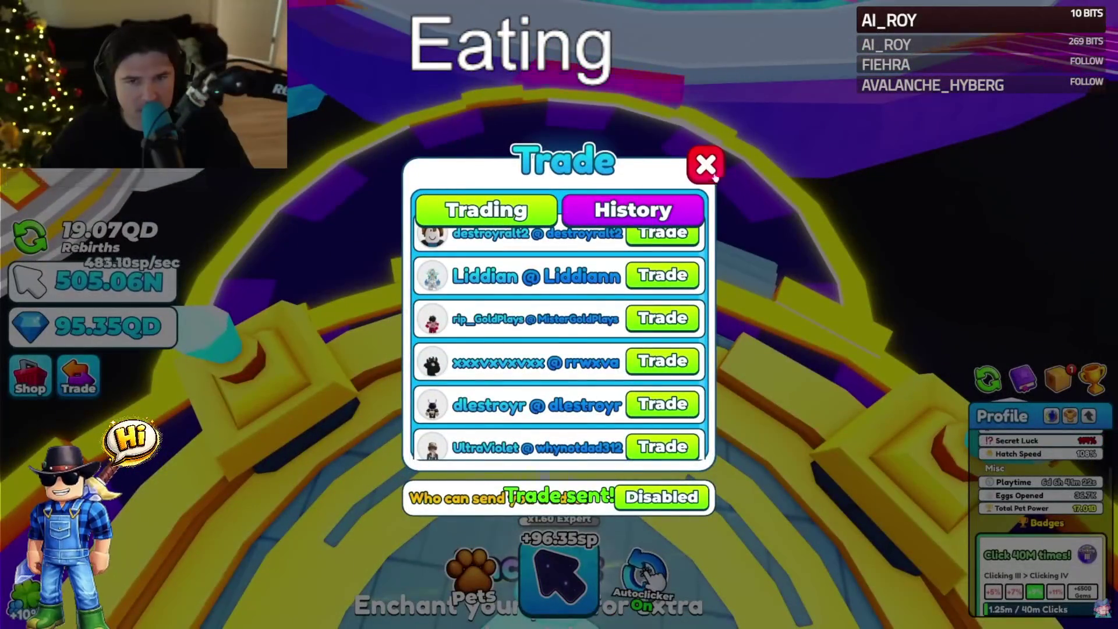
{"action": "left_click", "coordinate": [650, 404]}
{"action": "key", "text": "space"}
{"action": "key", "text": "space"}
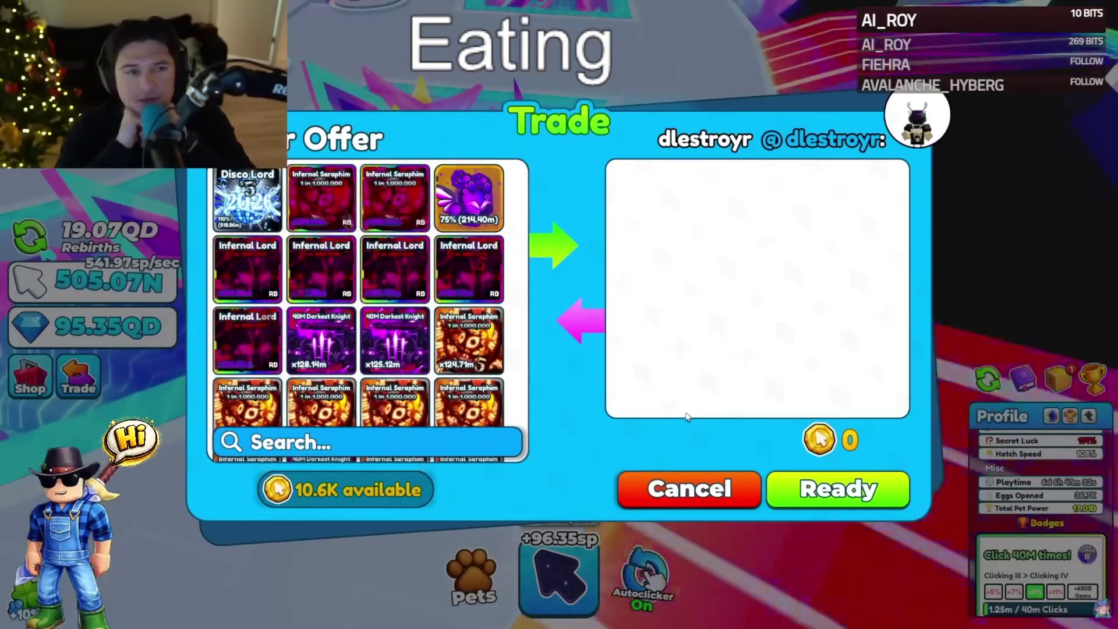
{"action": "key", "text": "Escape"}
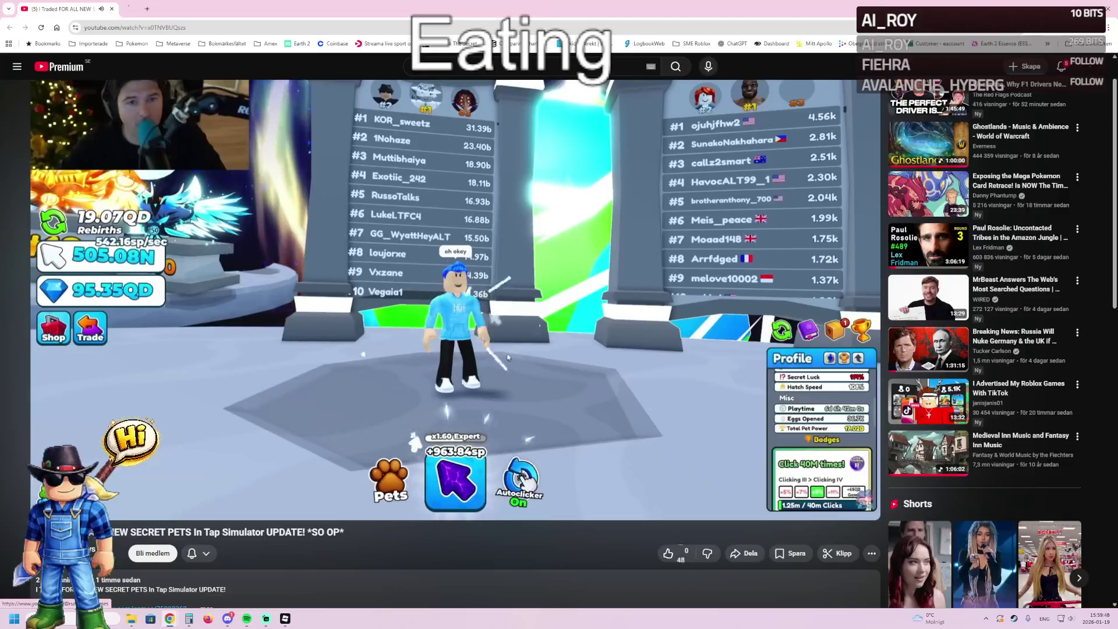
- Browse the creator channel's Videos tab uploads, then close the channel tab
{"action": "left_click", "coordinate": [198, 10]}
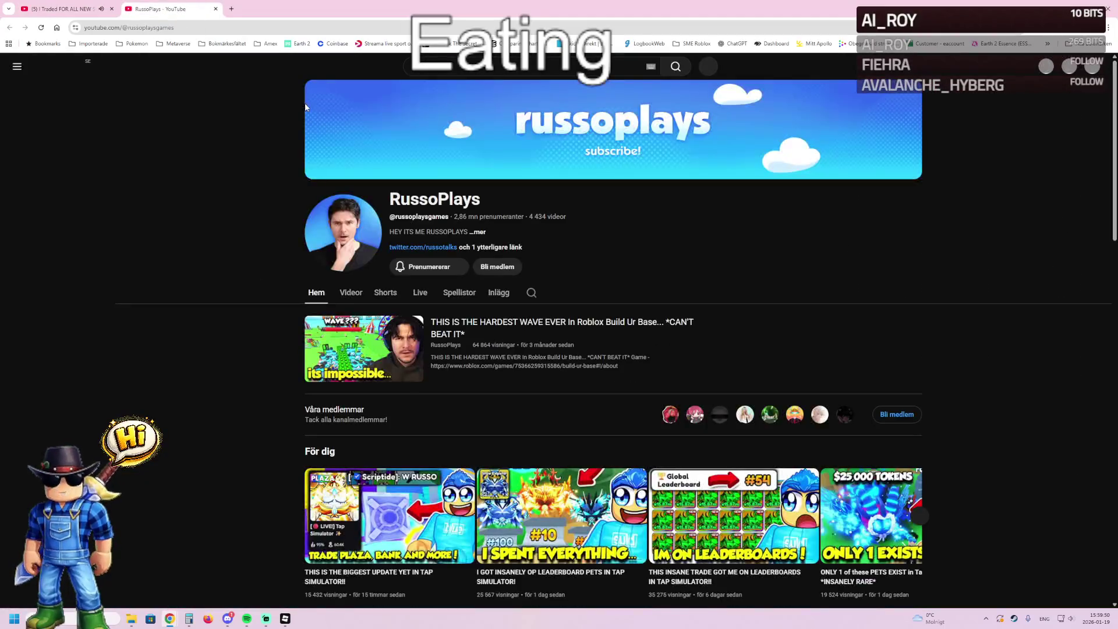
{"action": "scroll", "coordinate": [347, 211], "scroll_direction": "down", "scroll_amount": 2}
{"action": "left_click", "coordinate": [367, 214]}
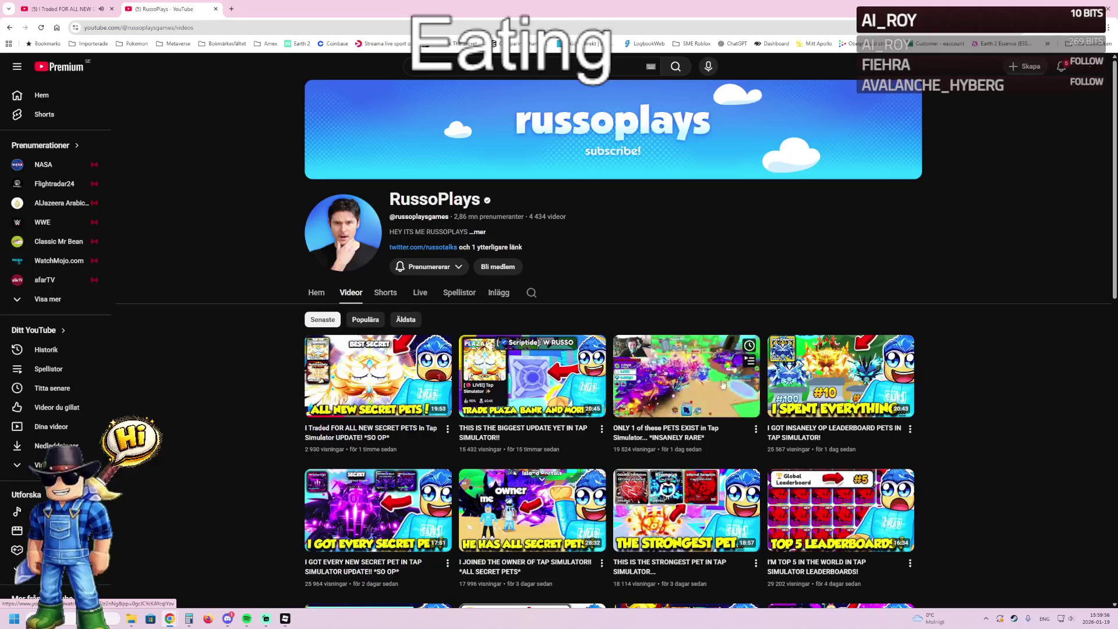
{"action": "mouse_move", "coordinate": [845, 381]}
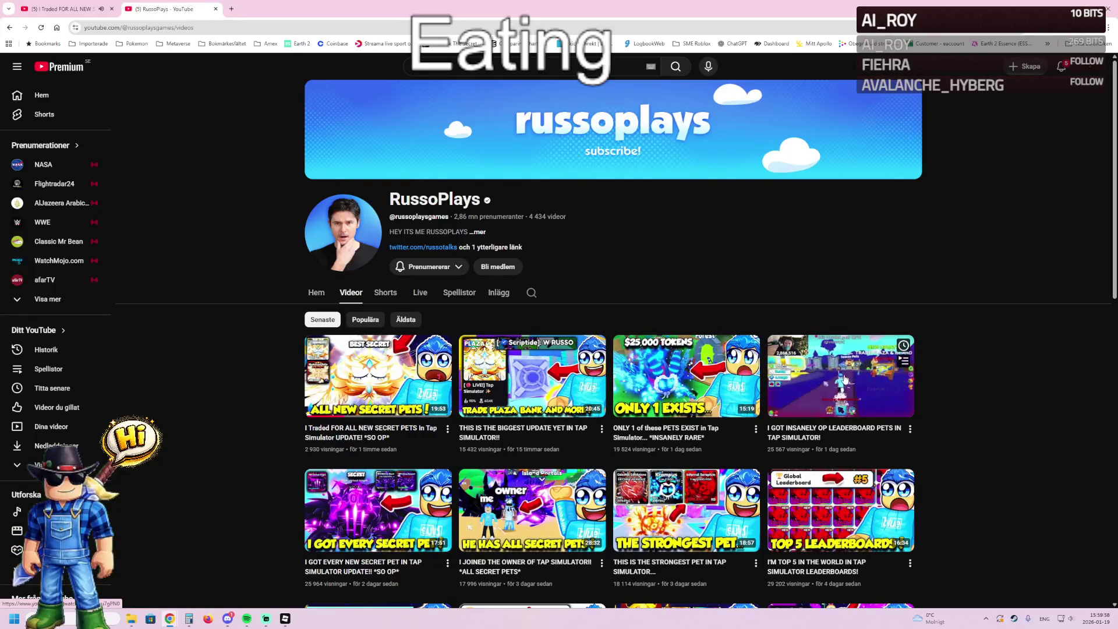
{"action": "scroll", "coordinate": [627, 377], "scroll_direction": "down", "scroll_amount": 2}
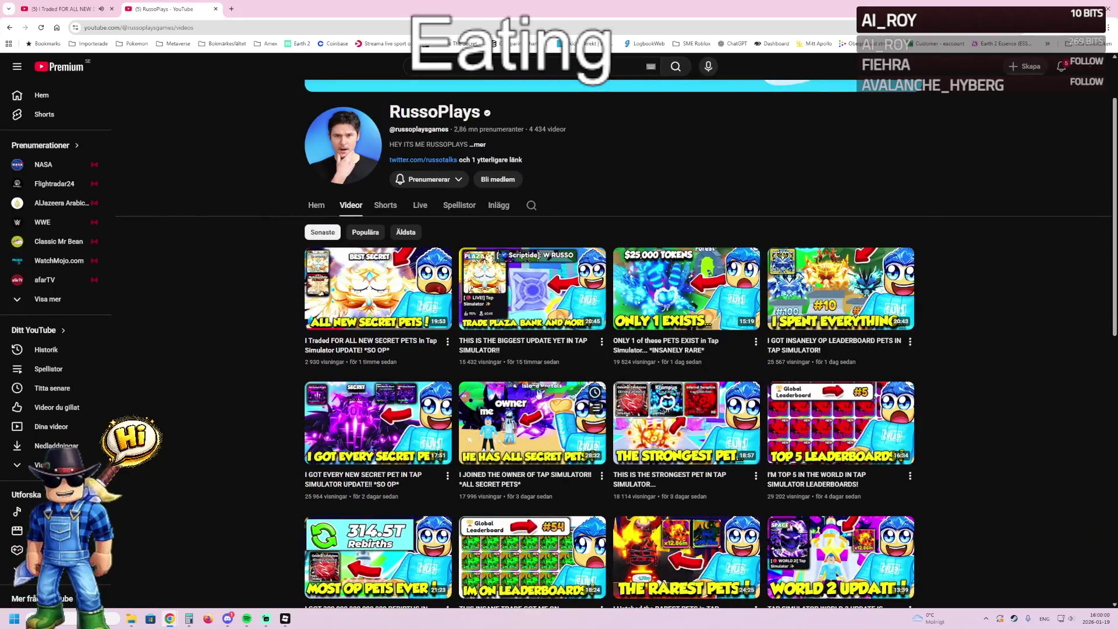
{"action": "scroll", "coordinate": [377, 409], "scroll_direction": "down", "scroll_amount": 3}
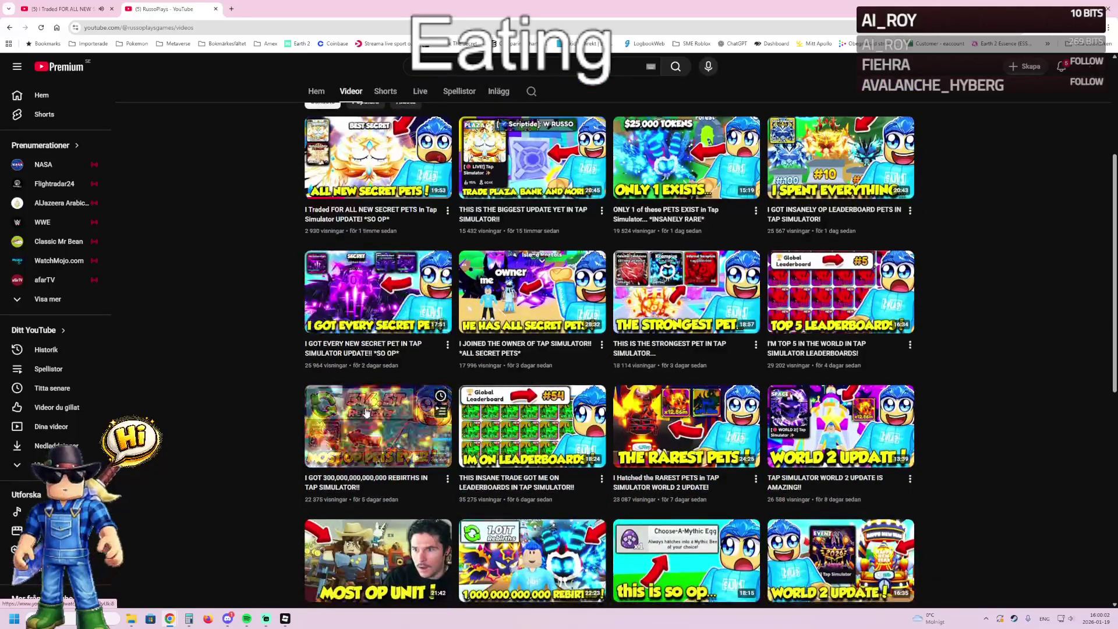
{"action": "left_click", "coordinate": [215, 9]}
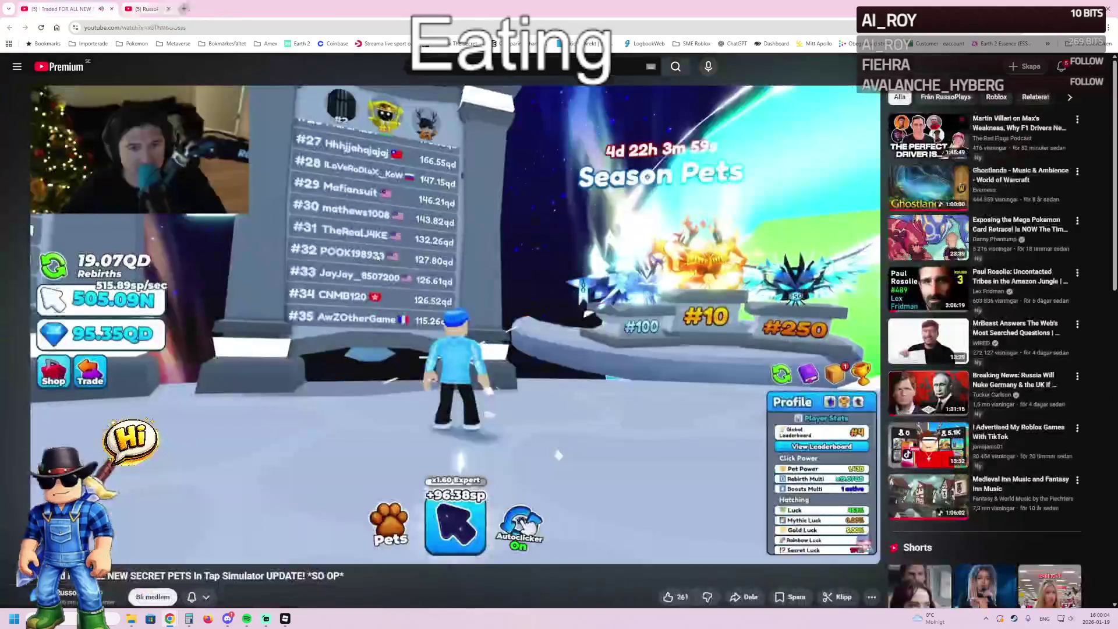
- Double-click the Tap Simulator video to watch it fullscreen again
{"action": "double_click", "coordinate": [545, 186]}
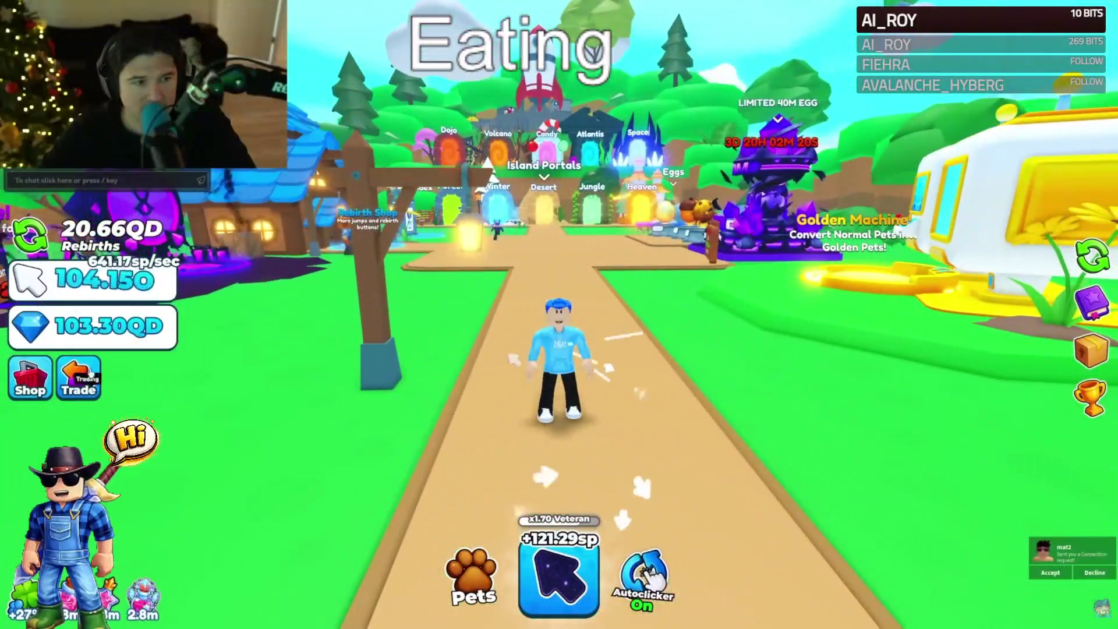
- In the pet-trading game, browse the trade player list and send a trade request to a listed player
{"action": "left_click", "coordinate": [78, 377]}
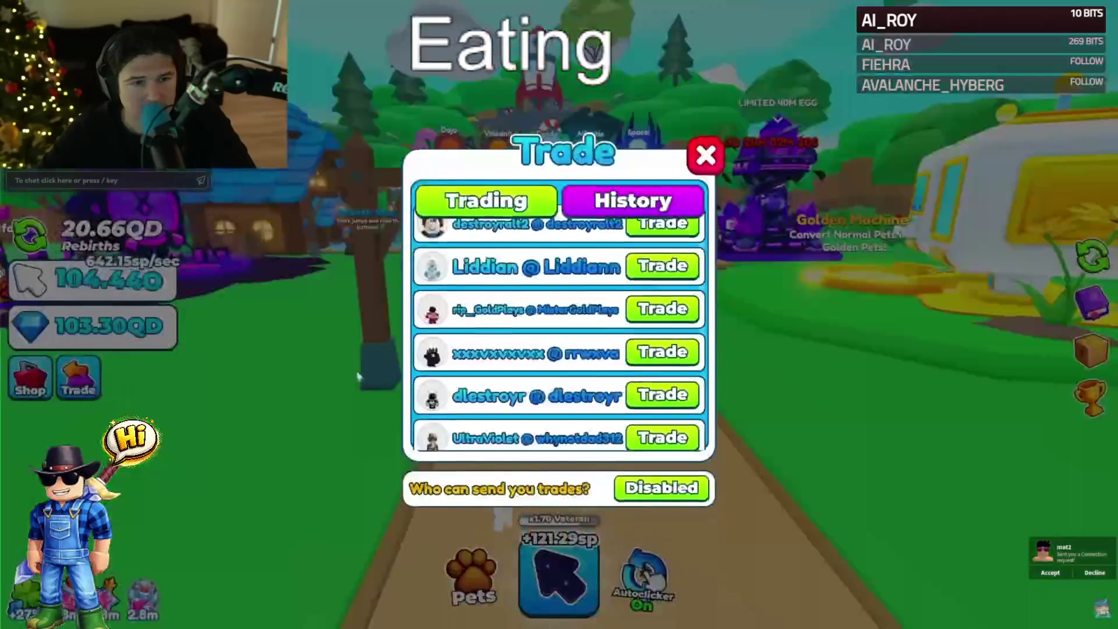
{"action": "scroll", "coordinate": [623, 349], "scroll_direction": "down", "scroll_amount": 4}
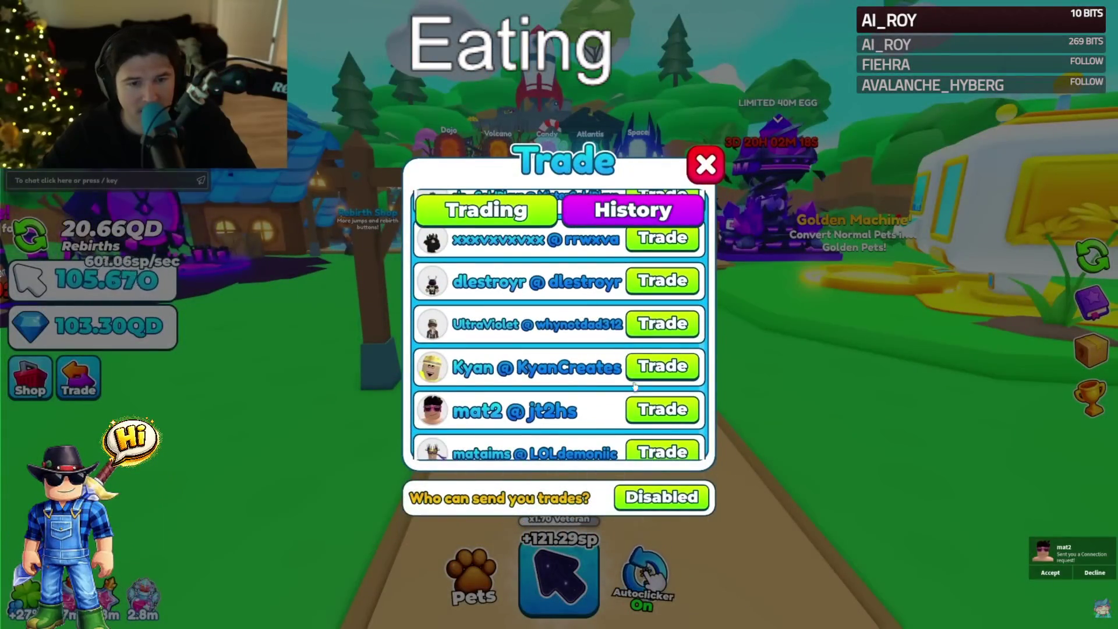
{"action": "scroll", "coordinate": [651, 356], "scroll_direction": "up", "scroll_amount": 3}
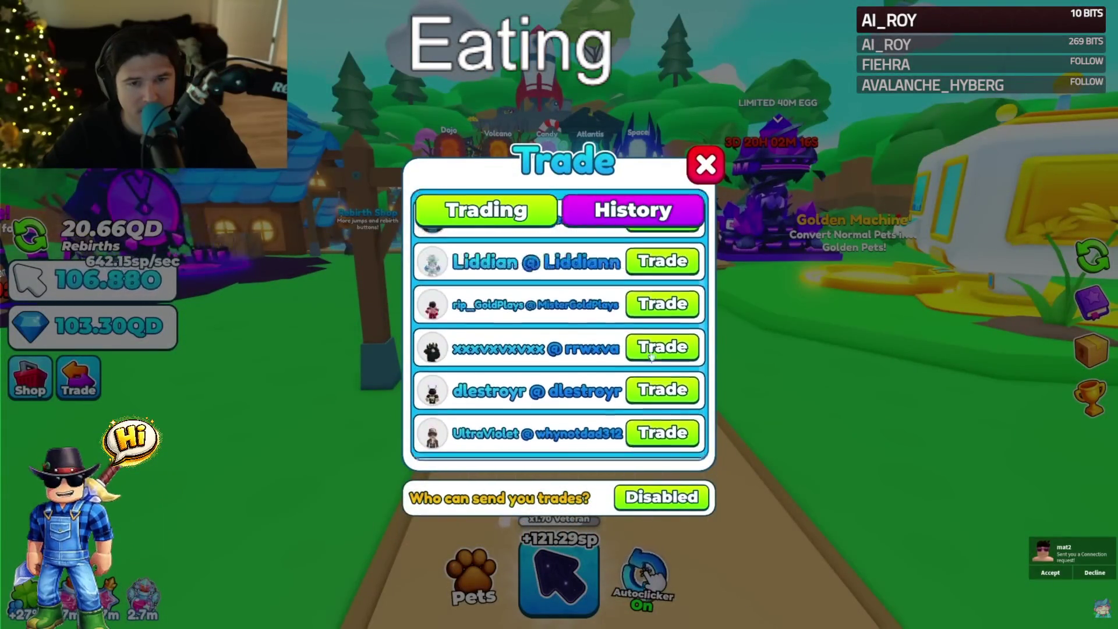
{"action": "scroll", "coordinate": [651, 356], "scroll_direction": "down", "scroll_amount": 3}
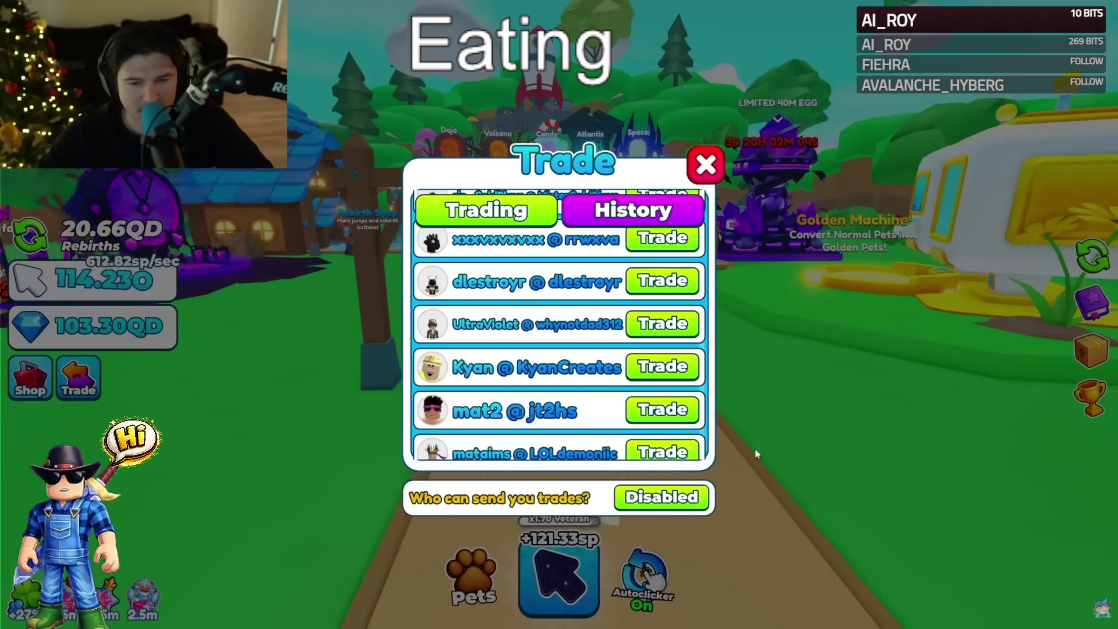
{"action": "left_click", "coordinate": [703, 165]}
{"action": "left_click", "coordinate": [67, 384]}
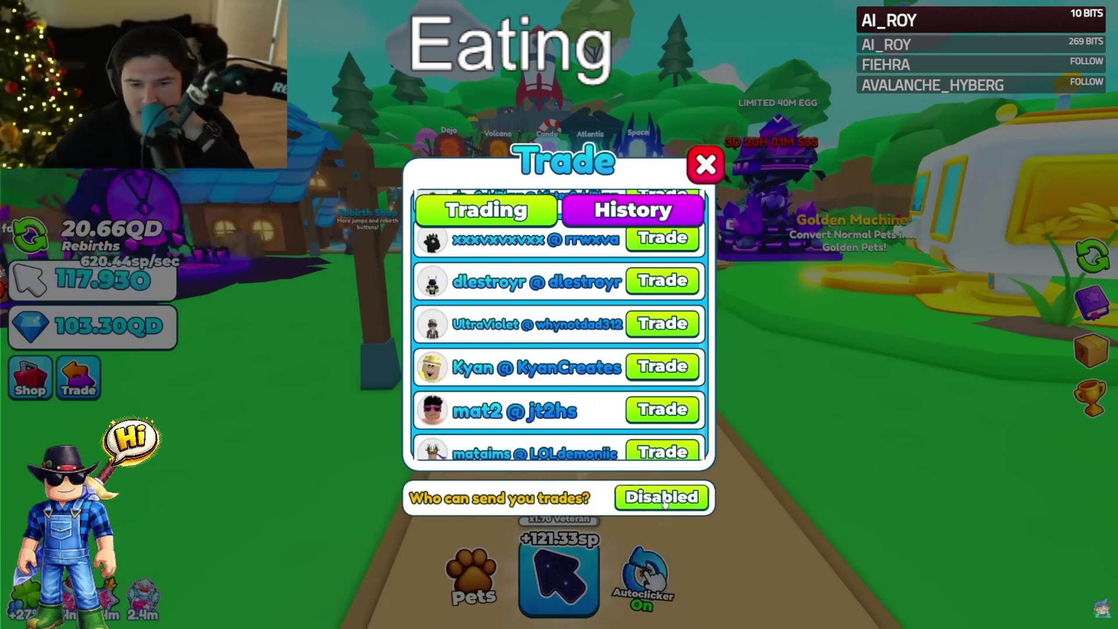
{"action": "left_click", "coordinate": [662, 454]}
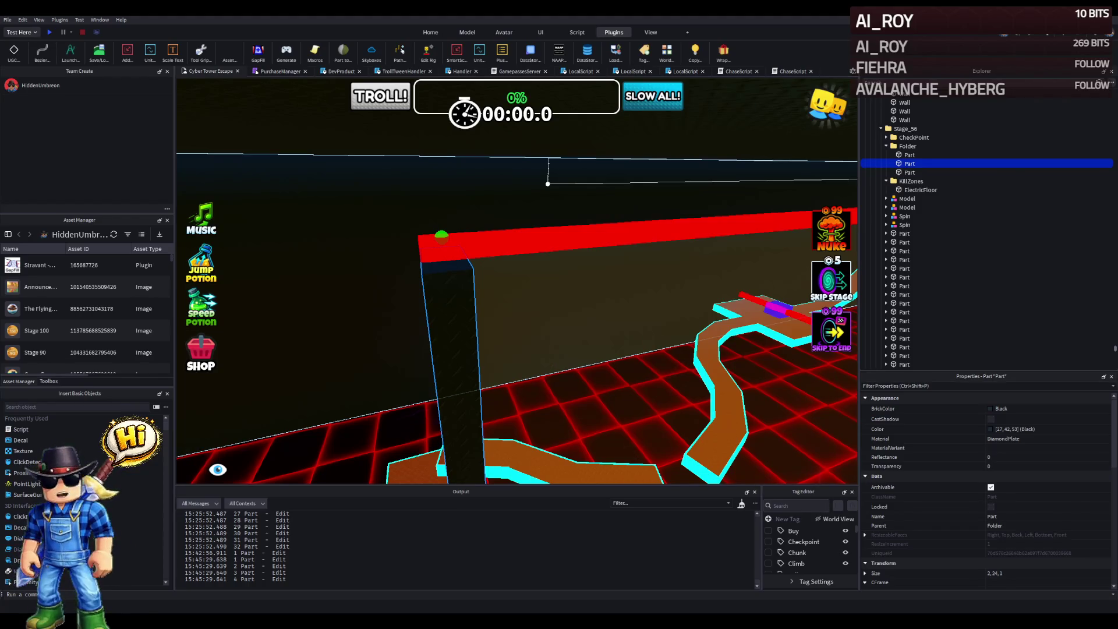
- Select Stage_57's checkpoint and set its Number value to 57
{"action": "key", "text": "w"}
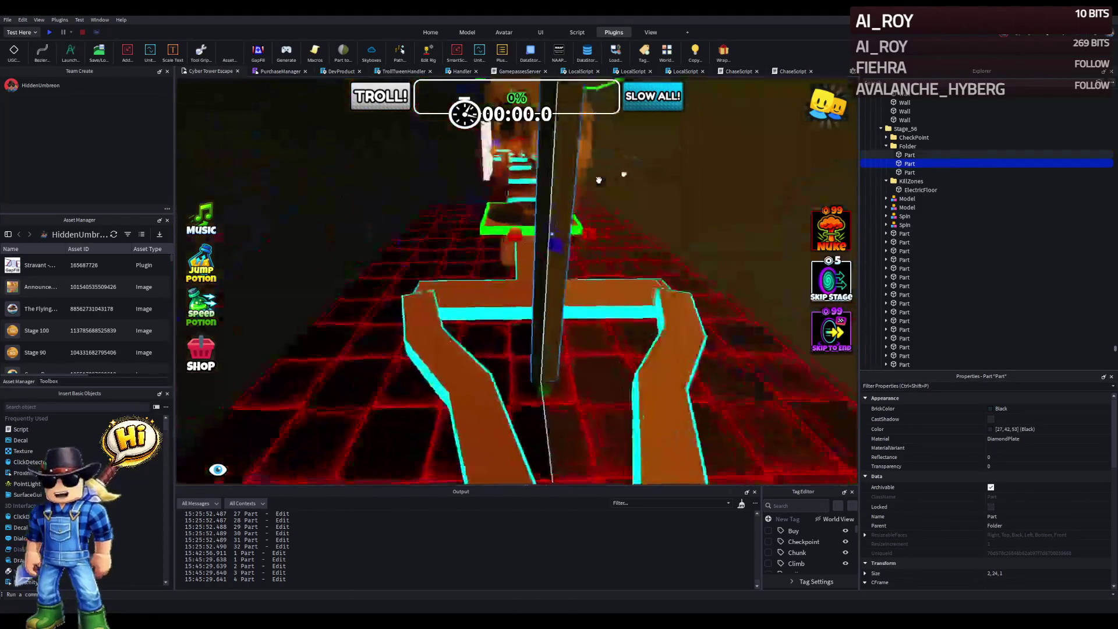
{"action": "scroll", "coordinate": [599, 180], "scroll_direction": "down", "scroll_amount": 5}
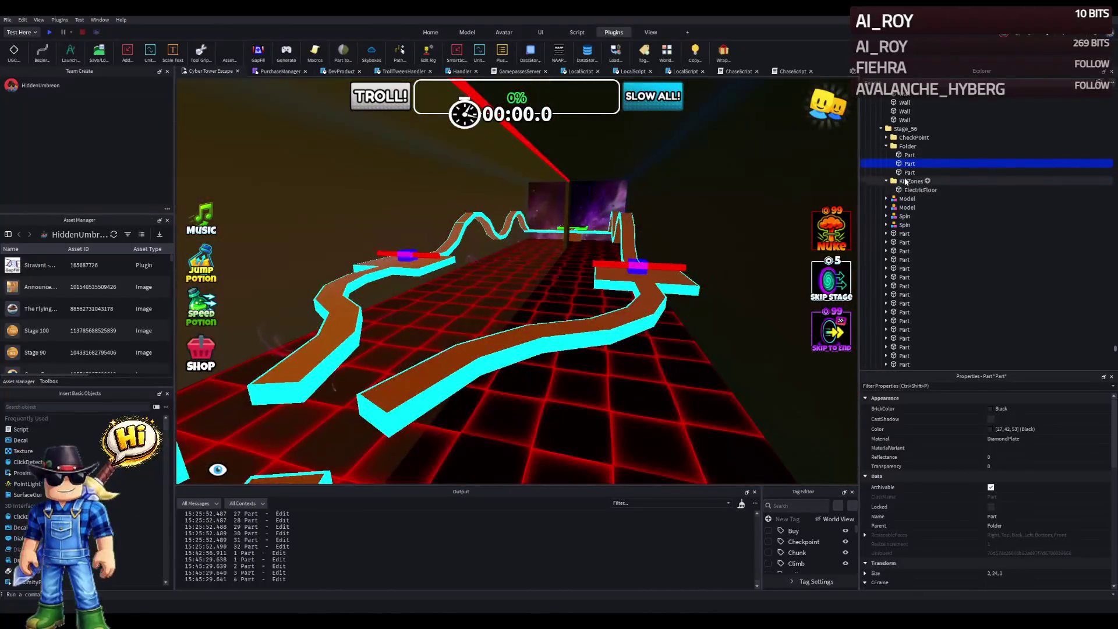
{"action": "left_click", "coordinate": [909, 138]}
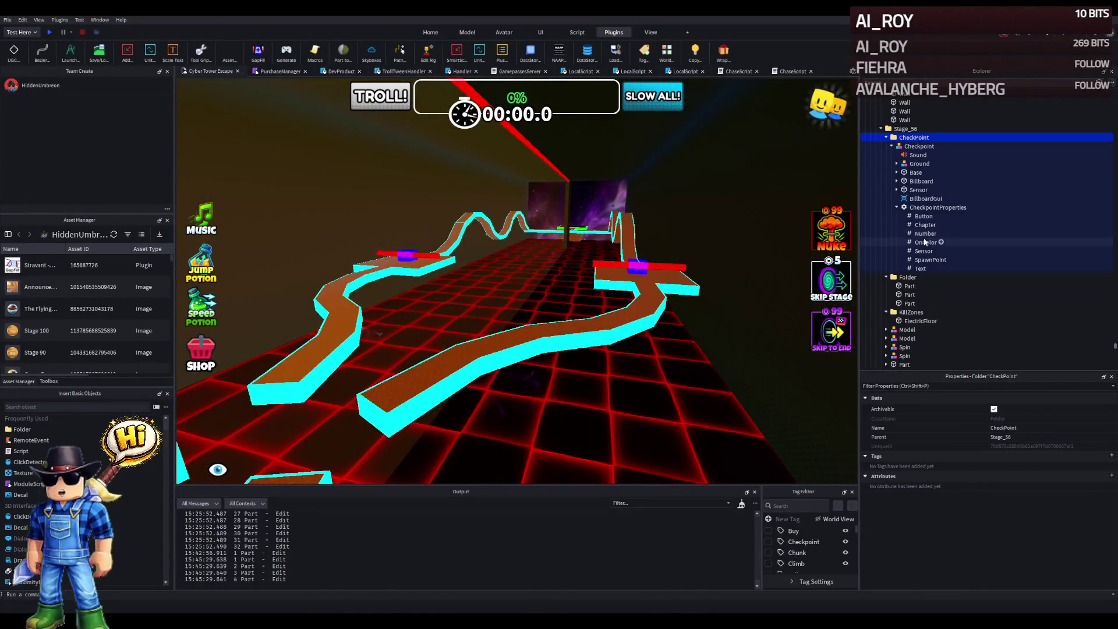
{"action": "left_click", "coordinate": [576, 222]}
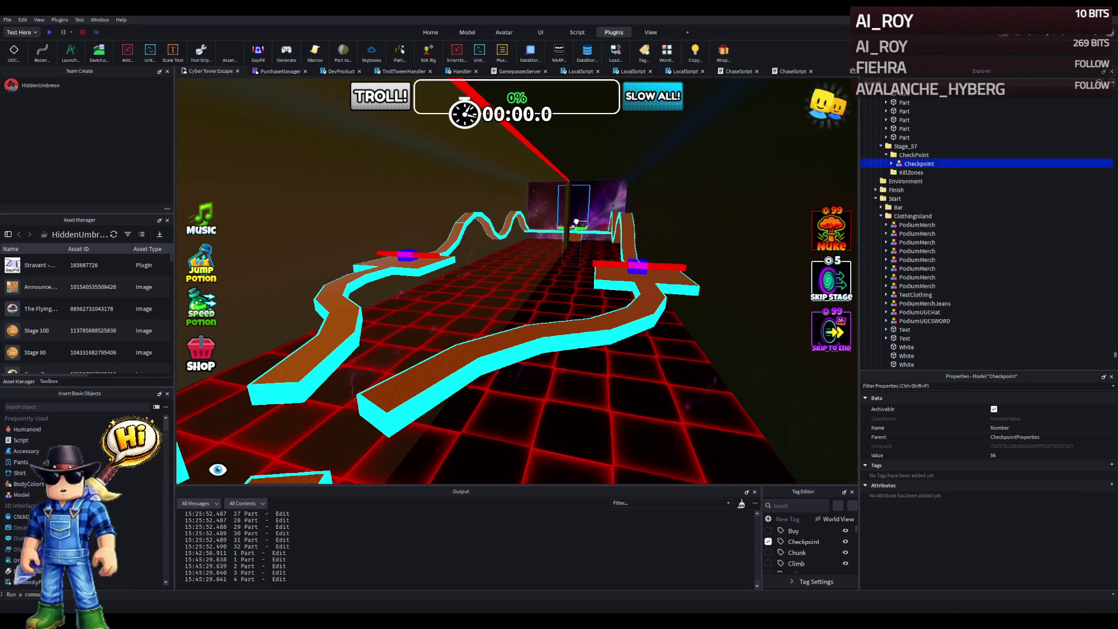
{"action": "key", "text": "a"}
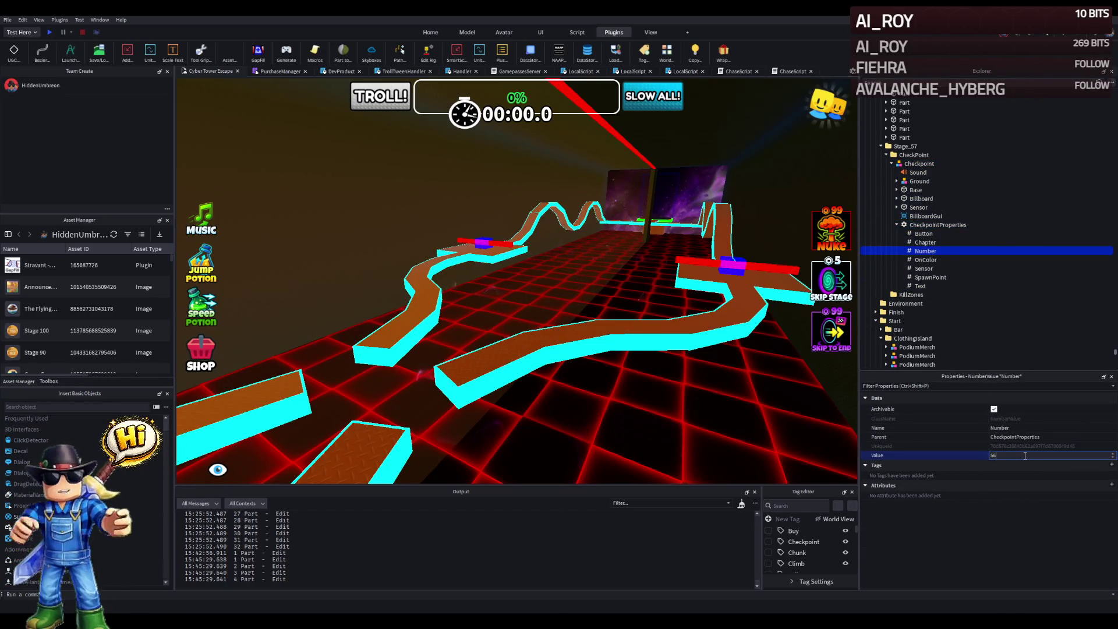
{"action": "type", "text": "57"}
{"action": "key", "text": "w"}
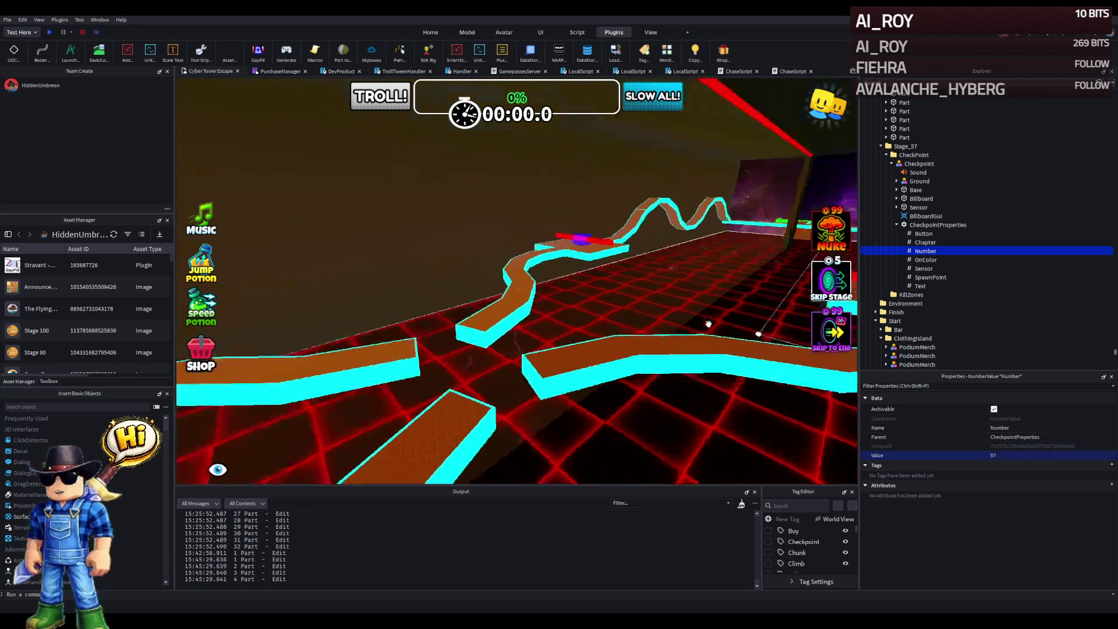
- Fly the camera along the course to the cyan platforms and start a playtest
{"action": "key", "text": "w"}
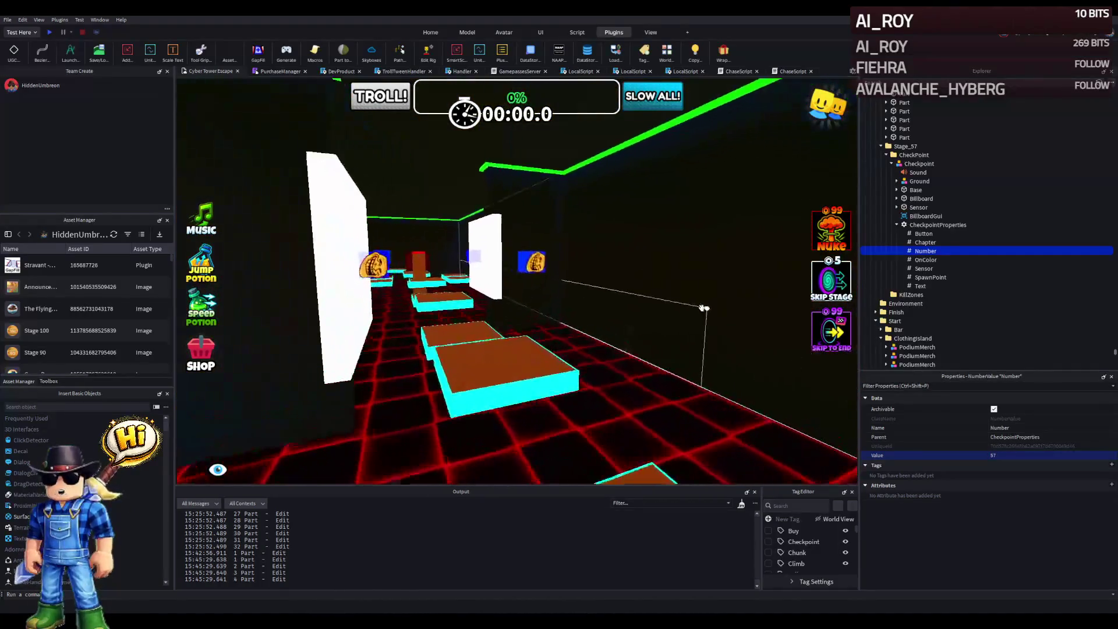
{"action": "key", "text": "w"}
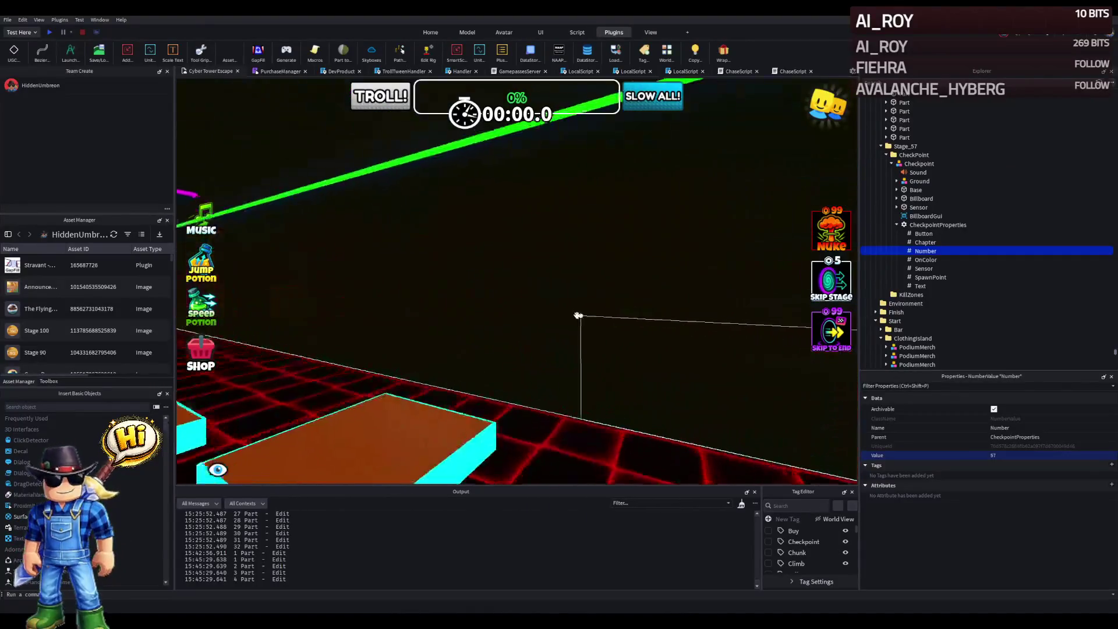
{"action": "key", "text": "s"}
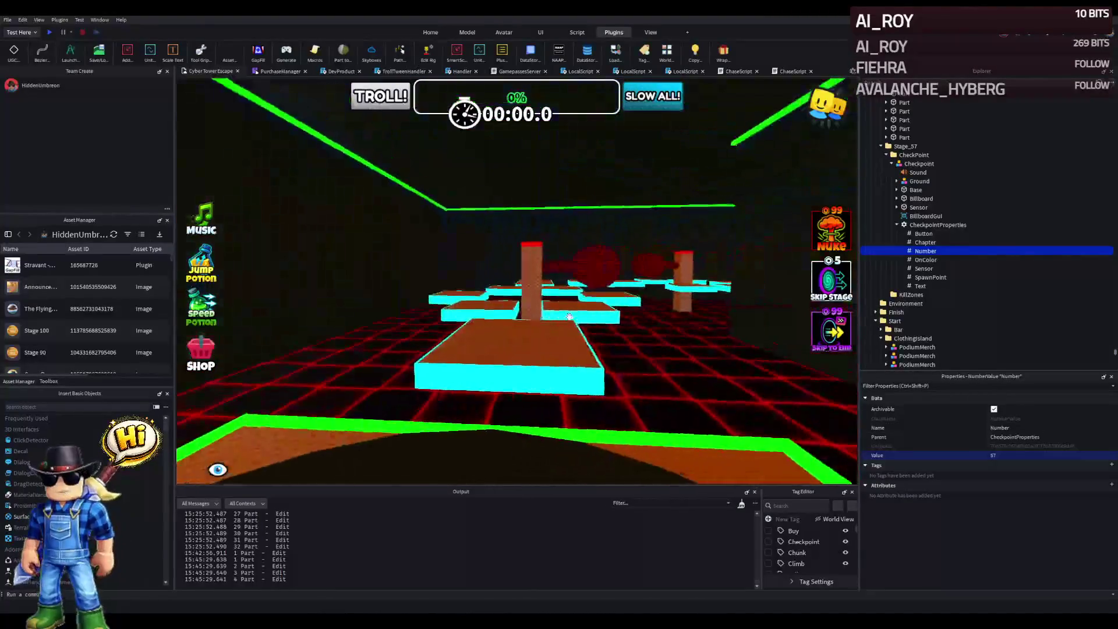
{"action": "left_click", "coordinate": [60, 32]}
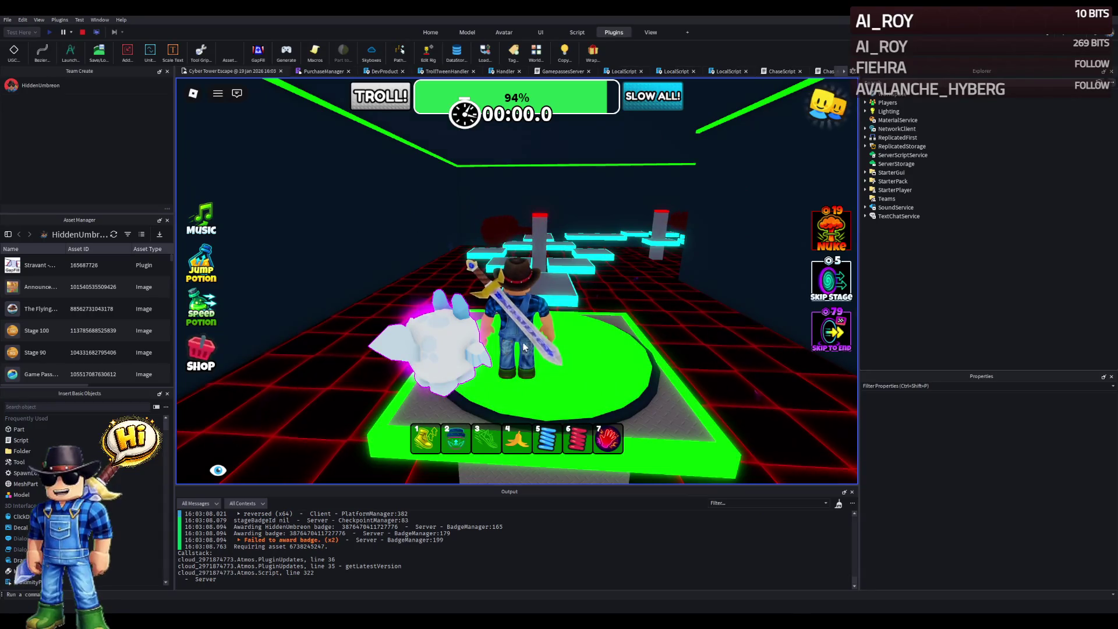
- Walk the avatar across the orange and long platforms onto the green checkpoint pad
{"action": "key", "text": "w"}
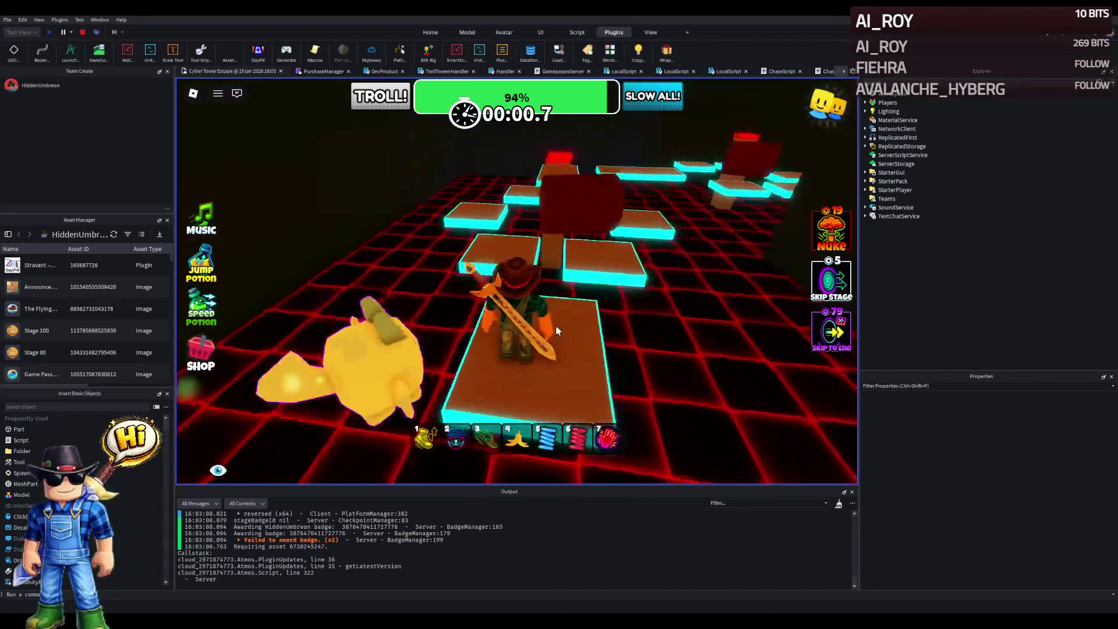
{"action": "key", "text": "w"}
{"action": "key", "text": "w"}
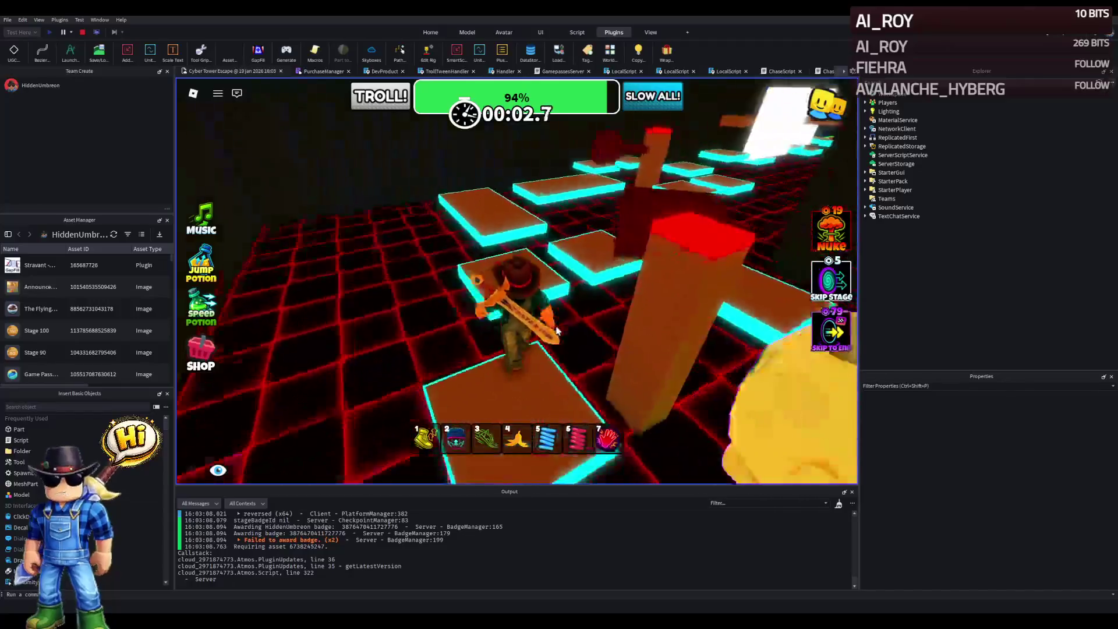
{"action": "key", "text": "w"}
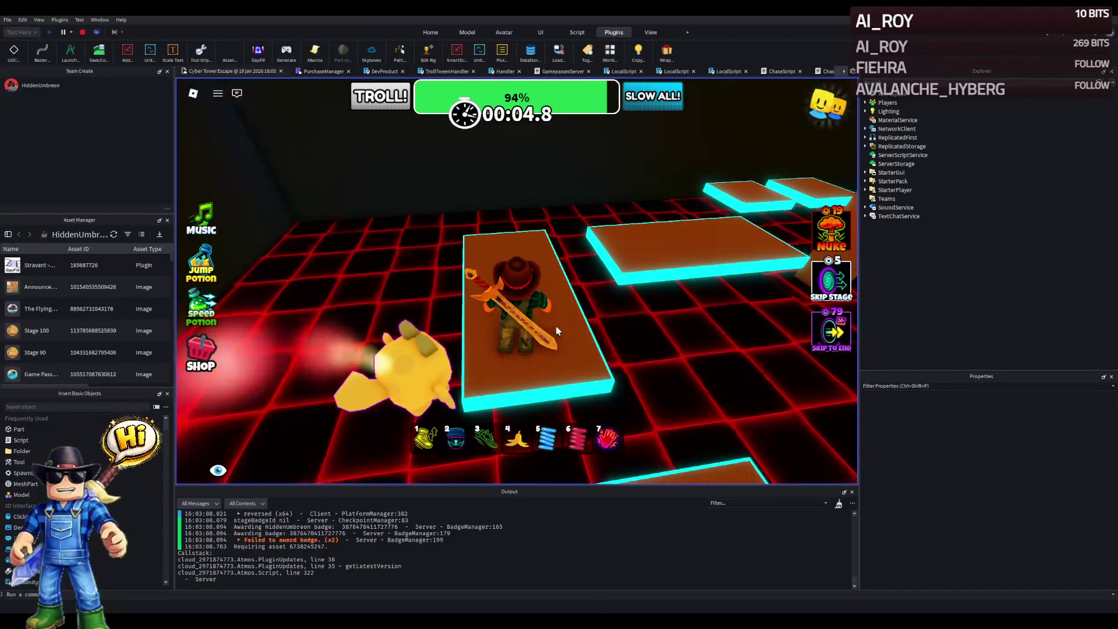
{"action": "key", "text": "w"}
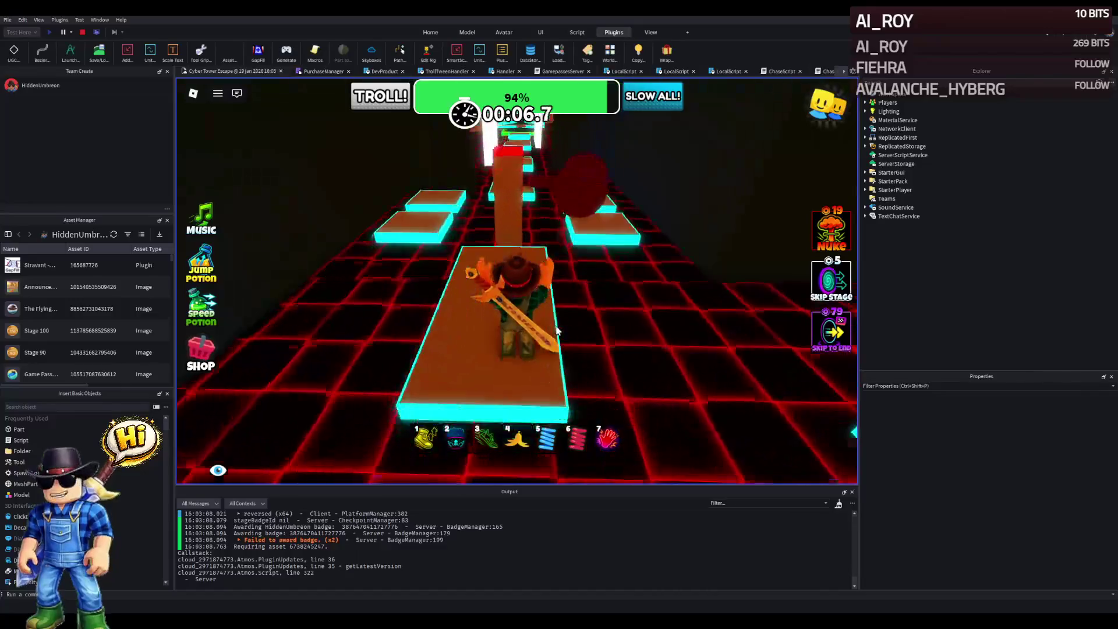
{"action": "key", "text": "w"}
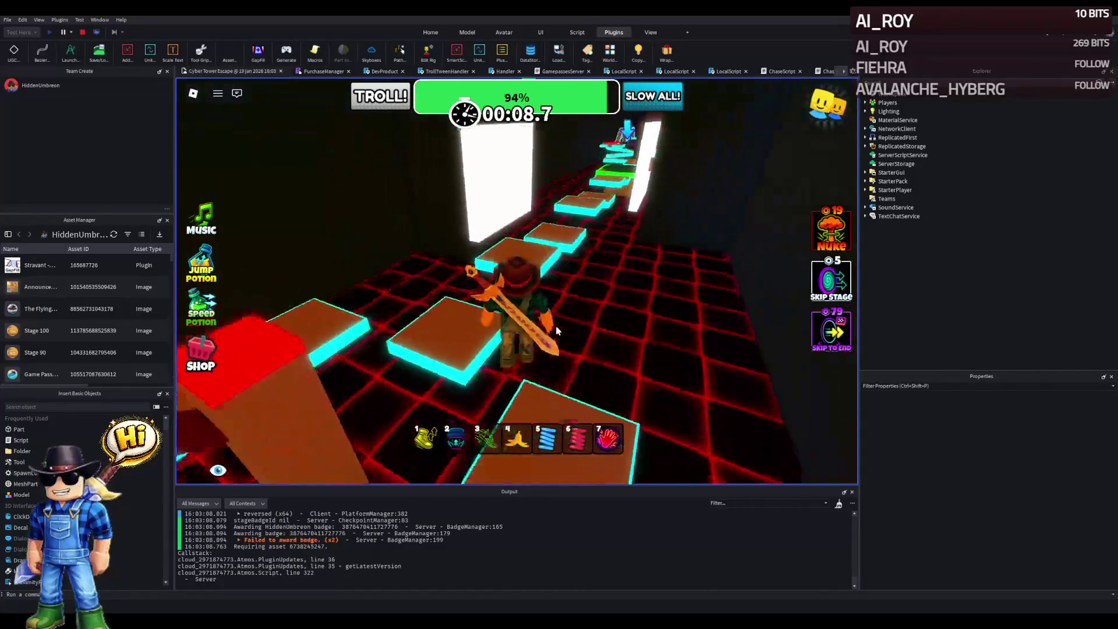
{"action": "key", "text": "w"}
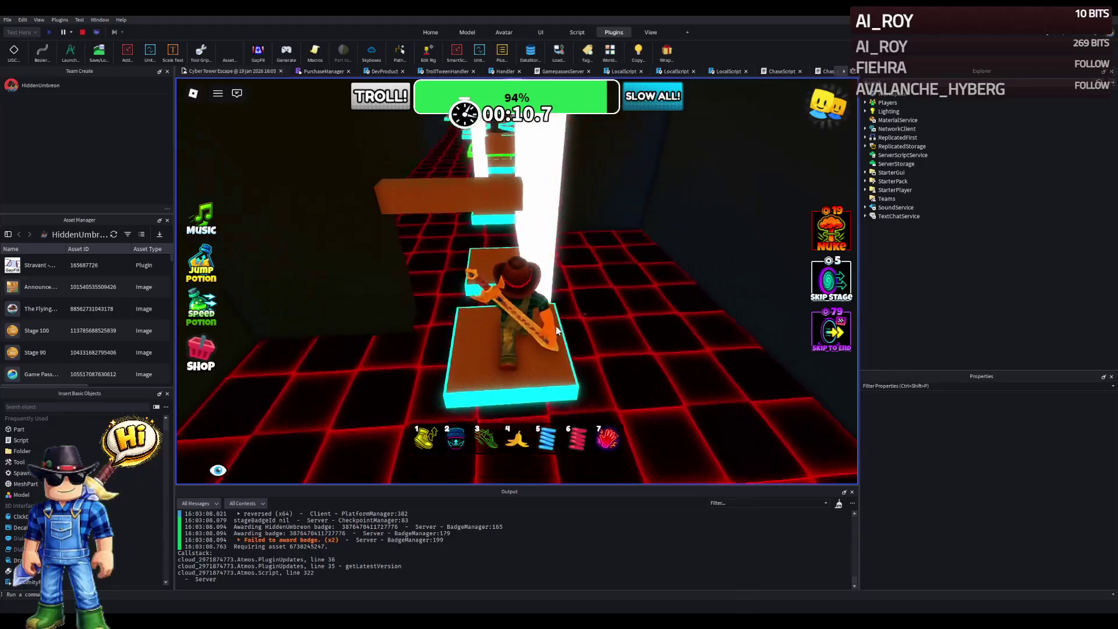
{"action": "key", "text": "w"}
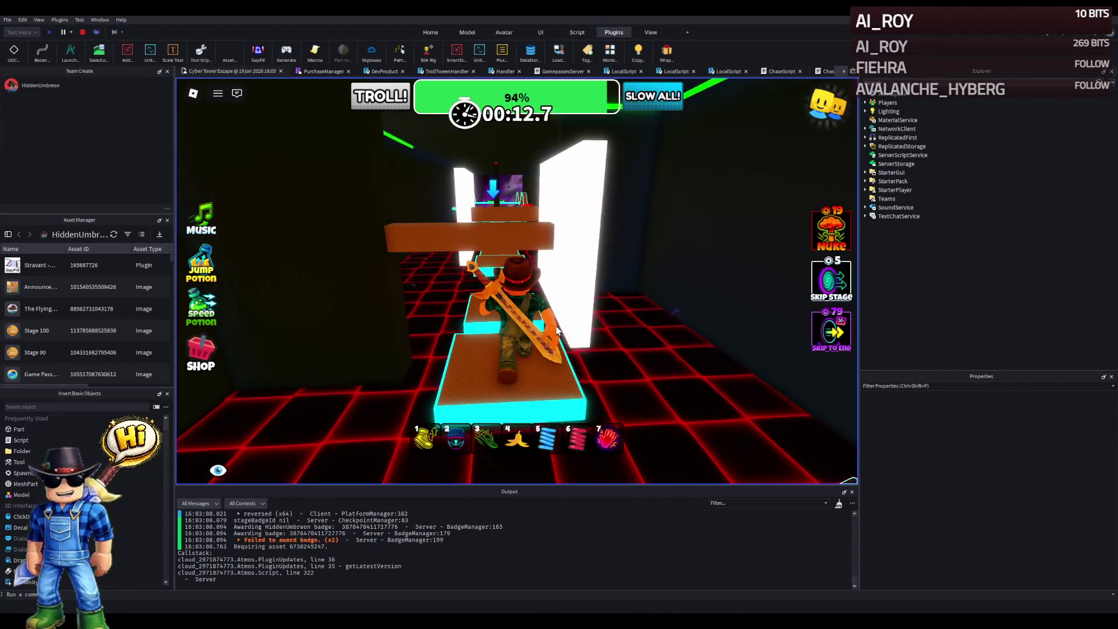
{"action": "key", "text": "w"}
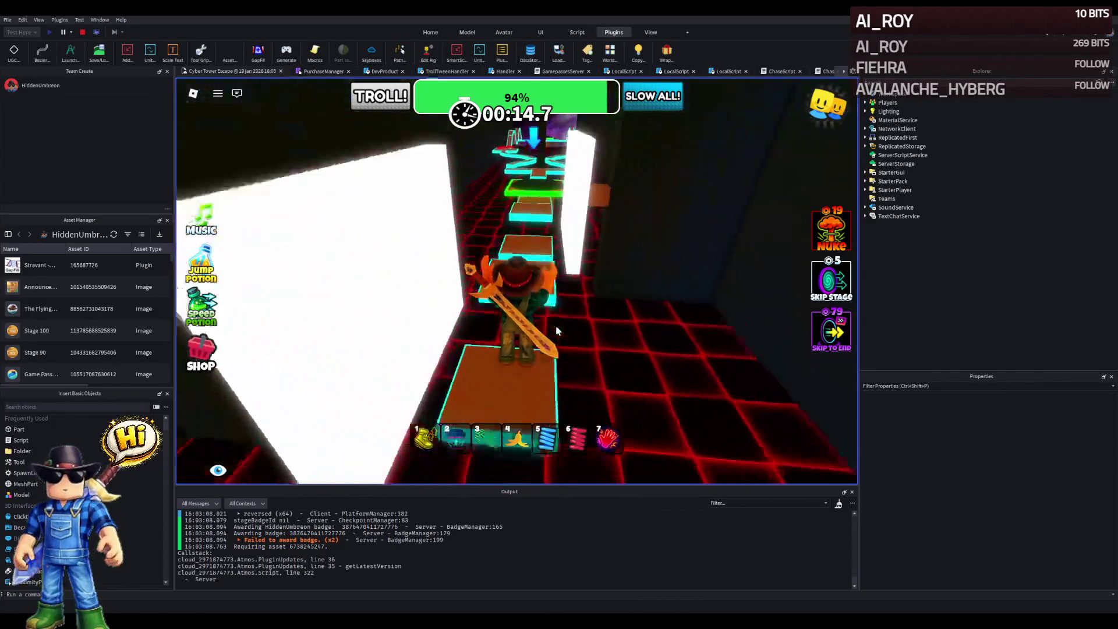
{"action": "key", "text": "w"}
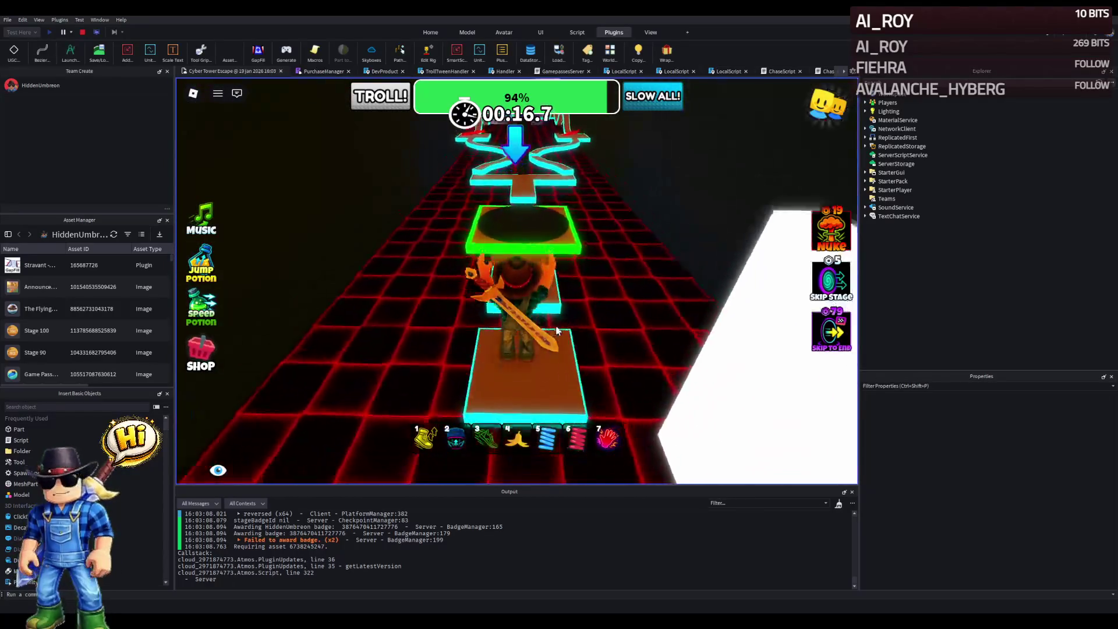
{"action": "key", "text": "Left"}
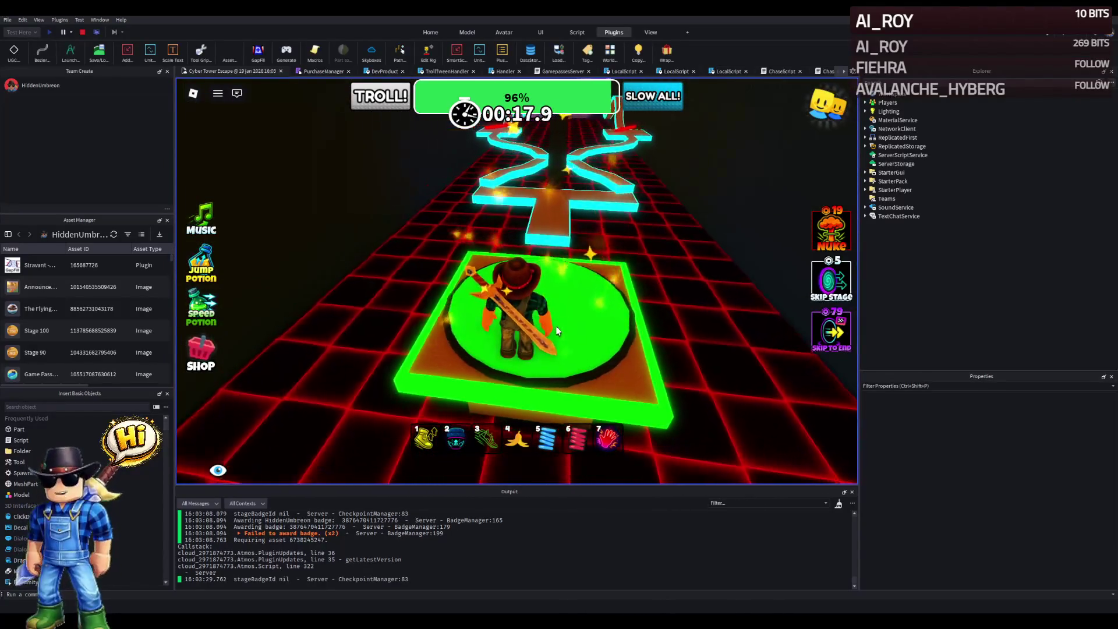
{"action": "key", "text": "Left"}
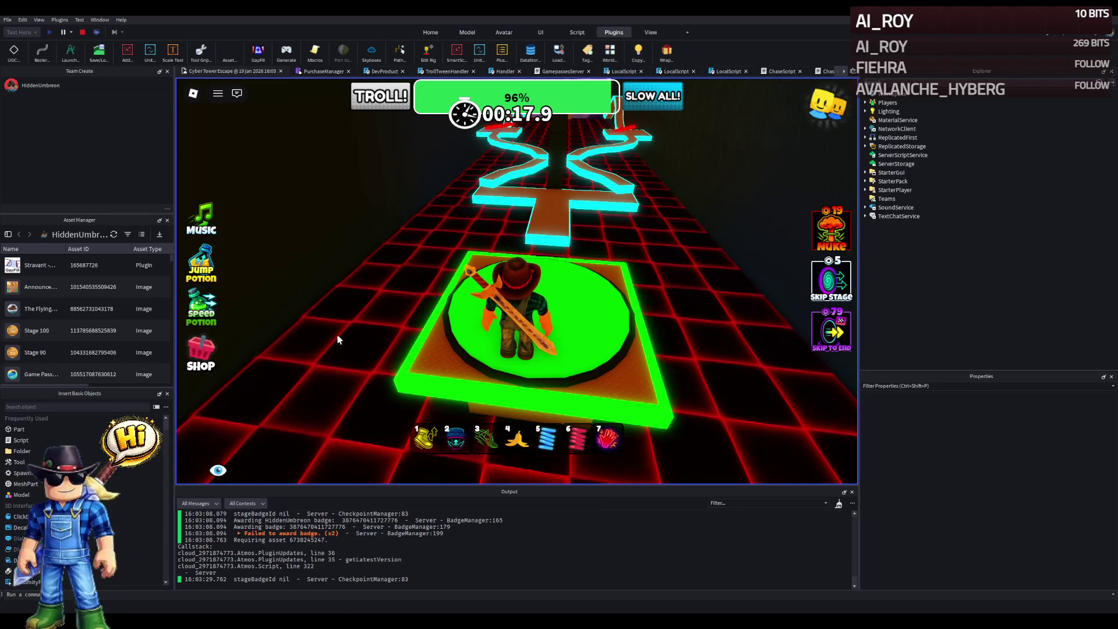
- Continue the avatar along the narrow cyan path, then stop the playtest
{"action": "key", "text": "w"}
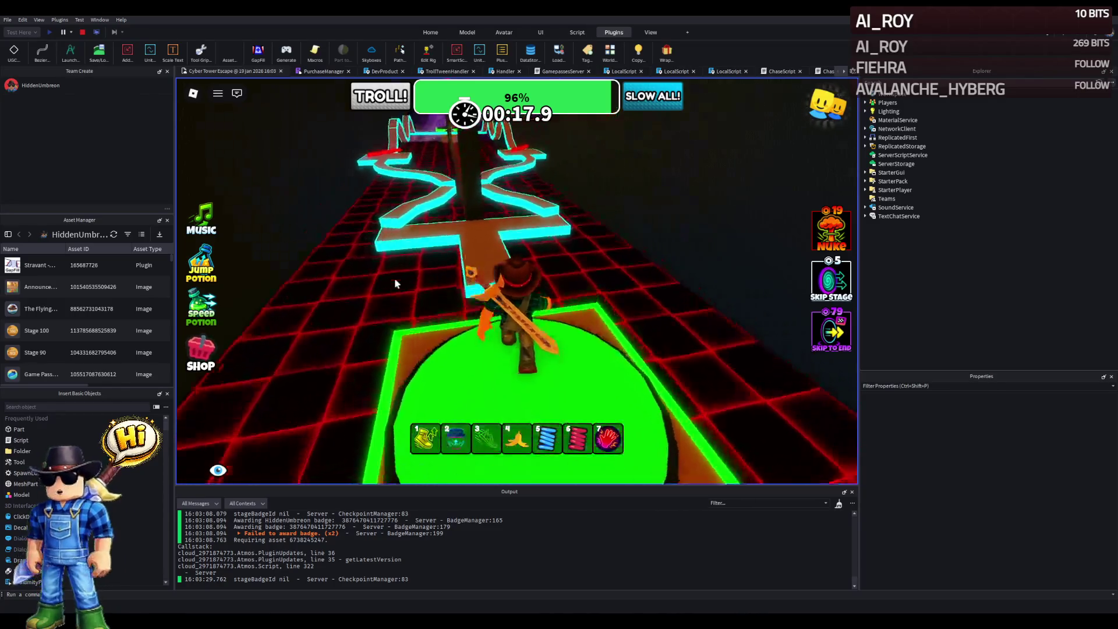
{"action": "key", "text": "w"}
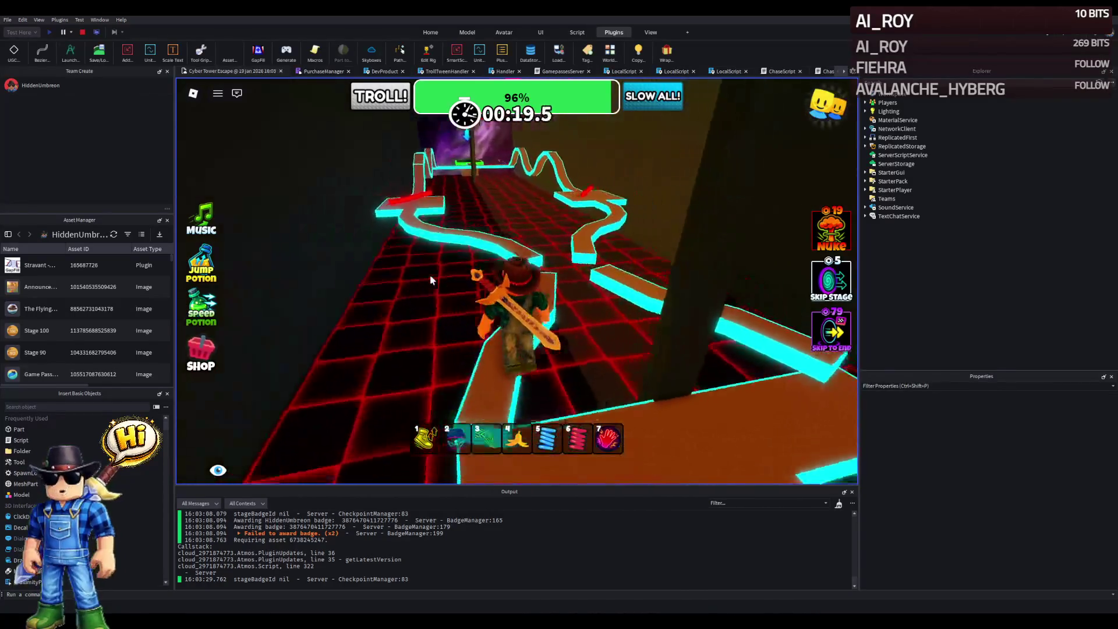
{"action": "key", "text": "w"}
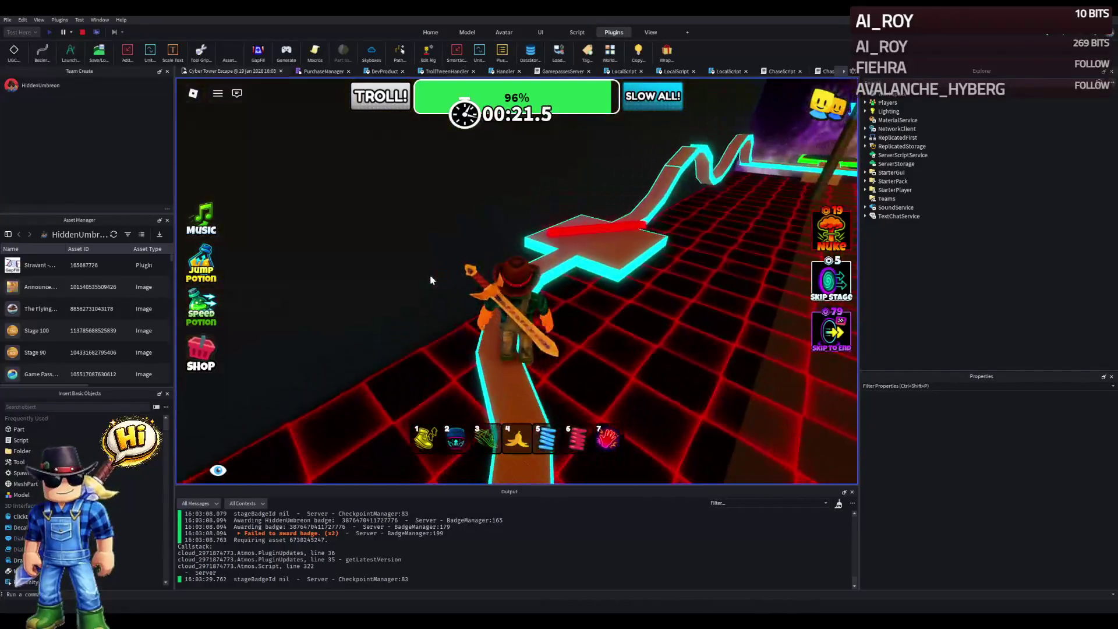
{"action": "key", "text": "w"}
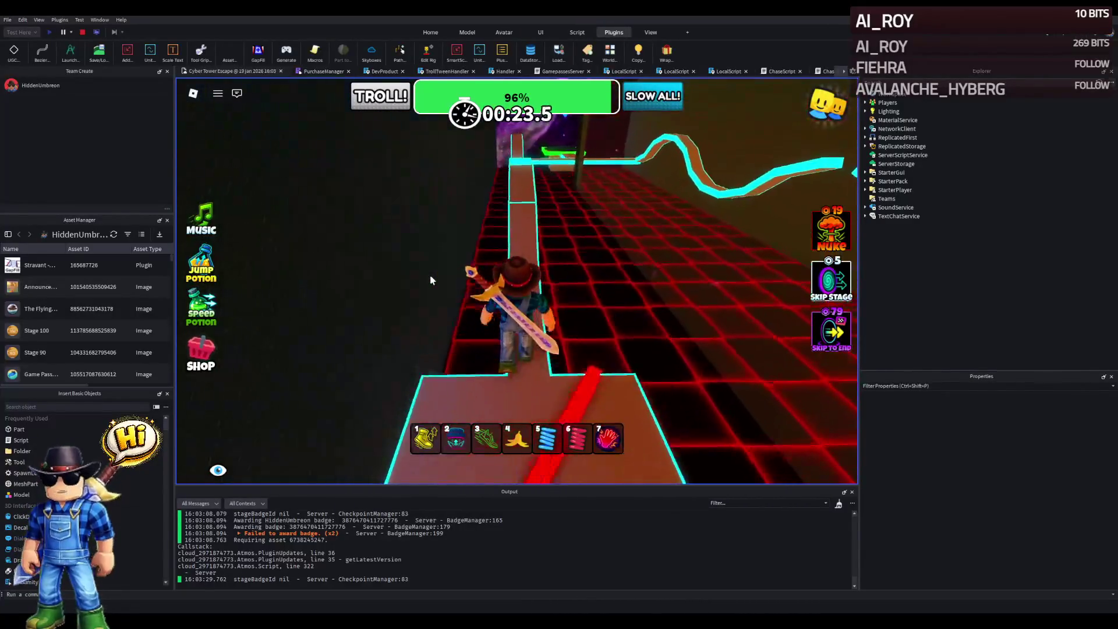
{"action": "key", "text": "w"}
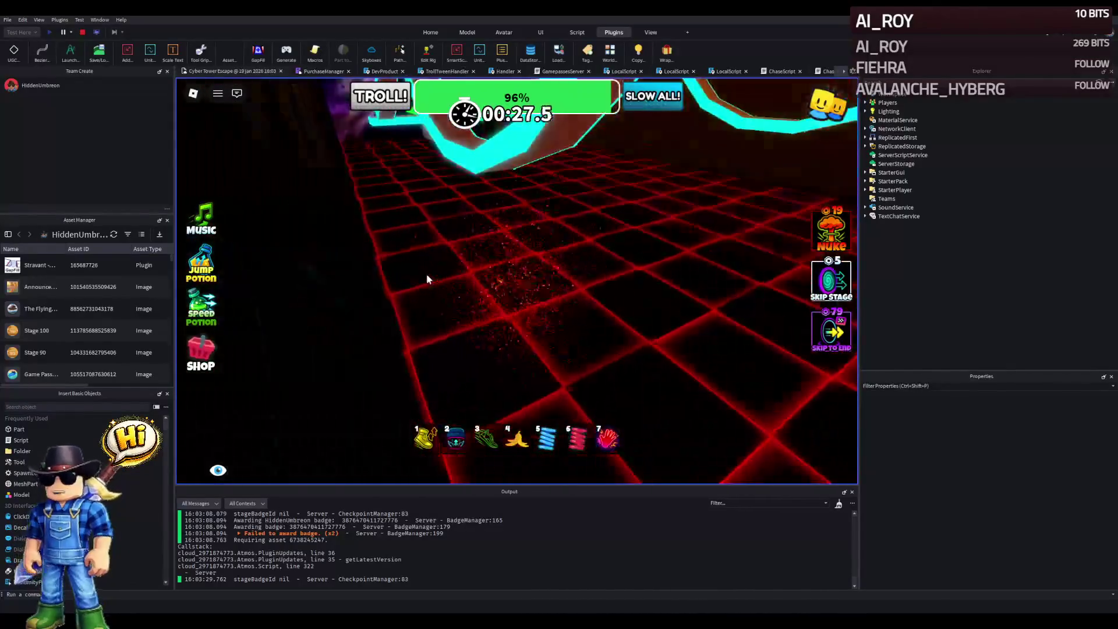
{"action": "left_click", "coordinate": [82, 33]}
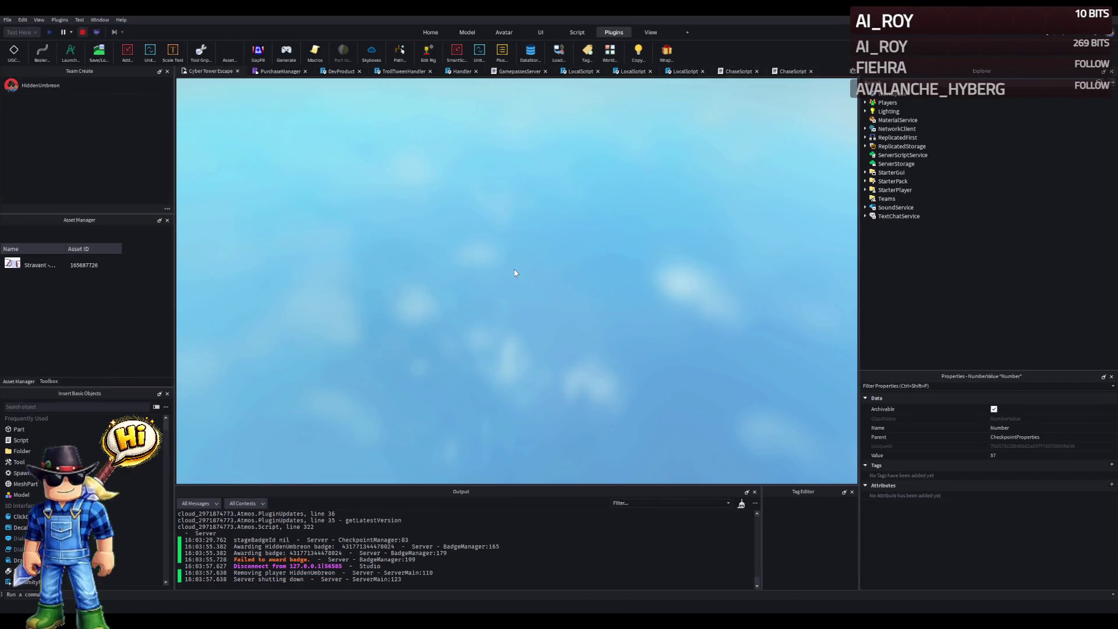
- Fly down the neon track to the cyan funnel and delete the cyan Wrap part
{"action": "key", "text": "w"}
{"action": "key", "text": "w"}
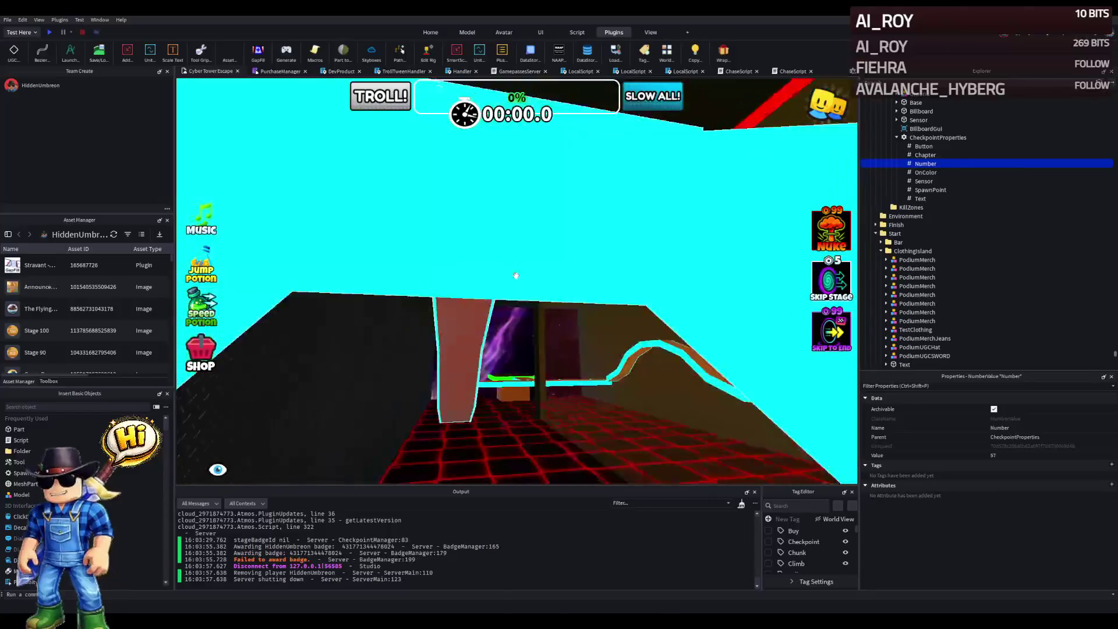
{"action": "key", "text": "w"}
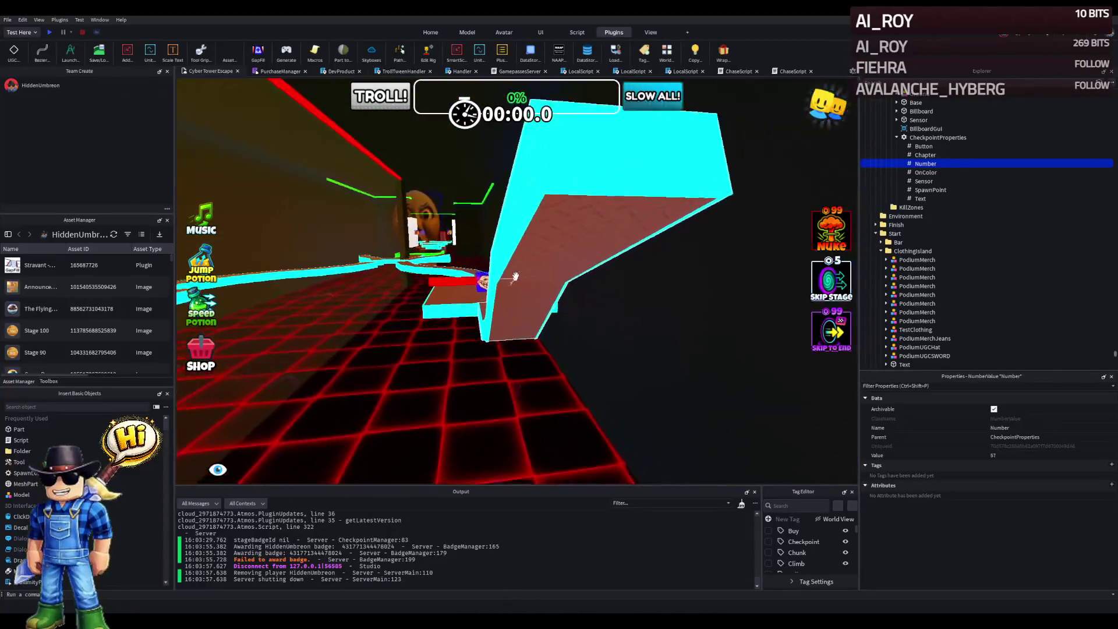
{"action": "key", "text": "w"}
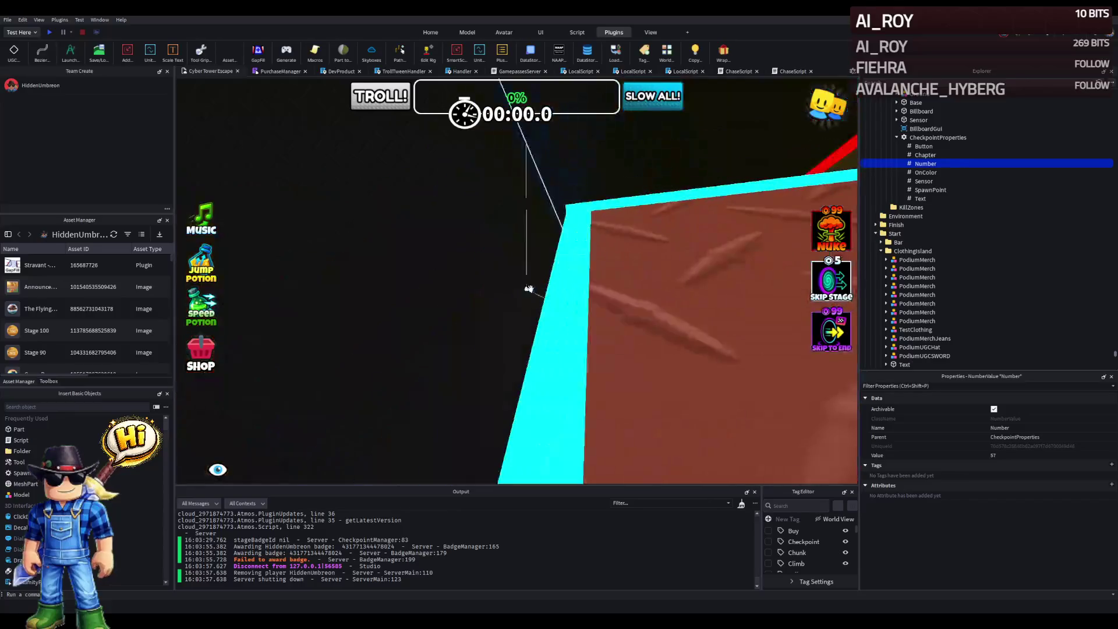
{"action": "key", "text": "w"}
{"action": "left_click", "coordinate": [547, 224]}
{"action": "left_click", "coordinate": [533, 229]}
{"action": "key", "text": "s"}
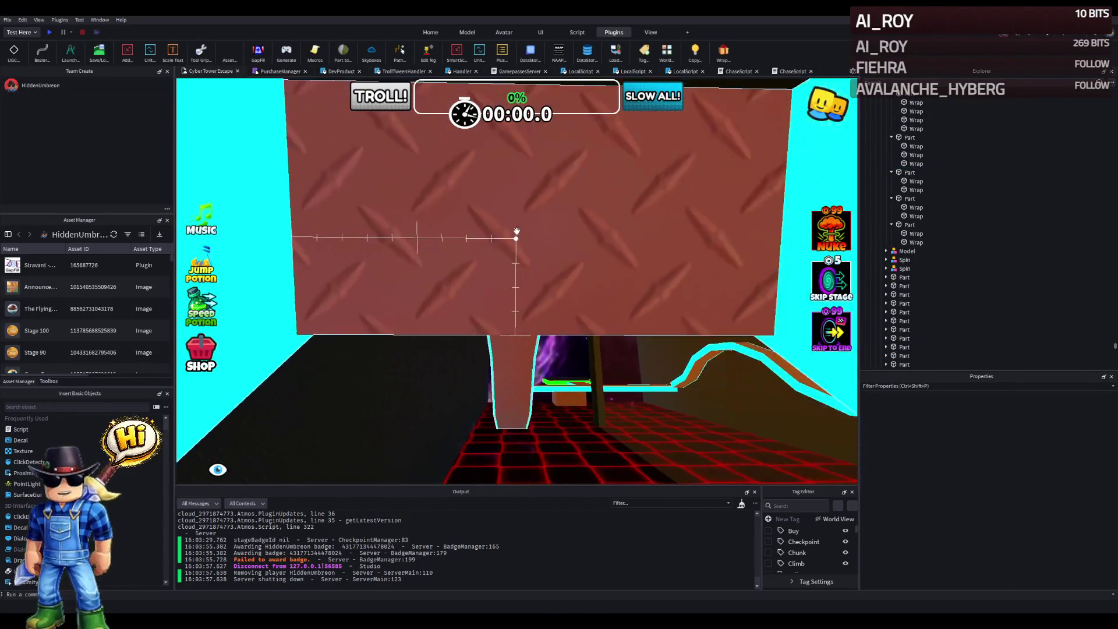
{"action": "key", "text": "w"}
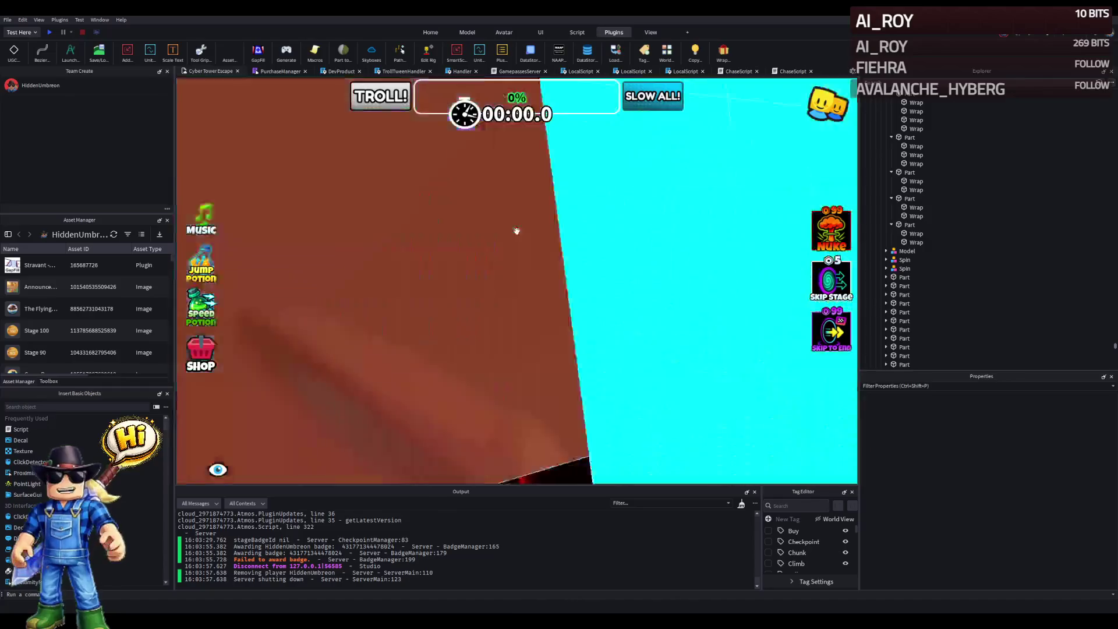
{"action": "key", "text": "w"}
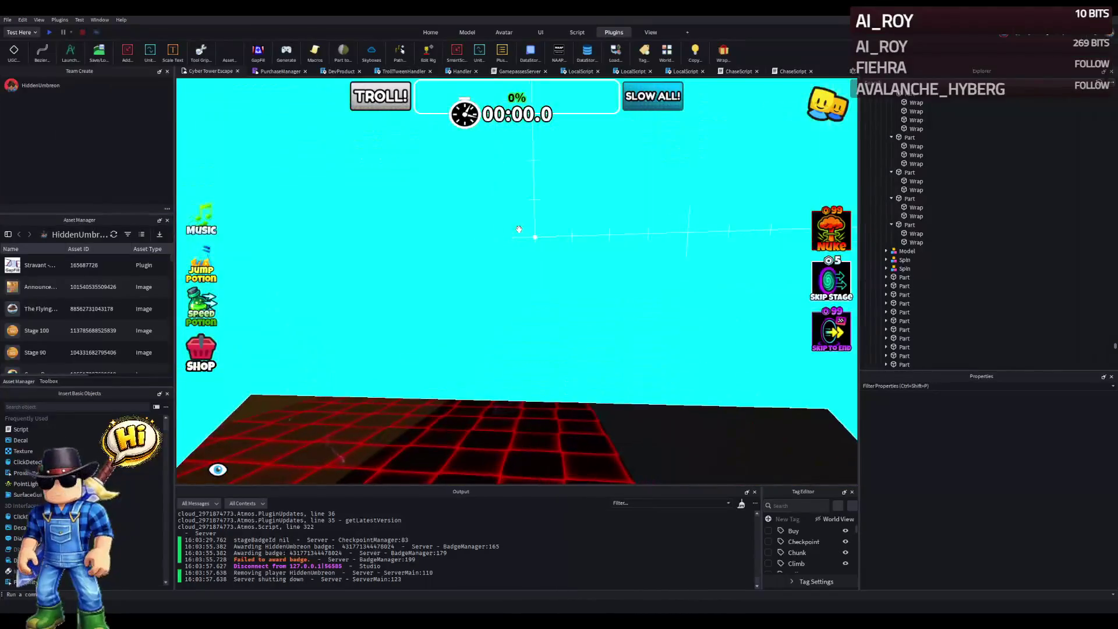
{"action": "key", "text": "Delete"}
{"action": "key", "text": "s"}
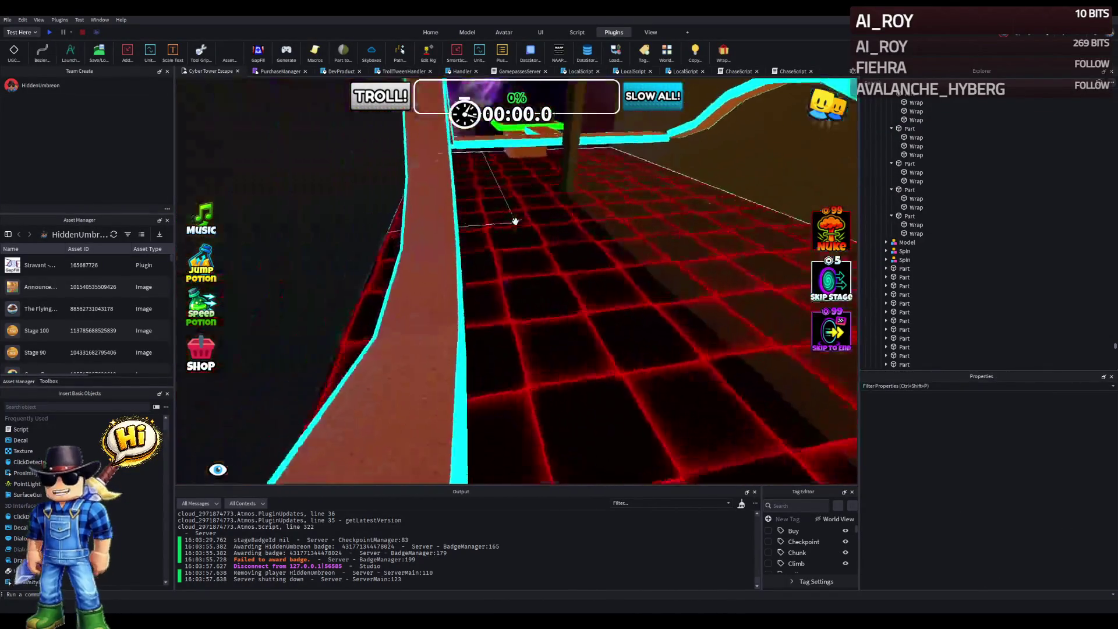
- Fly along the brown ramp past the face model into the red-grid corridor
{"action": "key", "text": "w"}
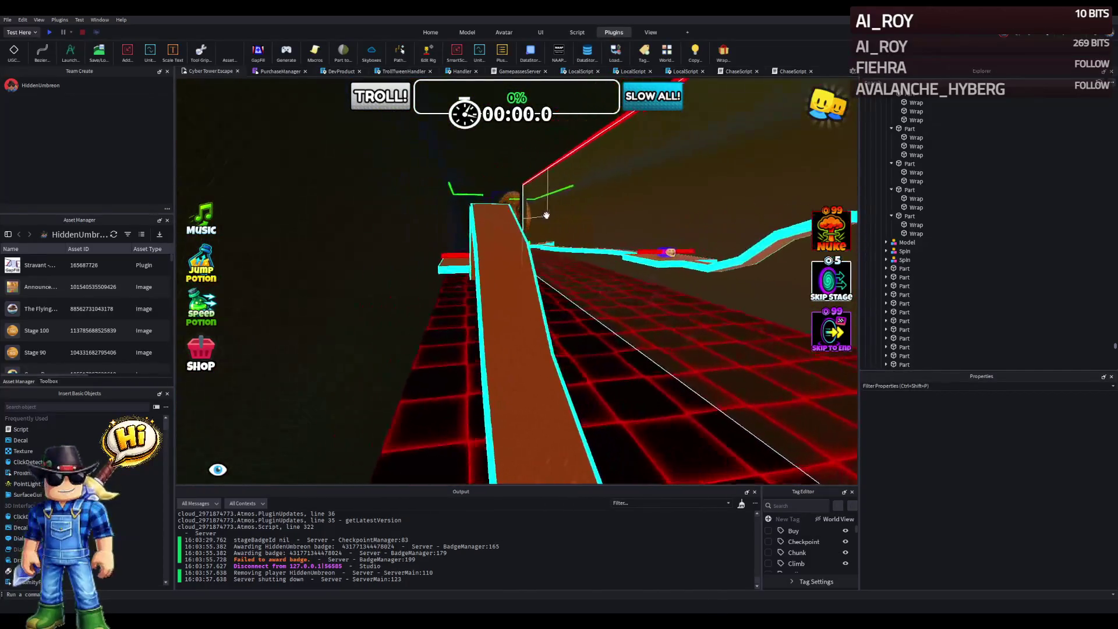
{"action": "key", "text": "w"}
{"action": "key", "text": "w"}
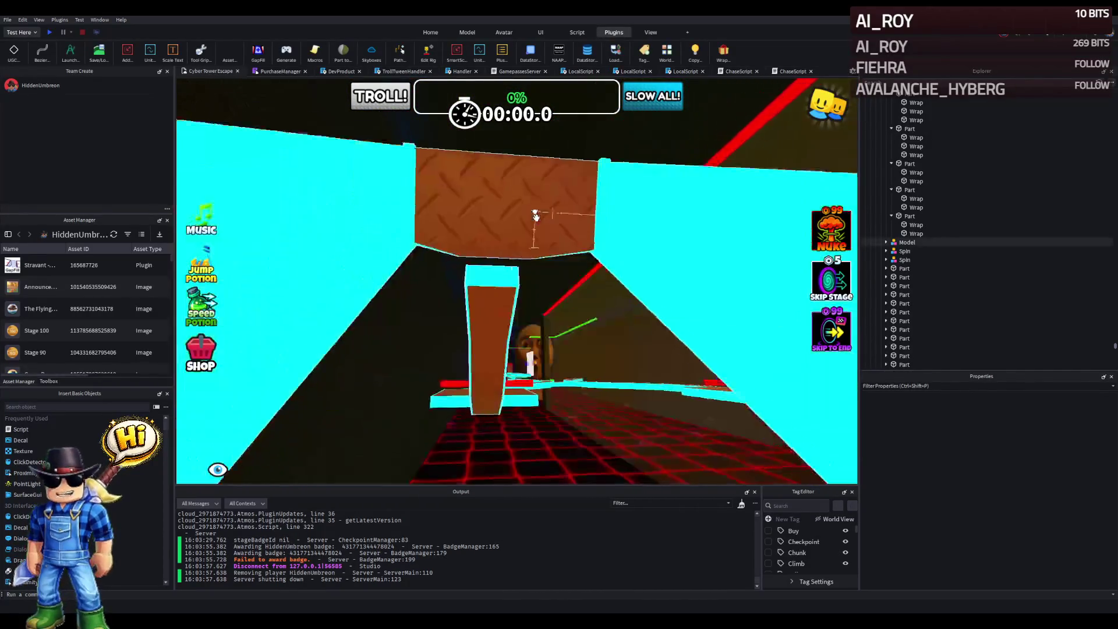
{"action": "key", "text": "w"}
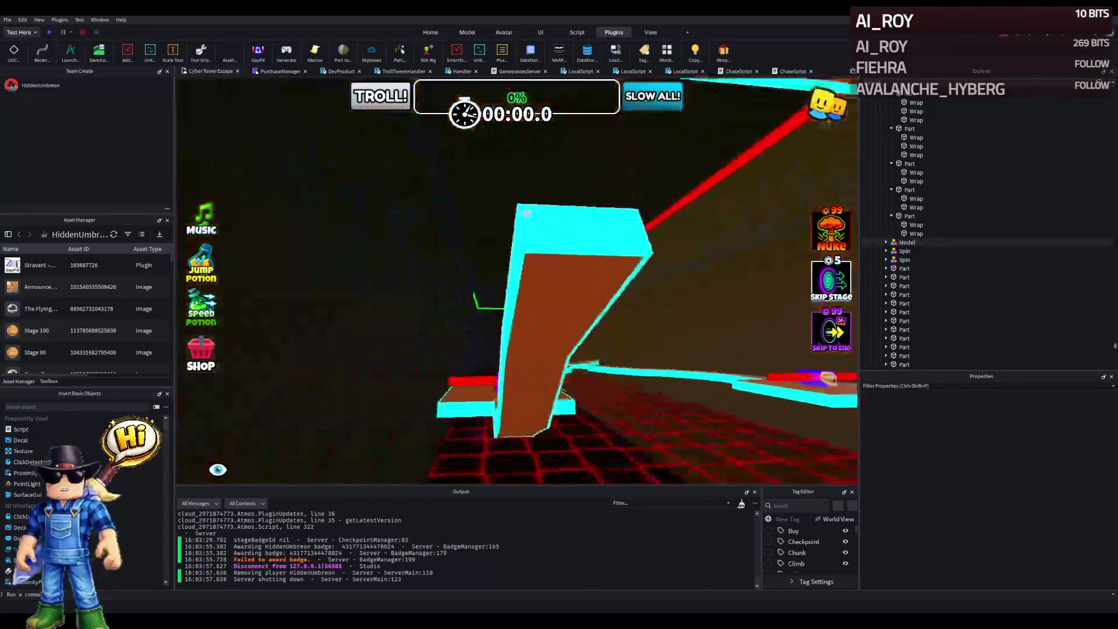
{"action": "key", "text": "w"}
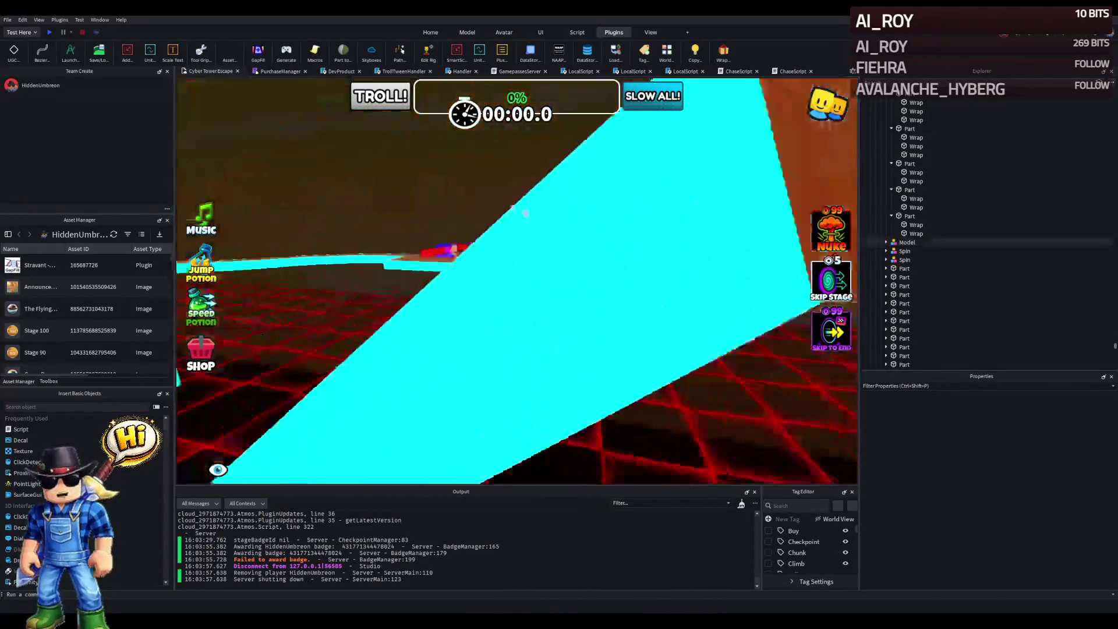
{"action": "key", "text": "s"}
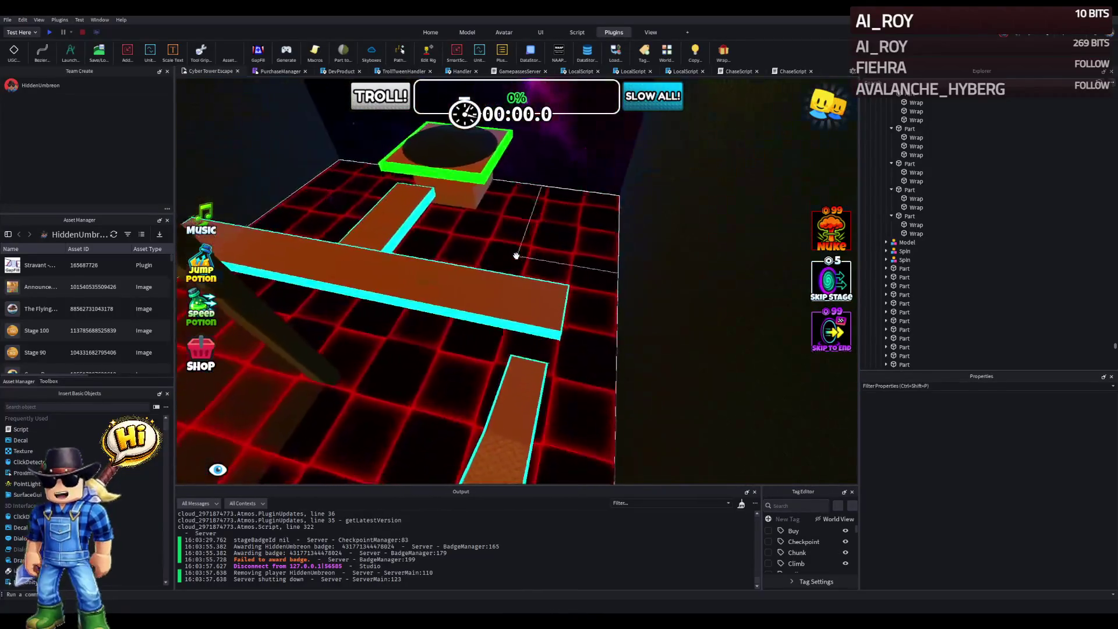
{"action": "key", "text": "w"}
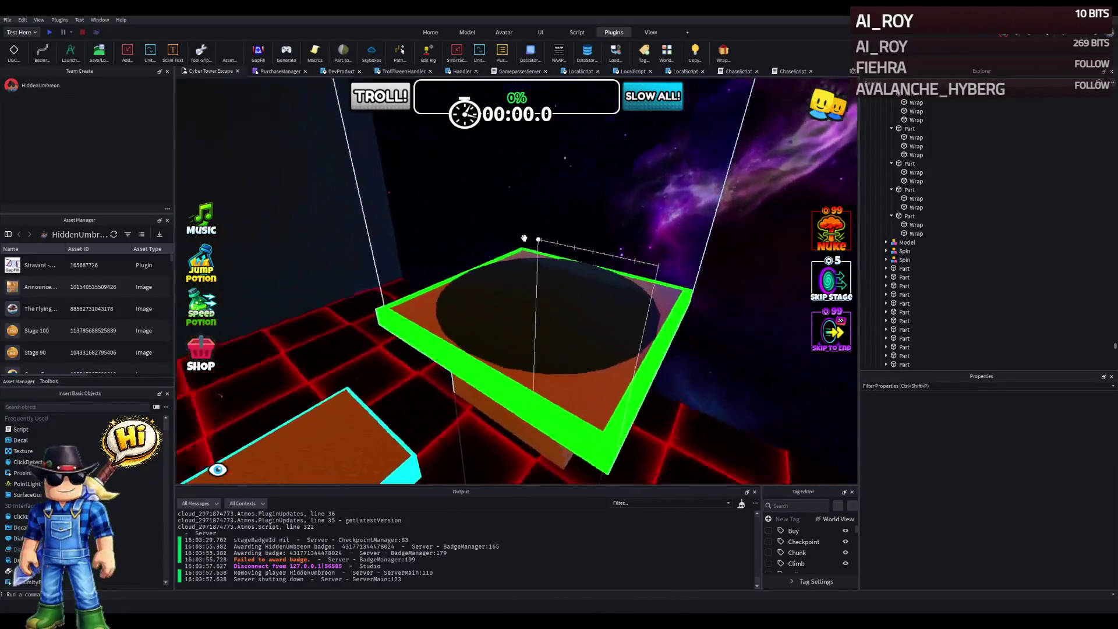
{"action": "key", "text": "s"}
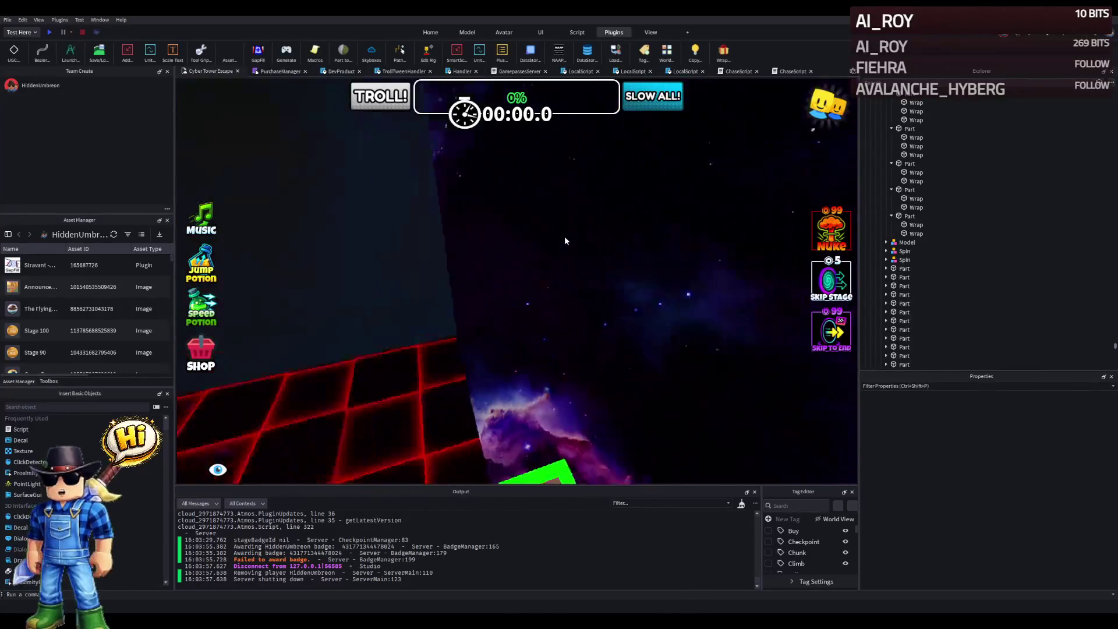
{"action": "key", "text": "d"}
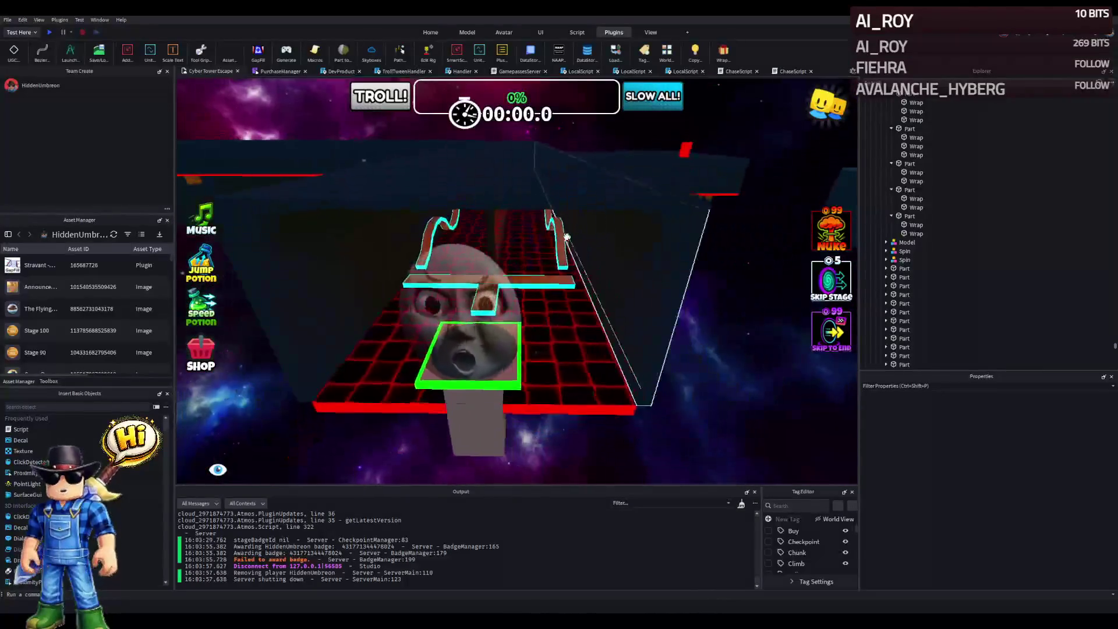
{"action": "key", "text": "a"}
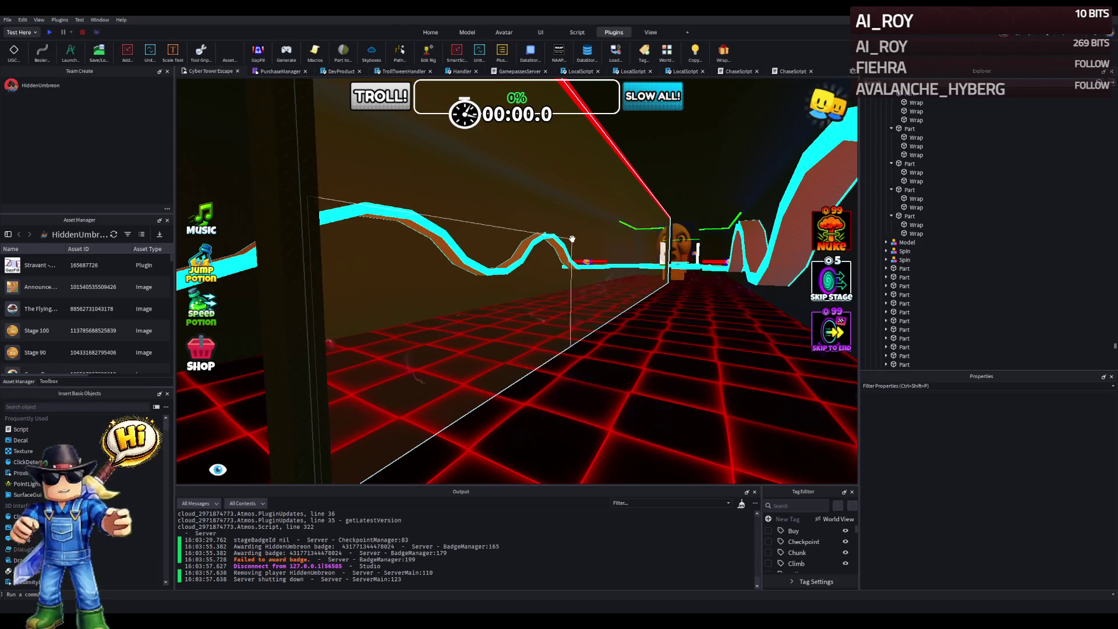
{"action": "key", "text": "d"}
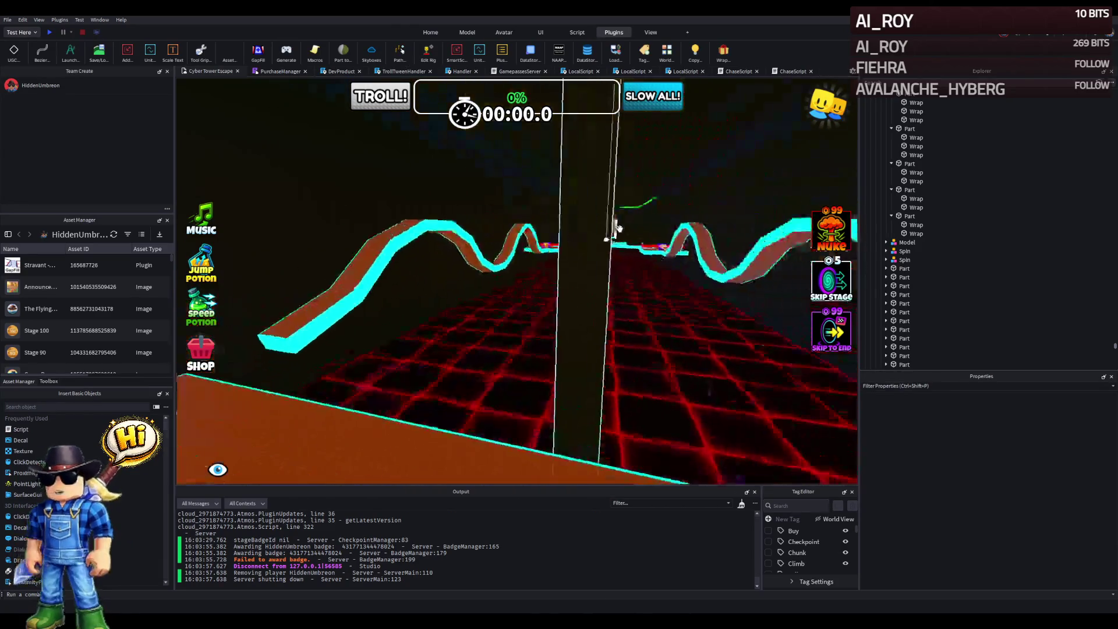
{"action": "key", "text": "s"}
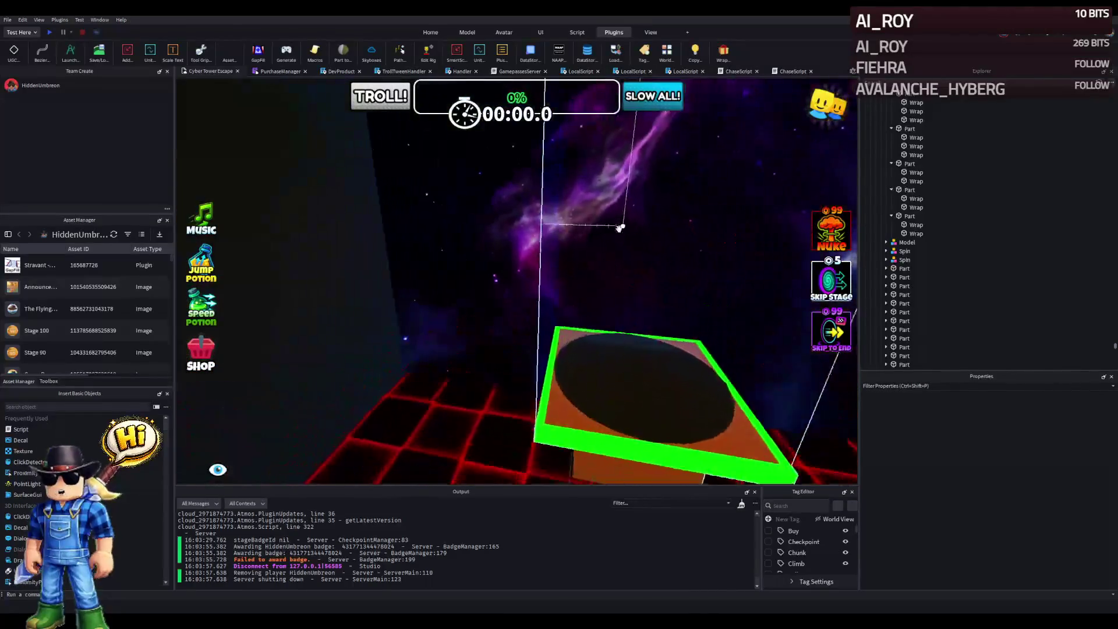
{"action": "key", "text": "w"}
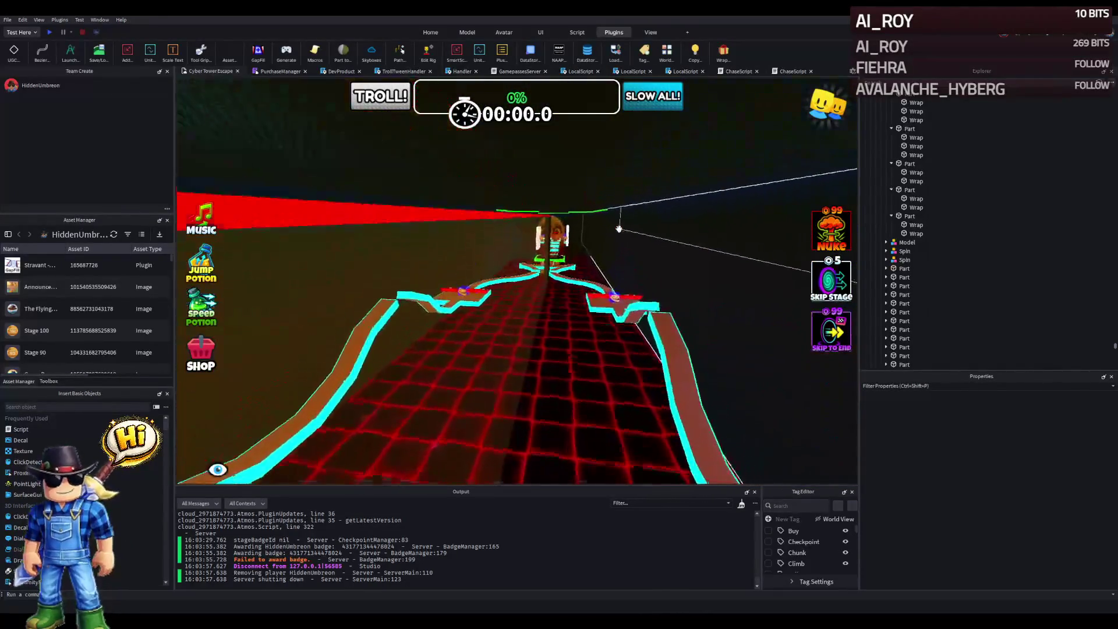
{"action": "key", "text": "w"}
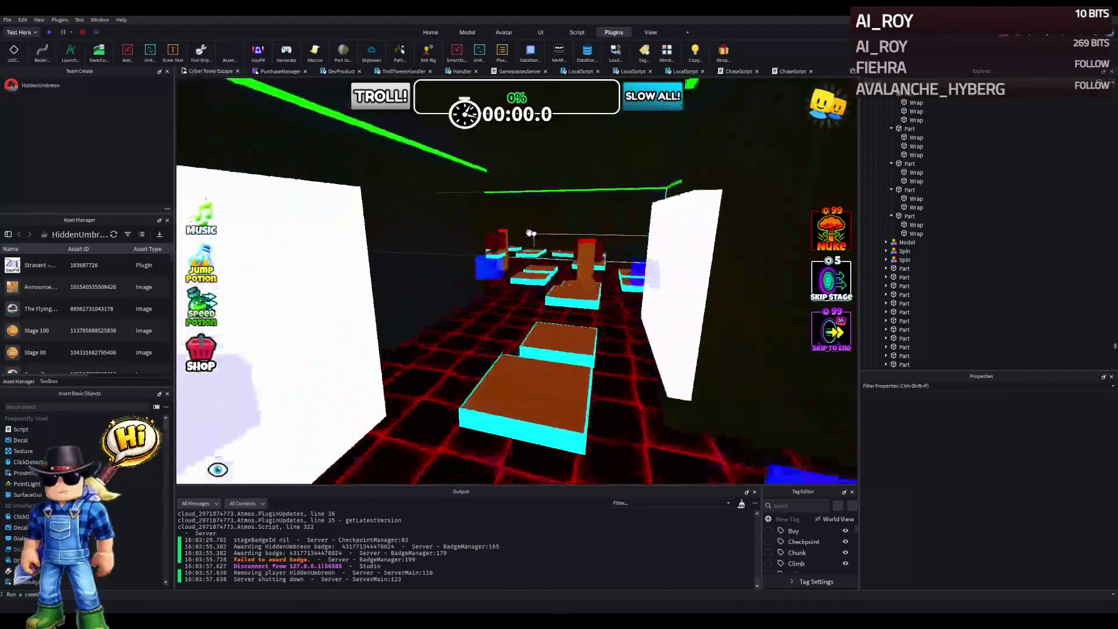
- Fly down the corridor past the cross platform toward the neon cage
{"action": "key", "text": "a"}
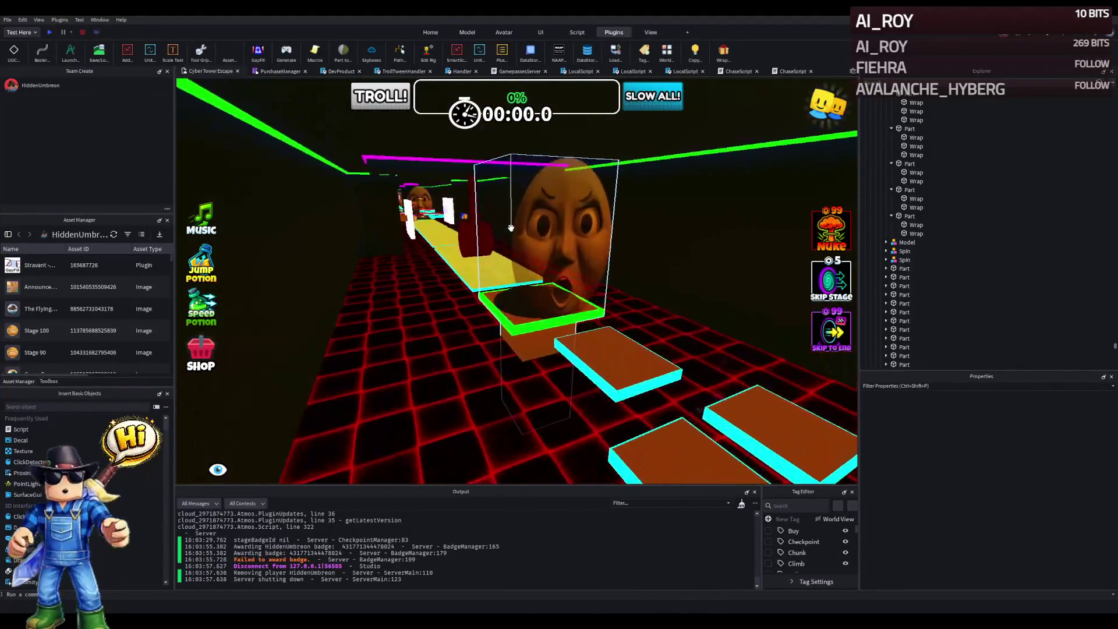
{"action": "key", "text": "a"}
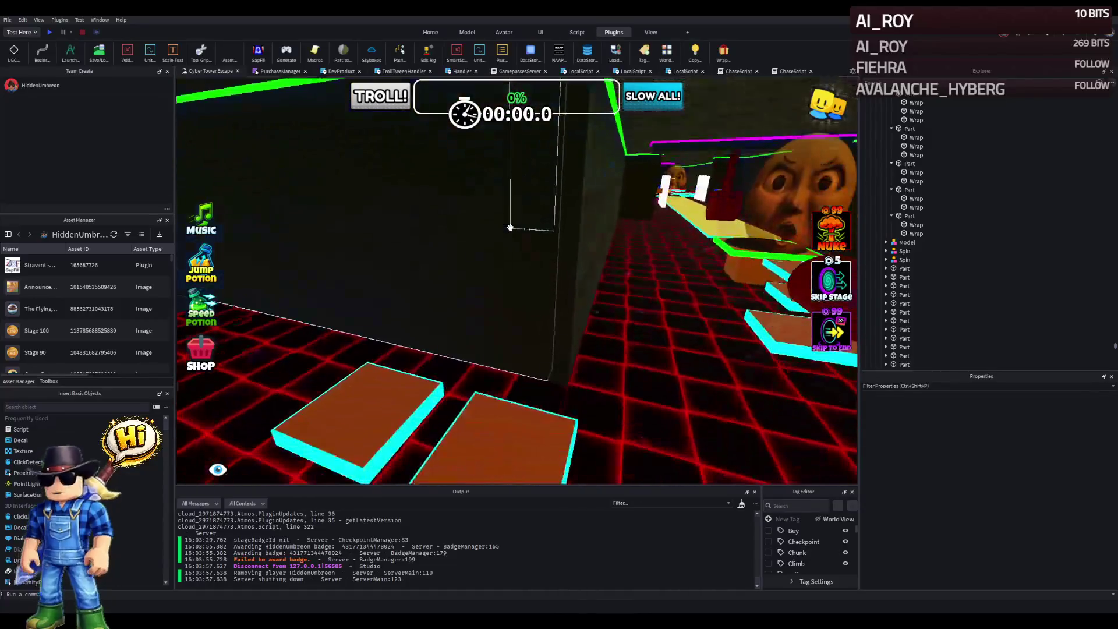
{"action": "key", "text": "d"}
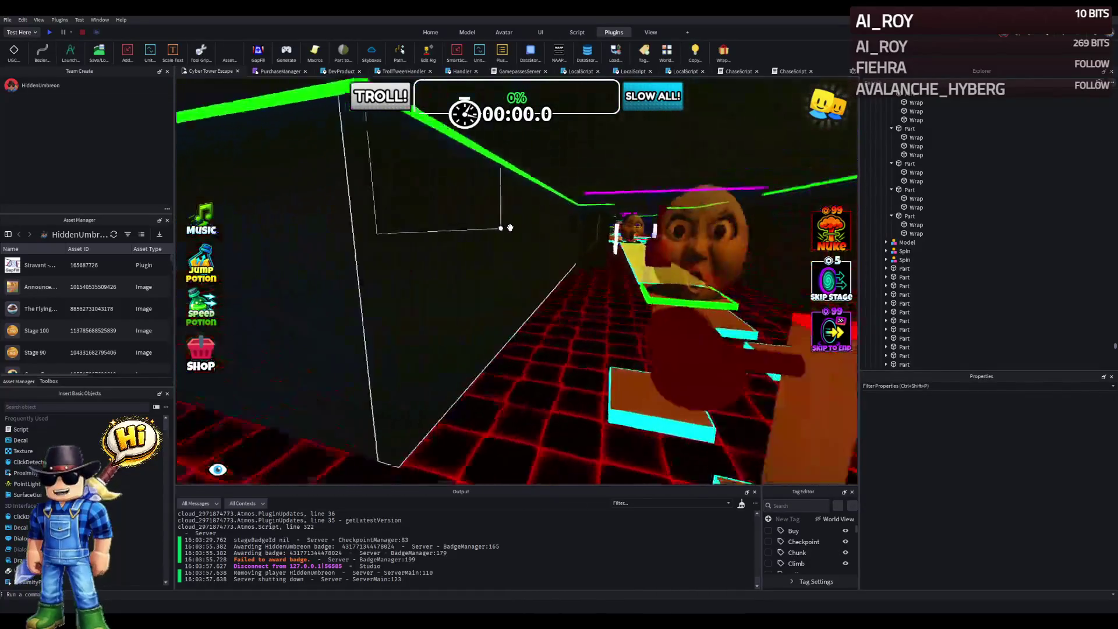
{"action": "key", "text": "d"}
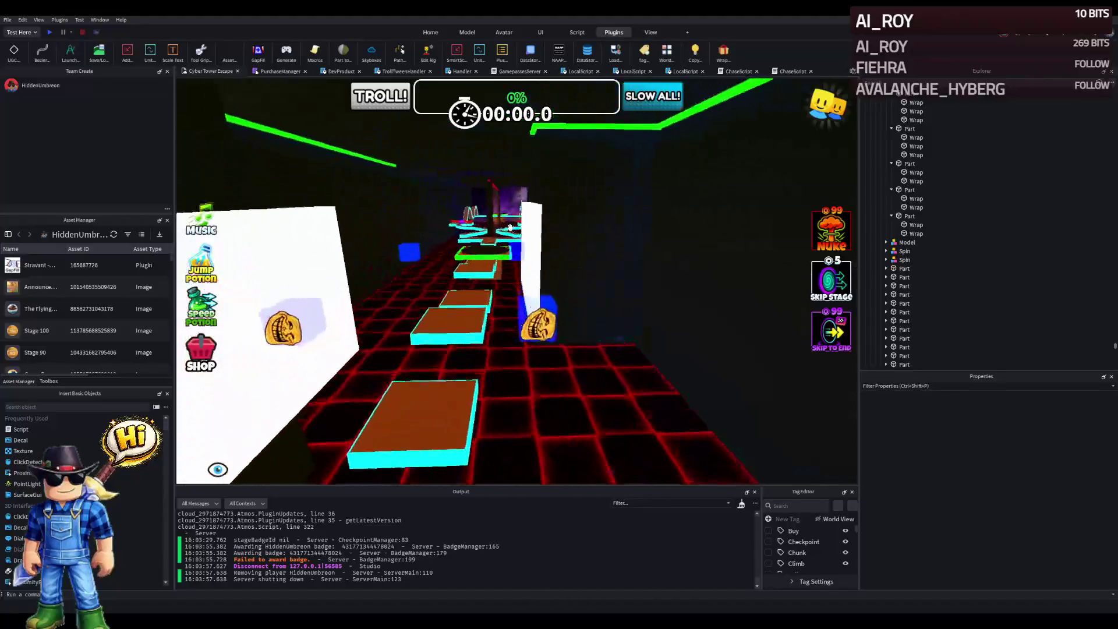
{"action": "key", "text": "w"}
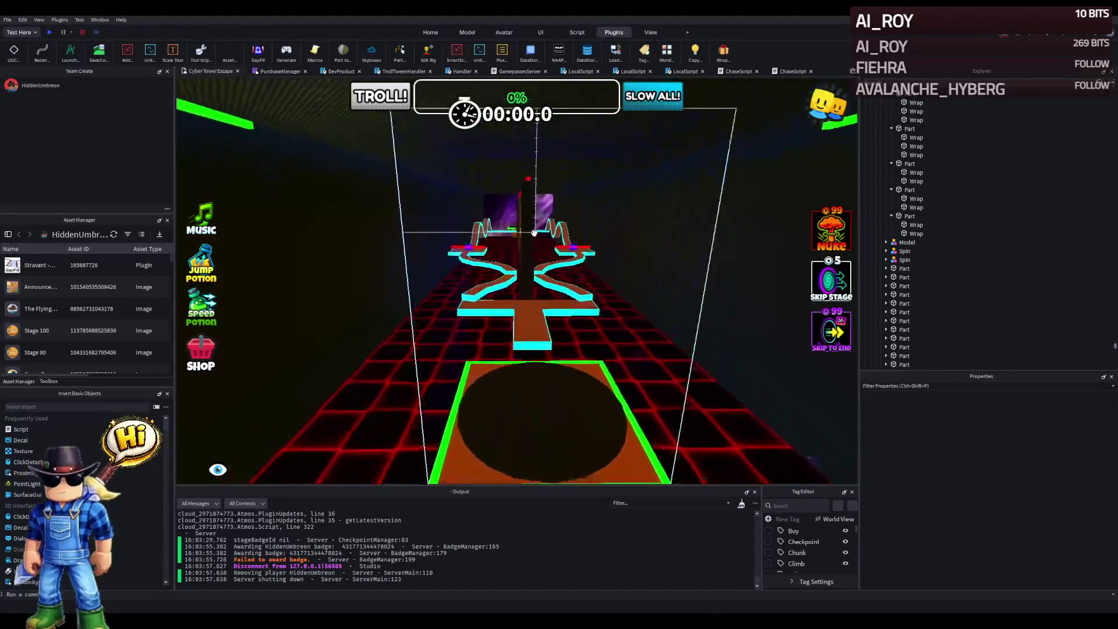
{"action": "key", "text": "a"}
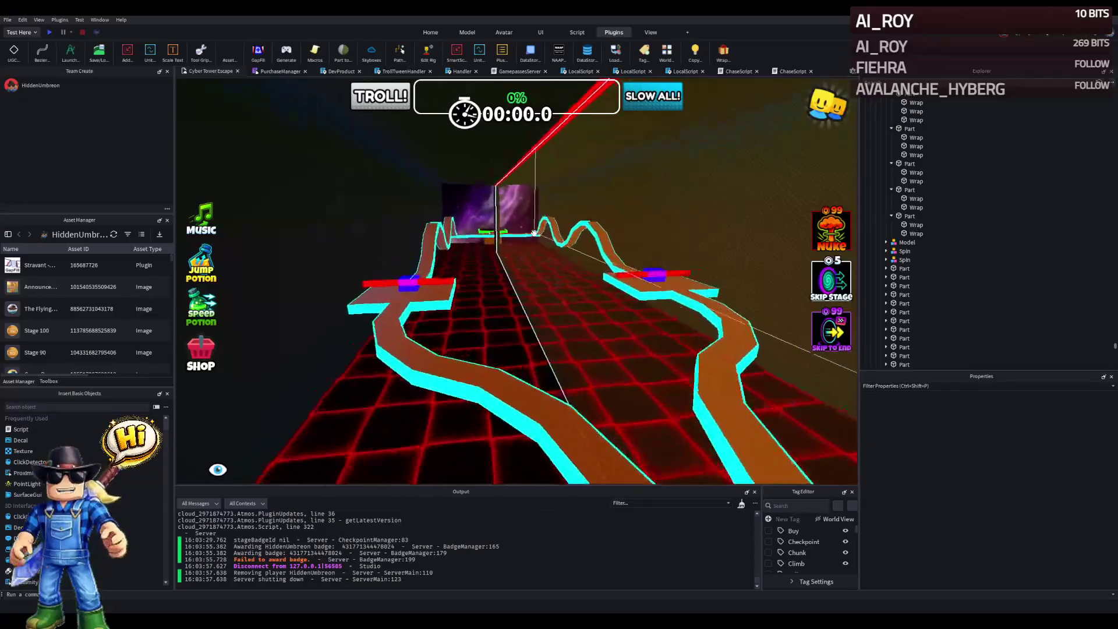
{"action": "key", "text": "w"}
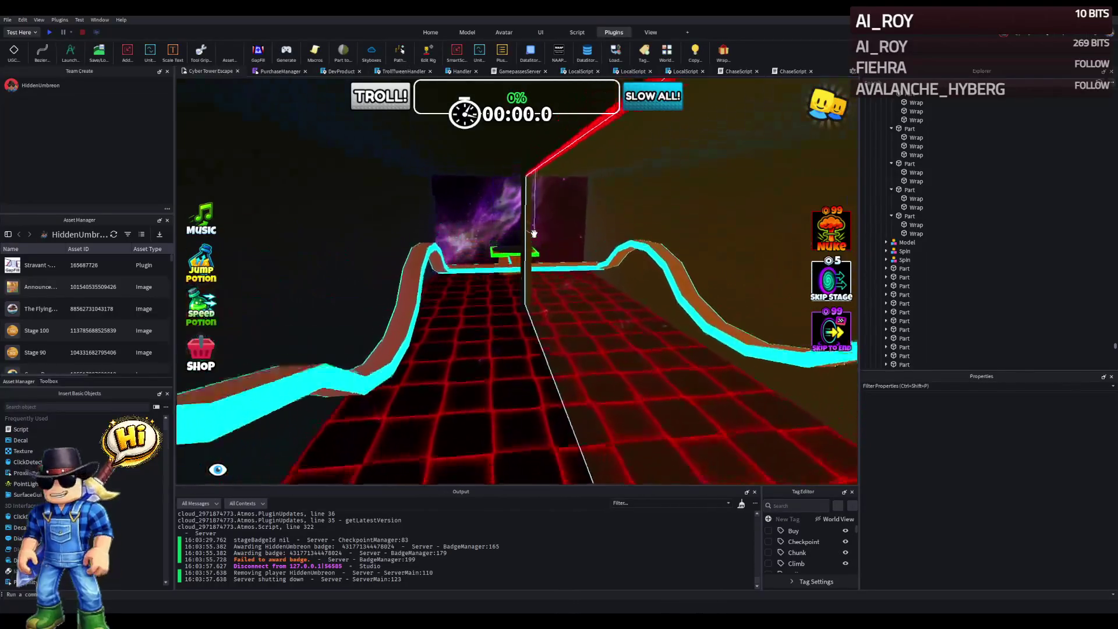
{"action": "key", "text": "w"}
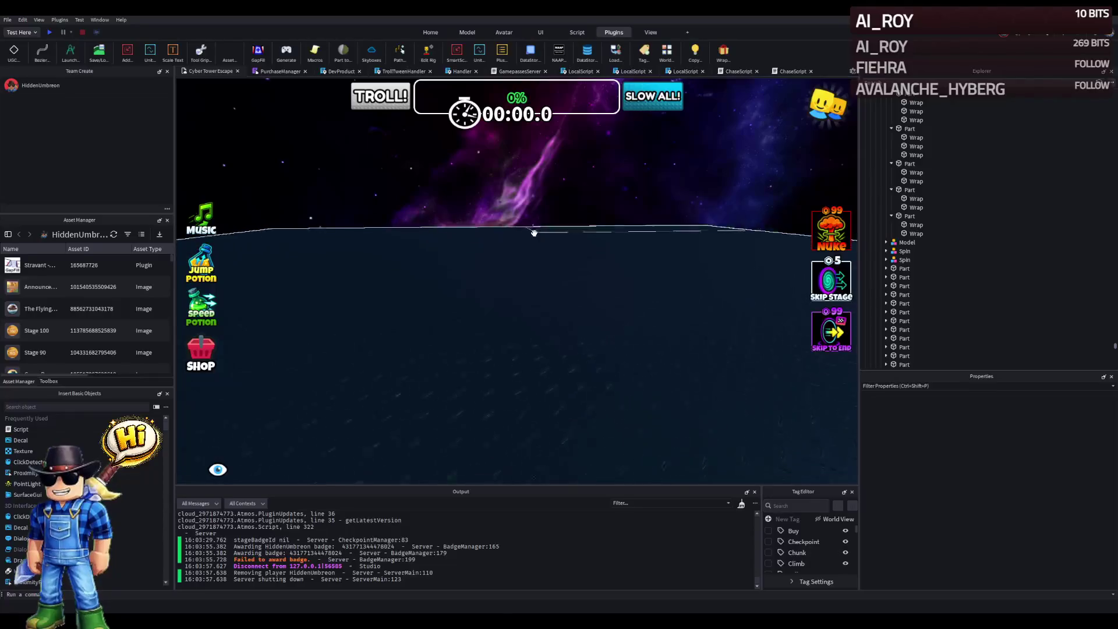
{"action": "key", "text": "s"}
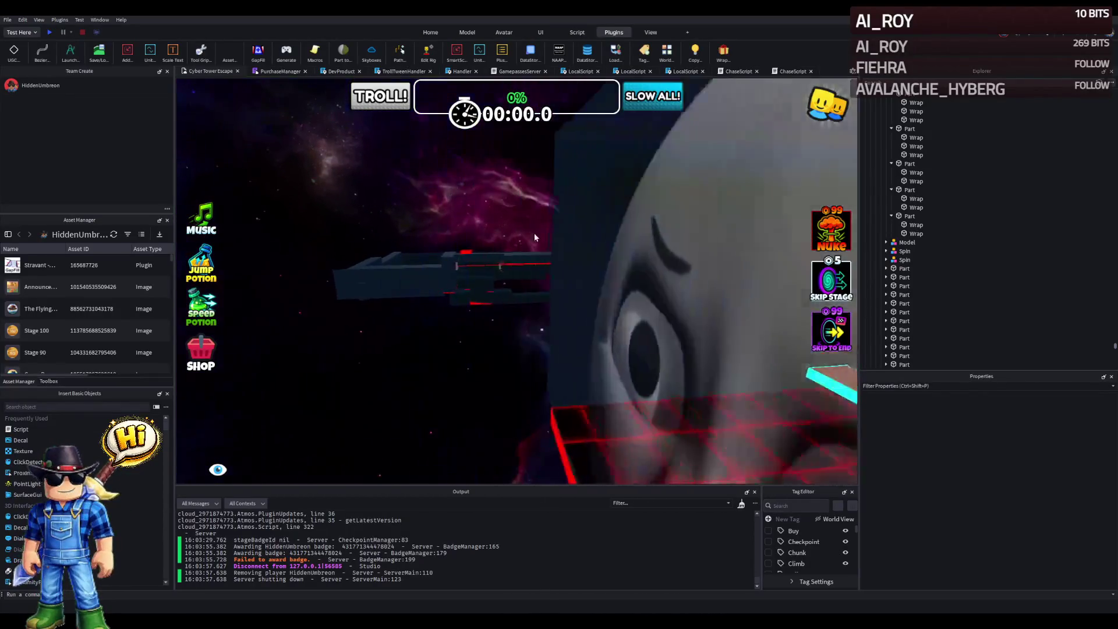
- Focus on a Roof part and fly deeper down the neon corridor
{"action": "left_click", "coordinate": [539, 235]}
{"action": "key", "text": "f"}
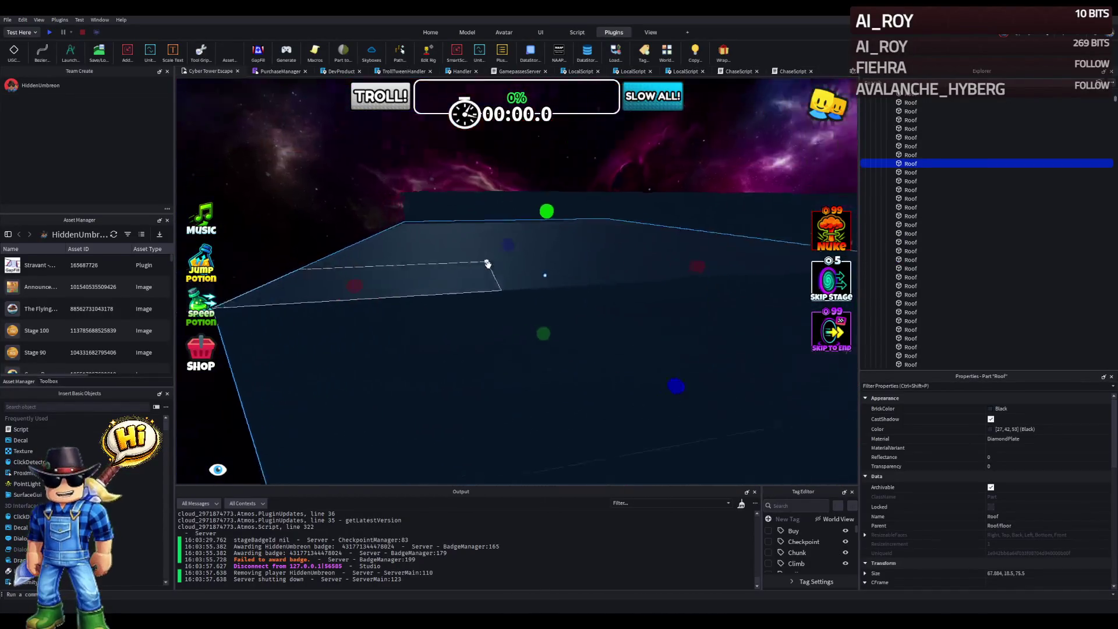
{"action": "key", "text": "a"}
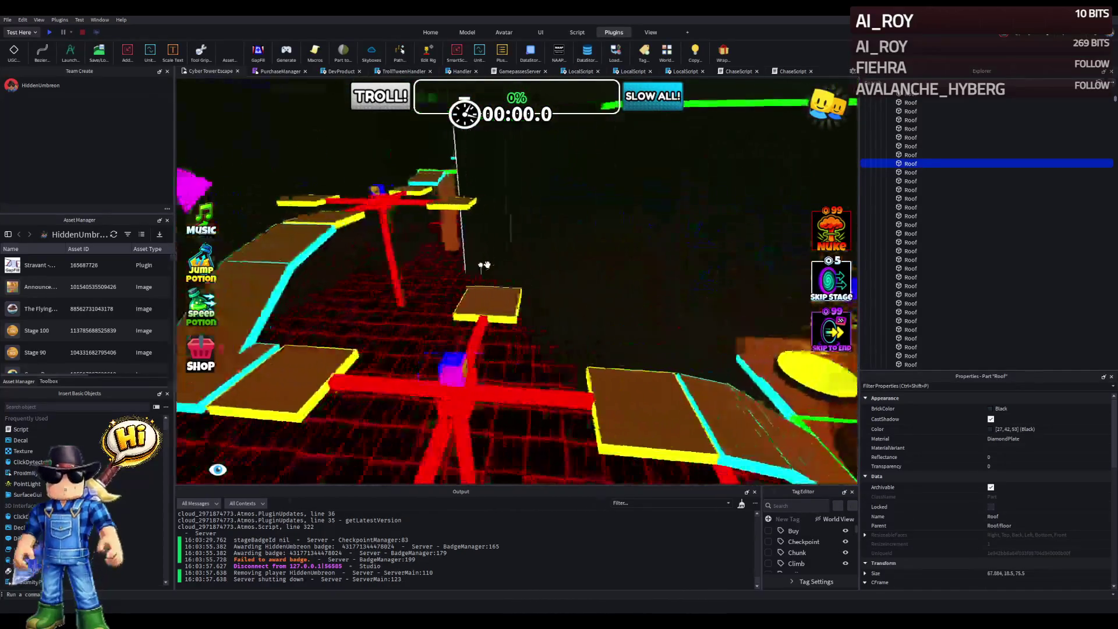
{"action": "key", "text": "s"}
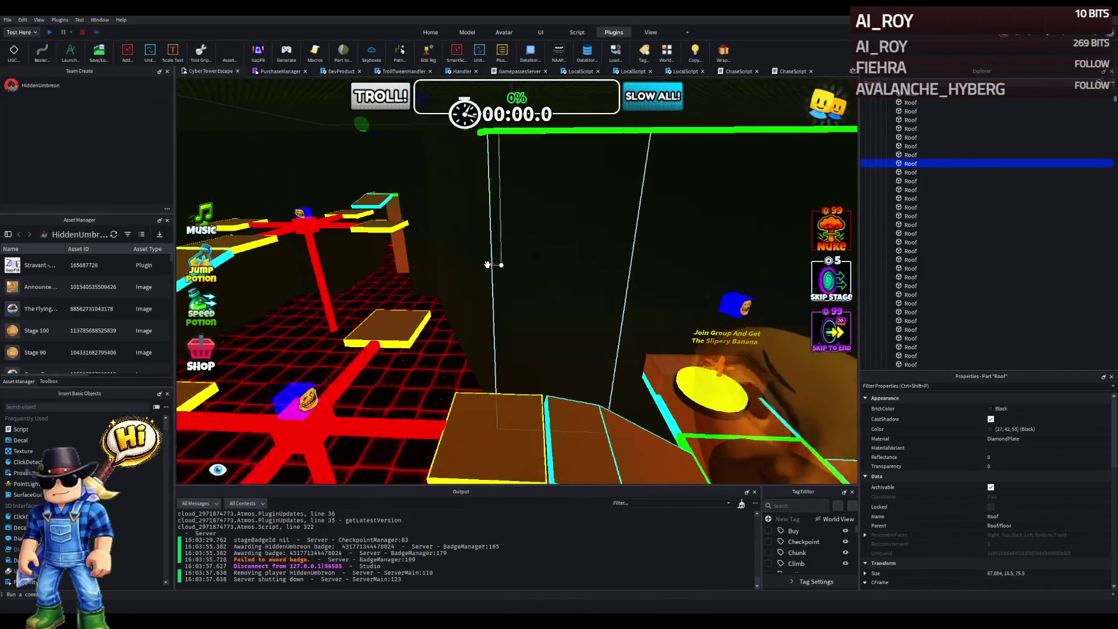
{"action": "key", "text": "w"}
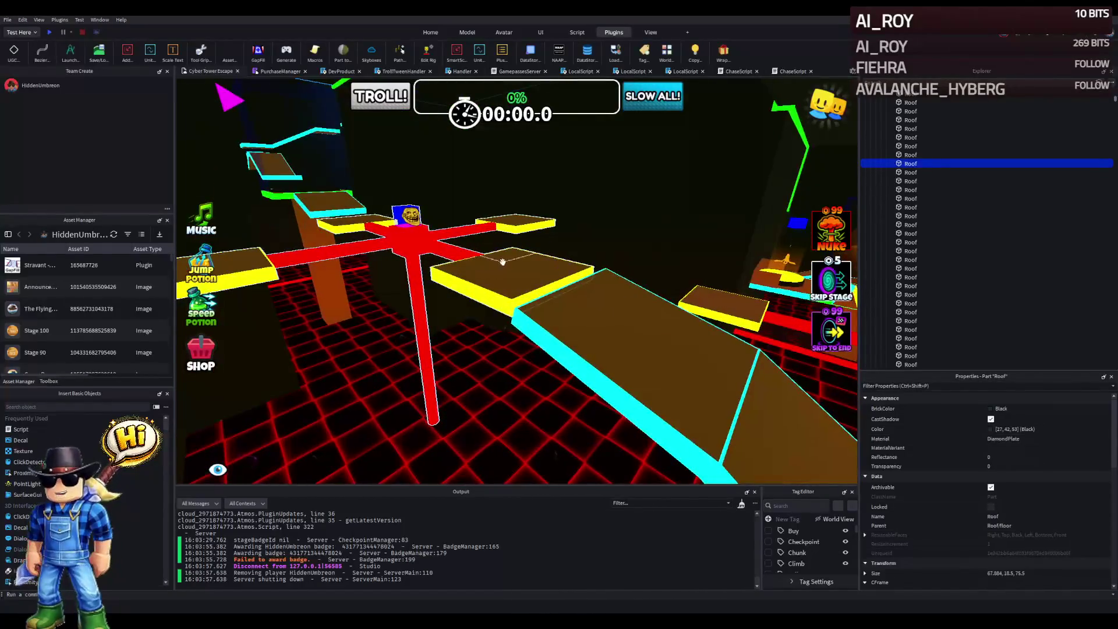
{"action": "key", "text": "w"}
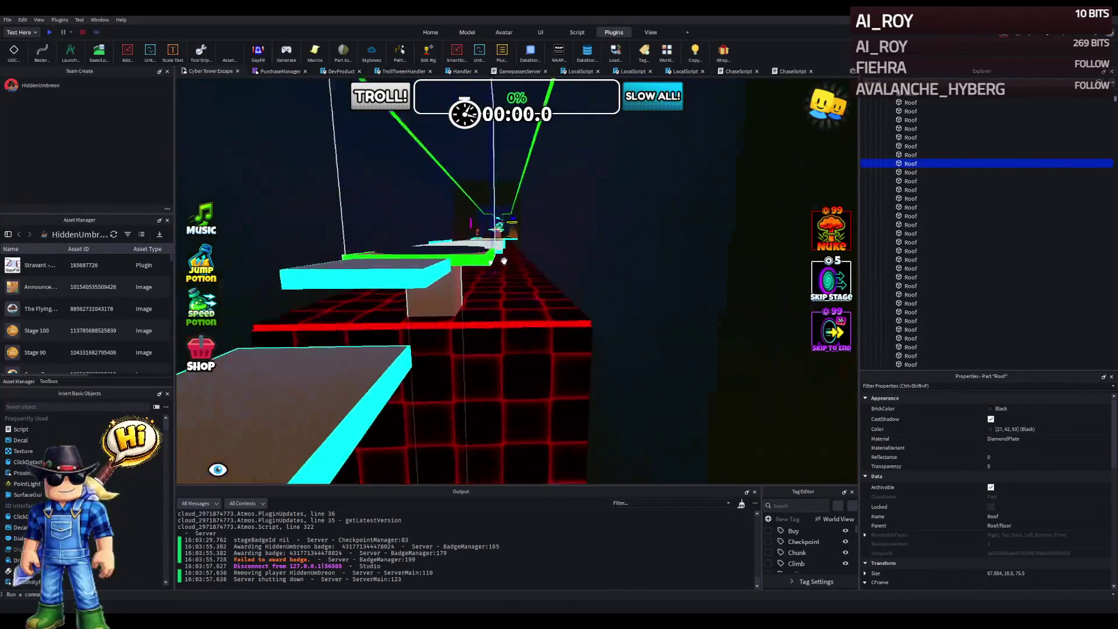
{"action": "key", "text": "w"}
{"action": "key", "text": "w"}
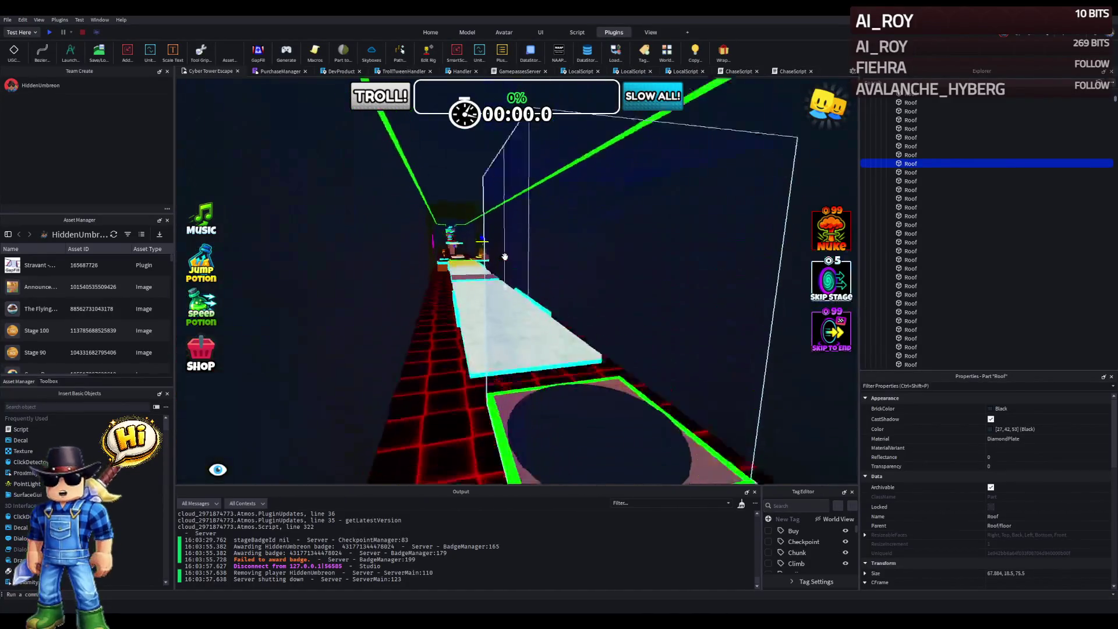
{"action": "key", "text": "w"}
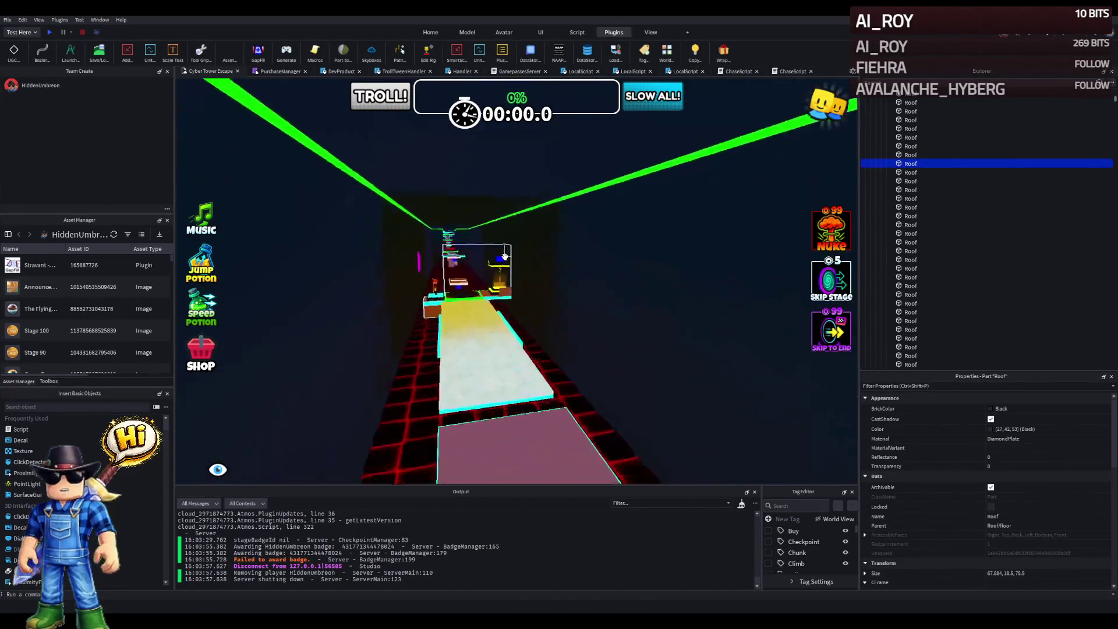
{"action": "key", "text": "w"}
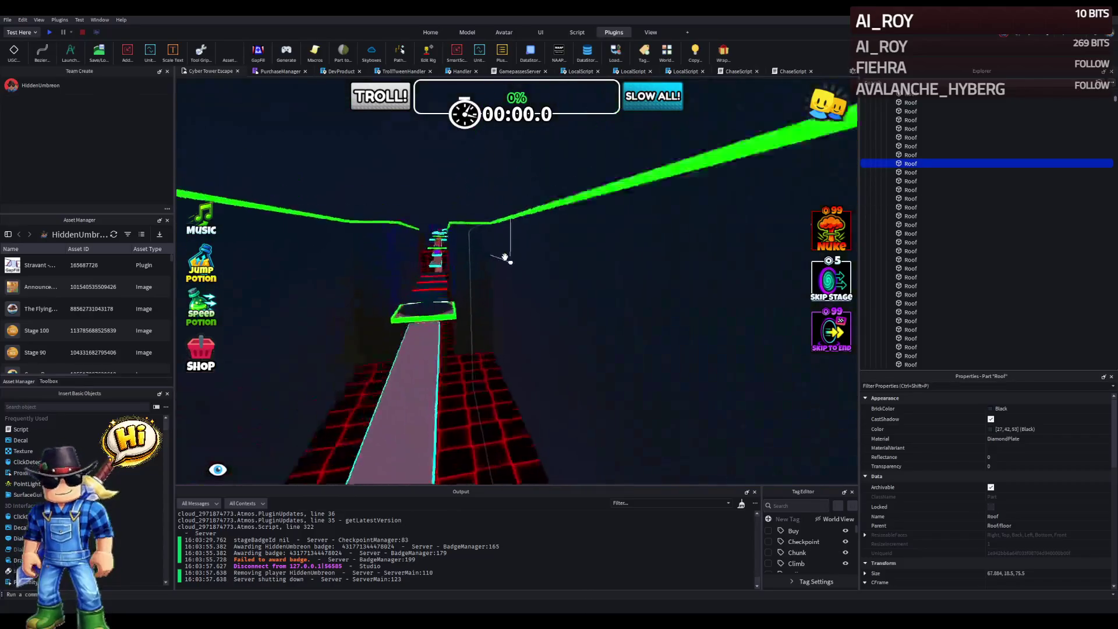
{"action": "key", "text": "w"}
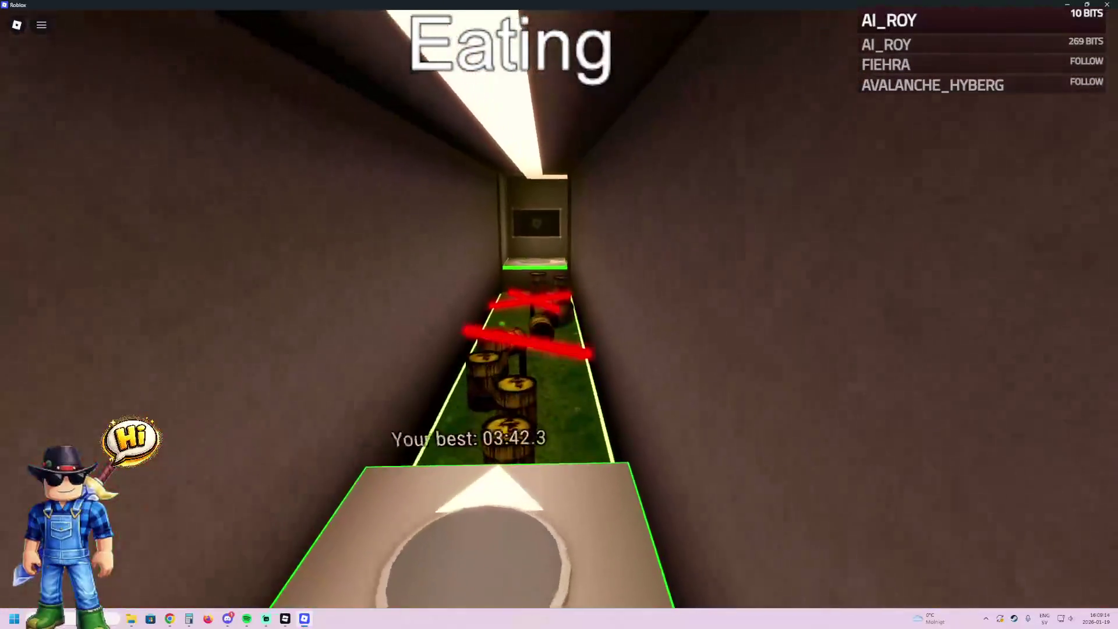
- Run the avatar over the icy floor past the red bars and blocks, then return to Studio
{"action": "key", "text": "space"}
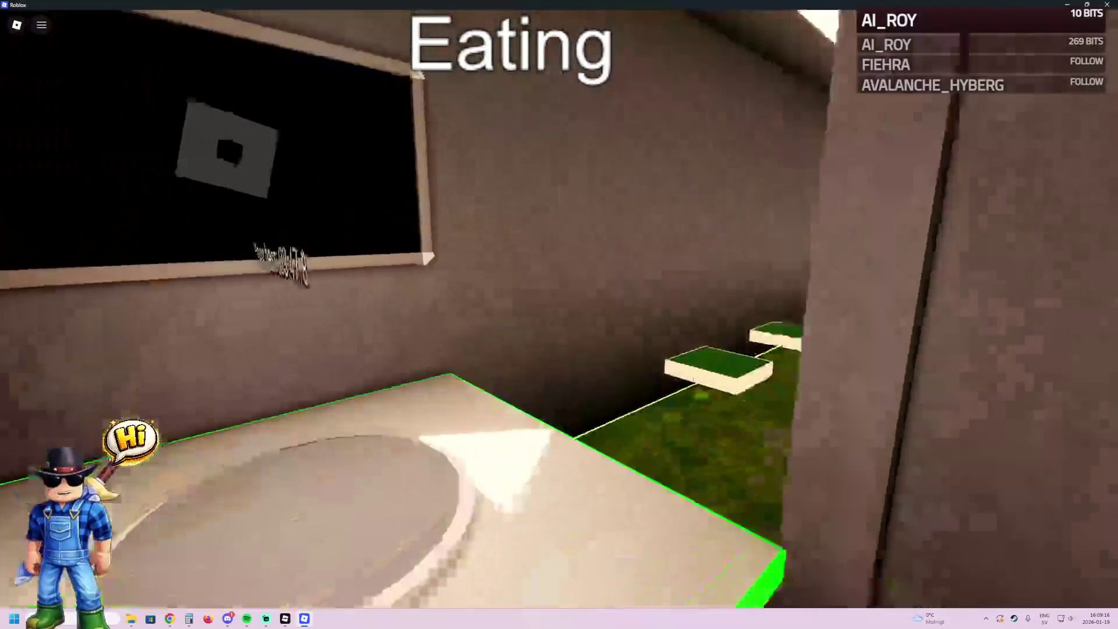
{"action": "key", "text": "w"}
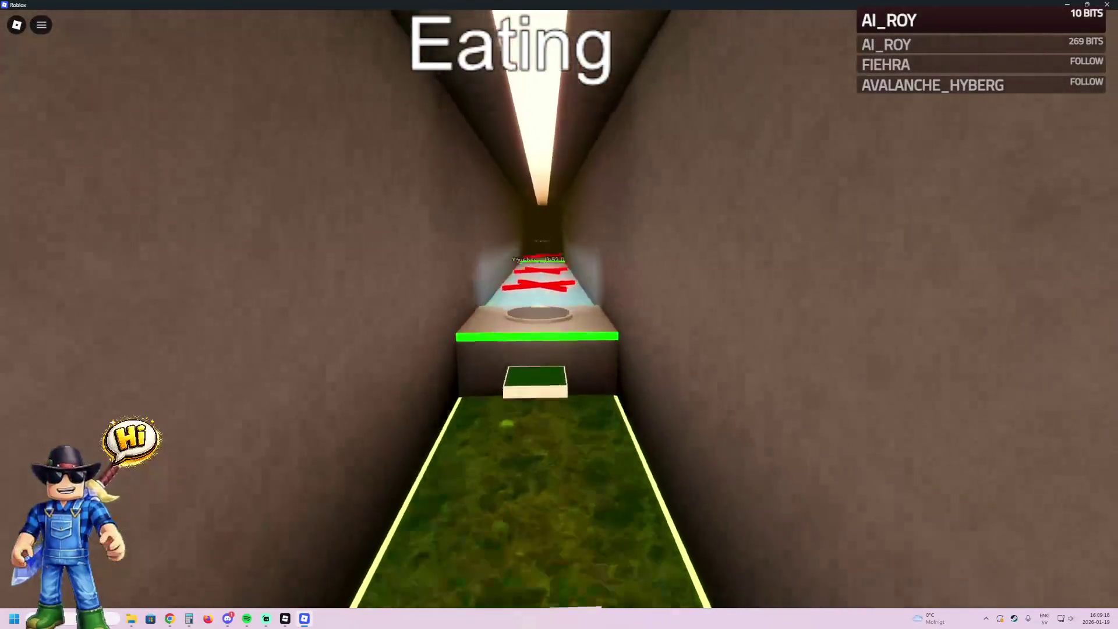
{"action": "key", "text": "w"}
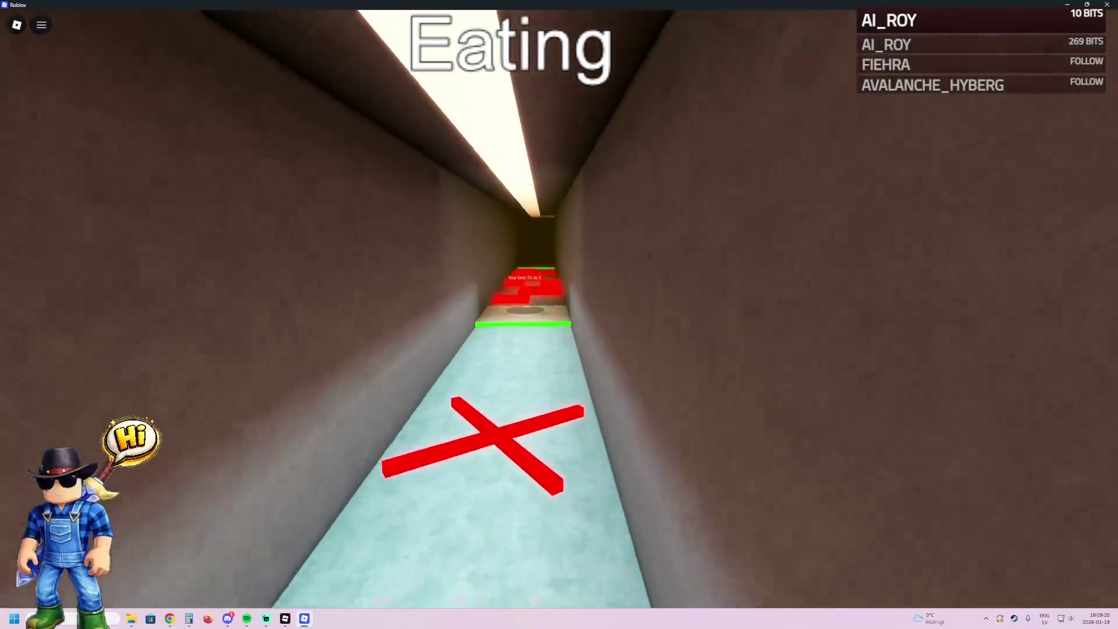
{"action": "key", "text": "w"}
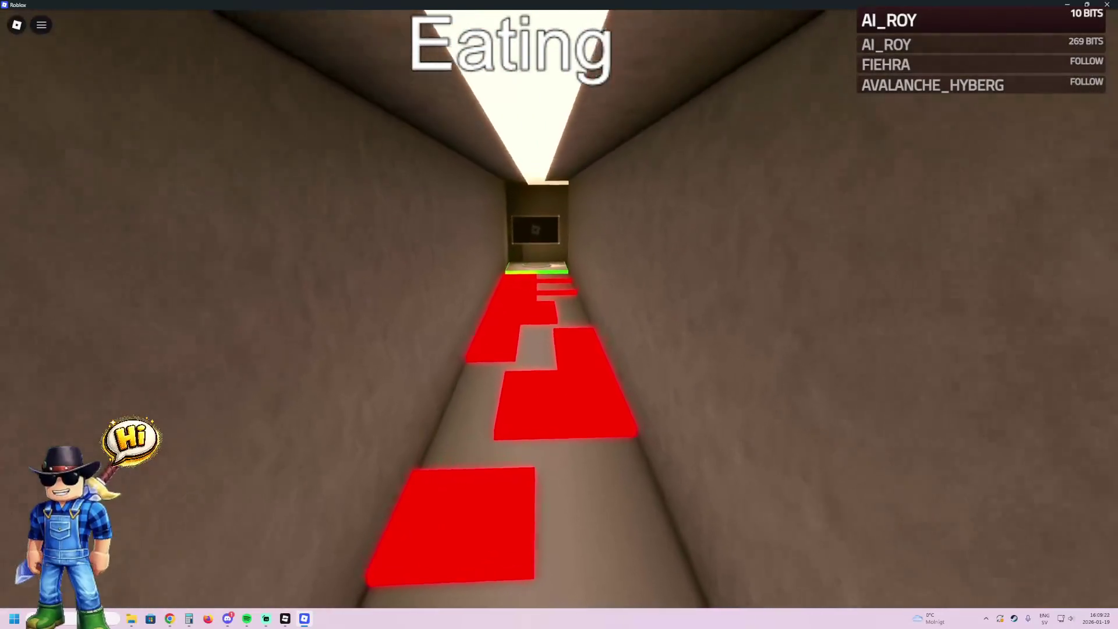
{"action": "key", "text": "w"}
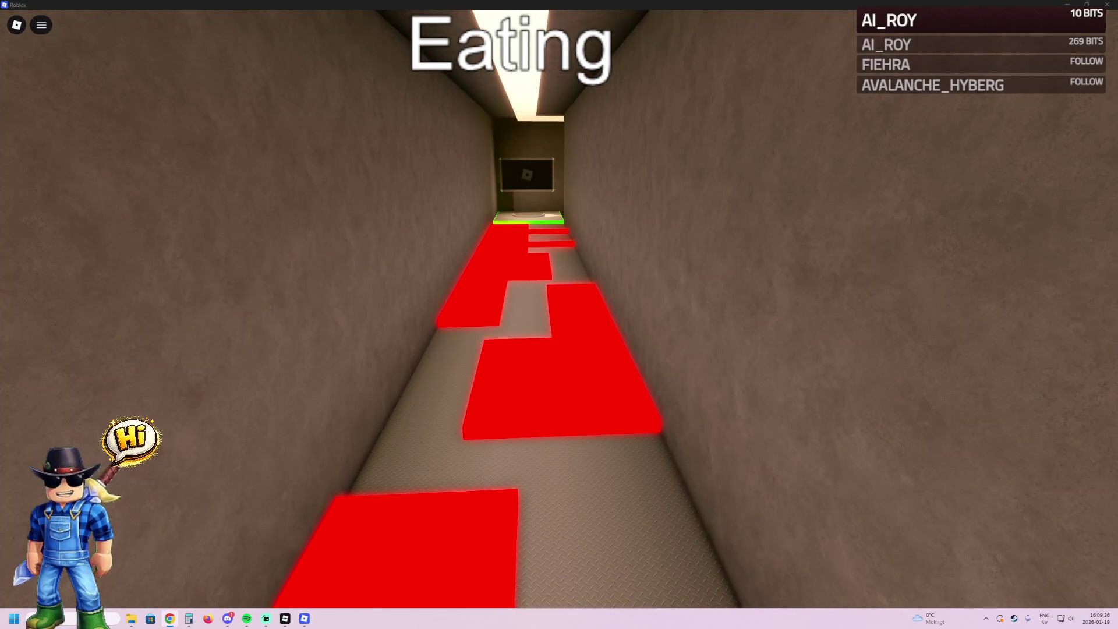
{"action": "key", "text": "alt+Tab"}
{"action": "key", "text": "Tab"}
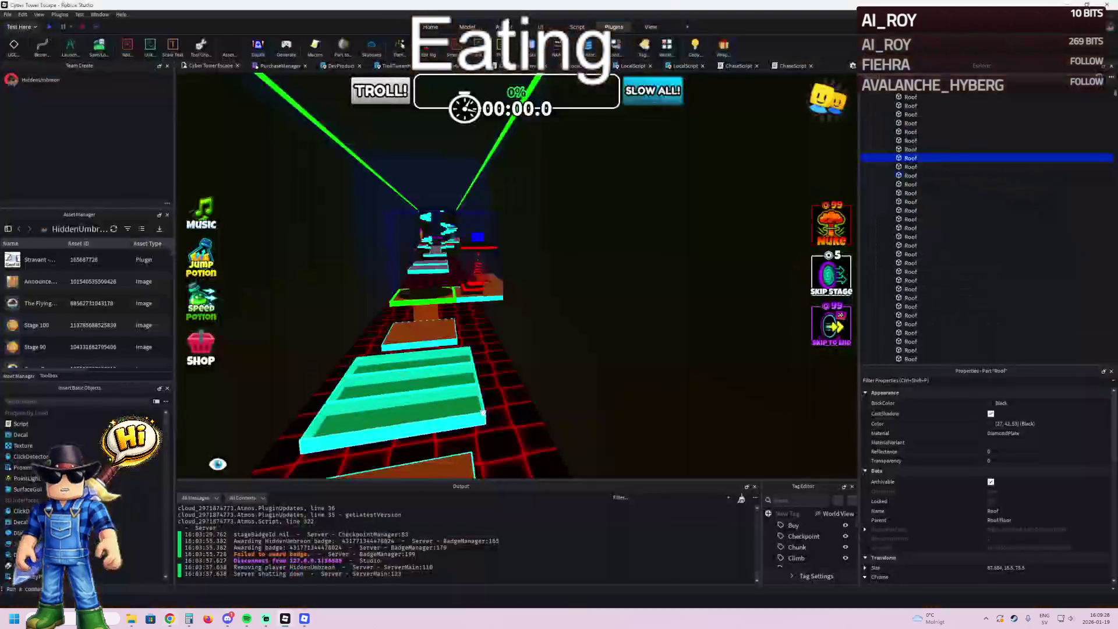
- Select the grey T-shaped platform part beside the green-rimmed checkpoint pad
{"action": "key", "text": "w"}
{"action": "key", "text": "w"}
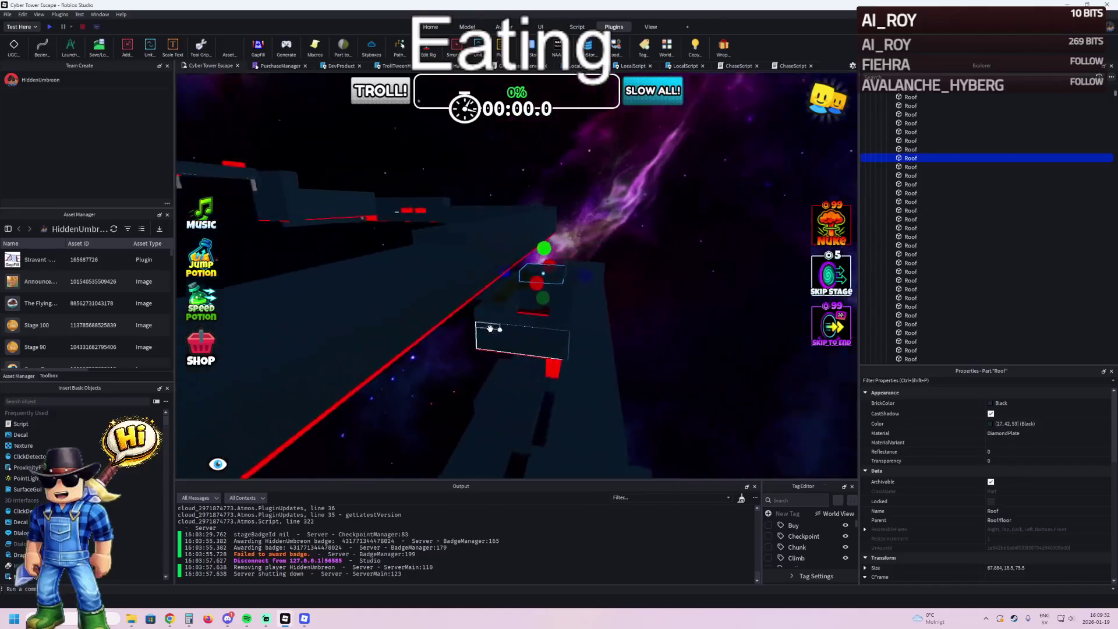
{"action": "left_click", "coordinate": [567, 202]}
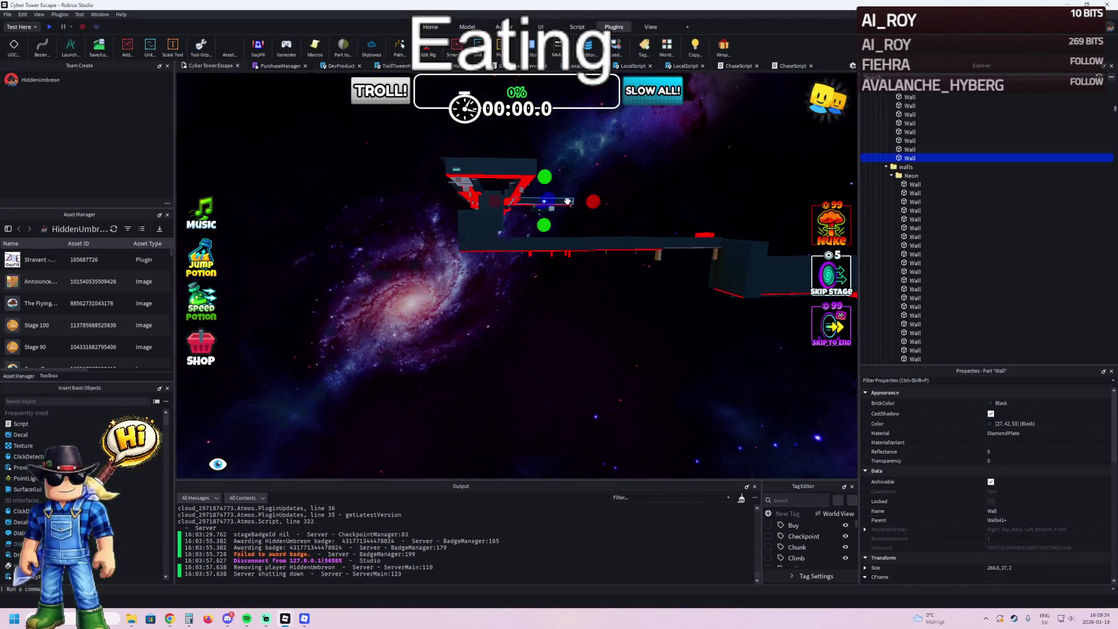
{"action": "scroll", "coordinate": [551, 214], "scroll_direction": "up", "scroll_amount": 10}
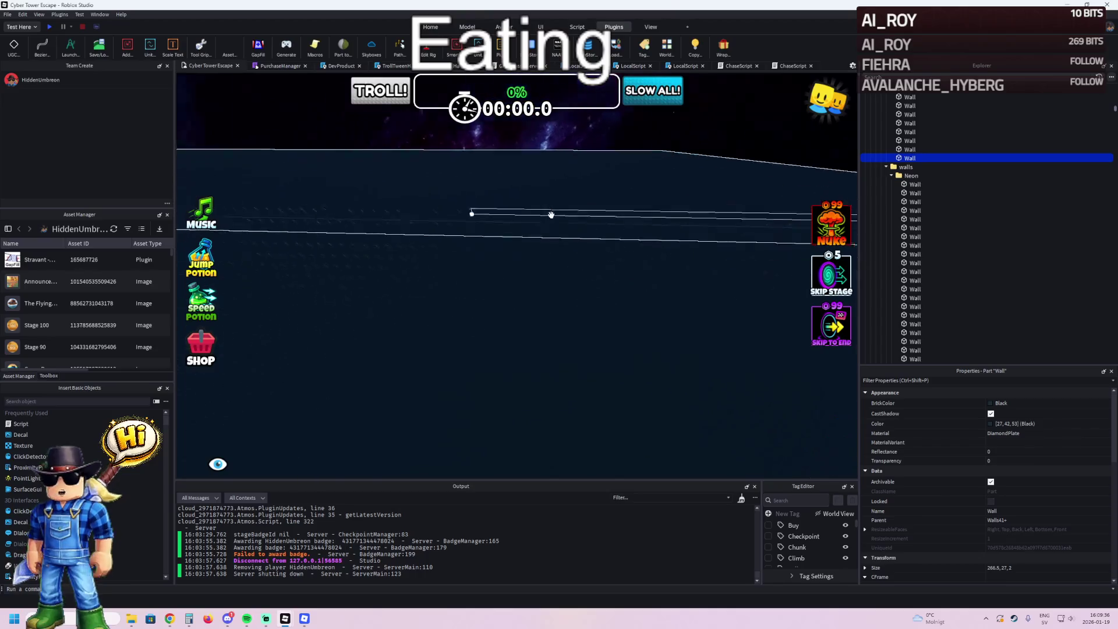
{"action": "scroll", "coordinate": [551, 214], "scroll_direction": "down", "scroll_amount": 10}
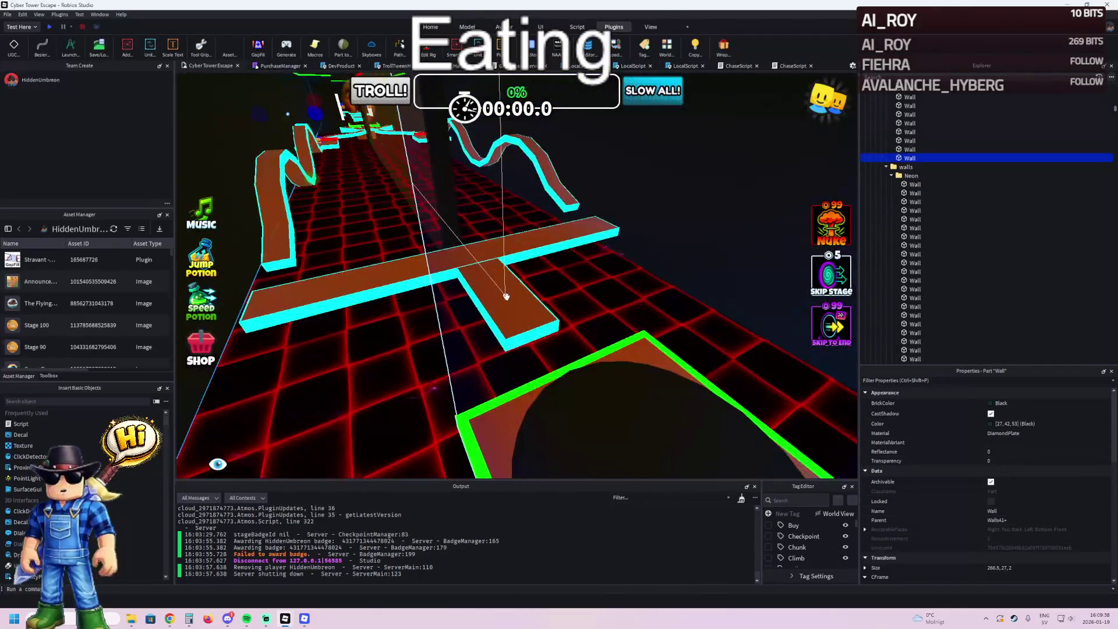
{"action": "scroll", "coordinate": [506, 297], "scroll_direction": "up", "scroll_amount": 8}
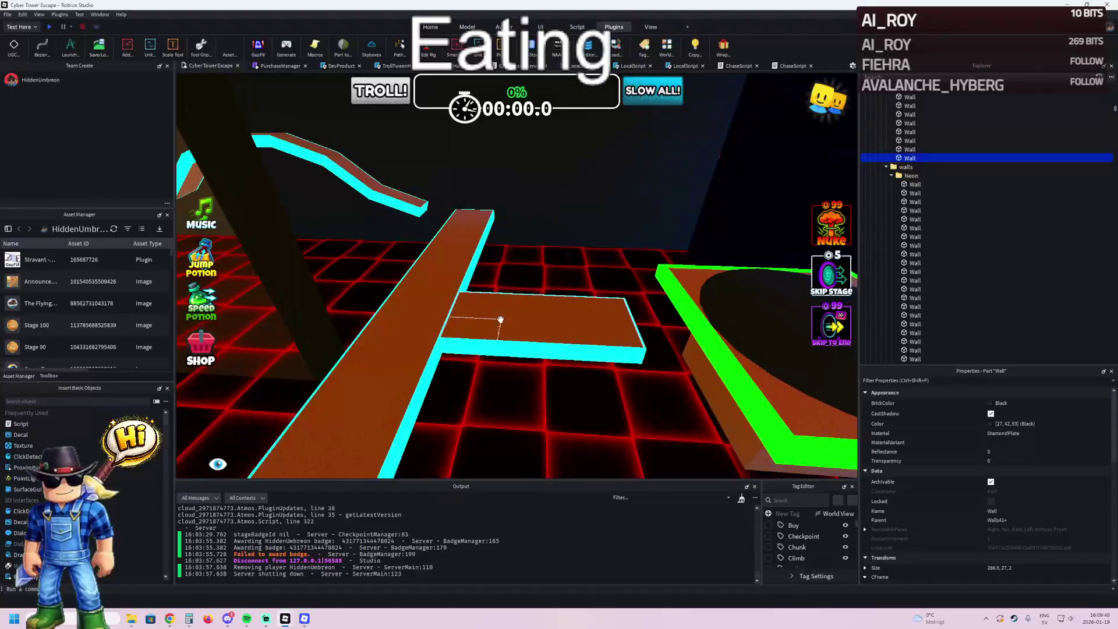
{"action": "left_click", "coordinate": [500, 320]}
- Move the grey platform Part into Stage_57 and slide it next to the checkpoint pad
{"action": "key", "text": "d"}
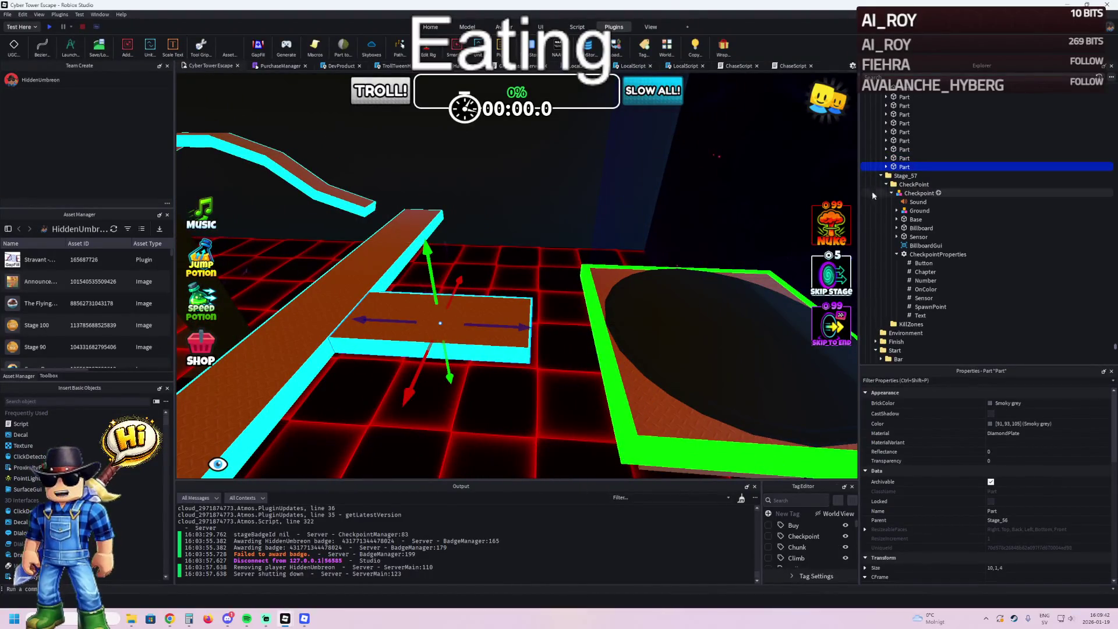
{"action": "left_click", "coordinate": [888, 184]}
{"action": "left_click_drag", "start_coordinate": [905, 184], "coordinate": [904, 177]}
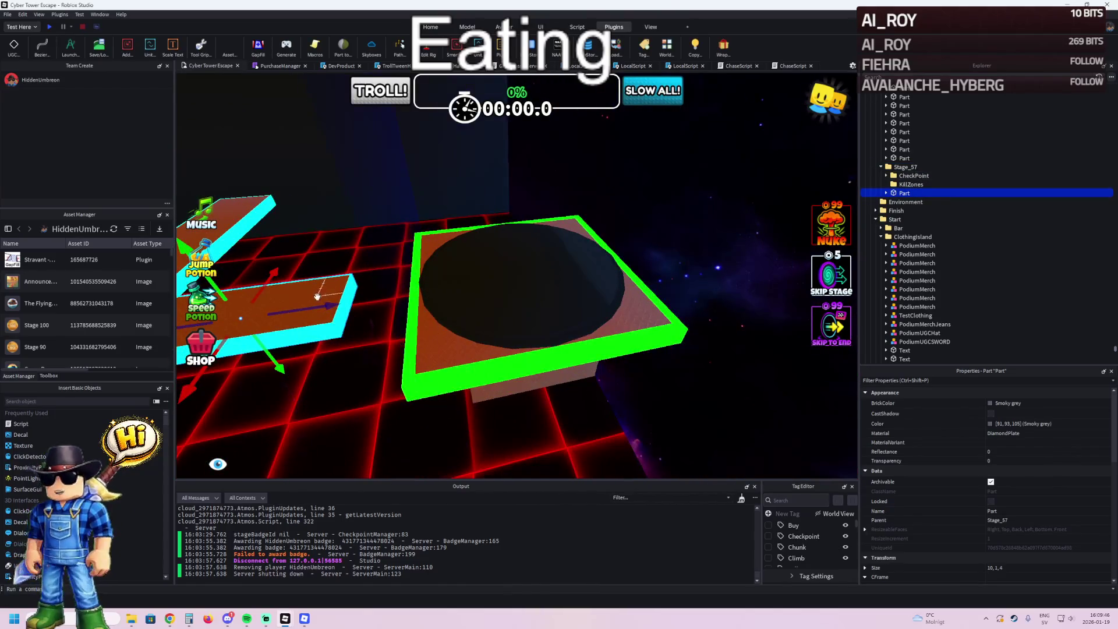
{"action": "left_click_drag", "start_coordinate": [307, 306], "coordinate": [547, 276]}
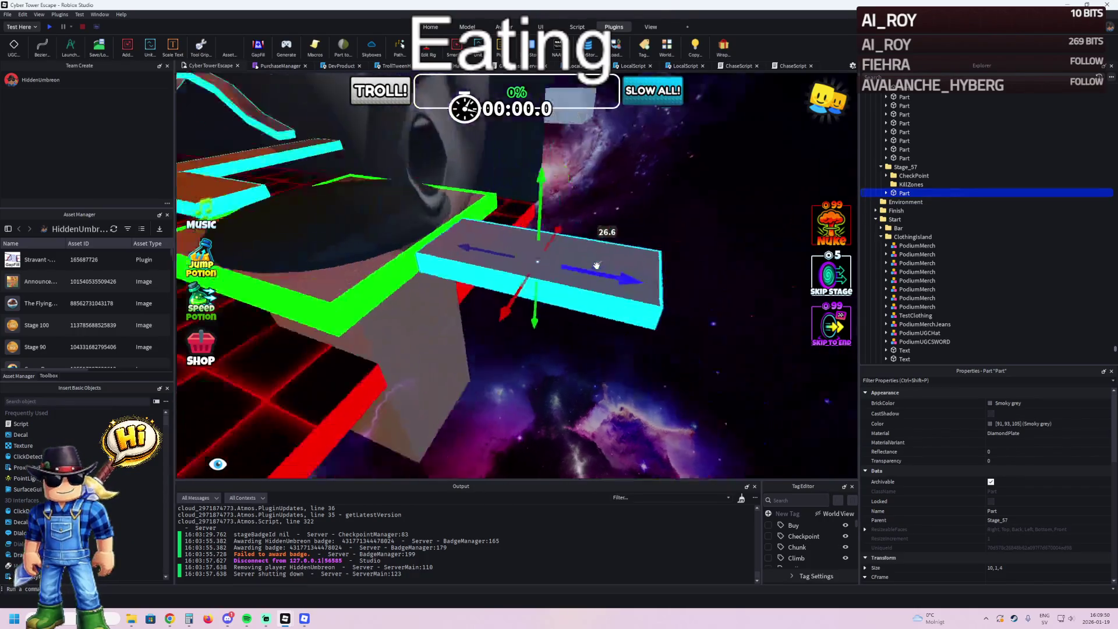
- Delete the part's three Wrap pieces and reselect the platform Part
{"action": "left_click", "coordinate": [909, 202]}
{"action": "left_click", "coordinate": [909, 218], "text": "shift"}
{"action": "key", "text": "Delete"}
{"action": "left_click", "coordinate": [904, 193]}
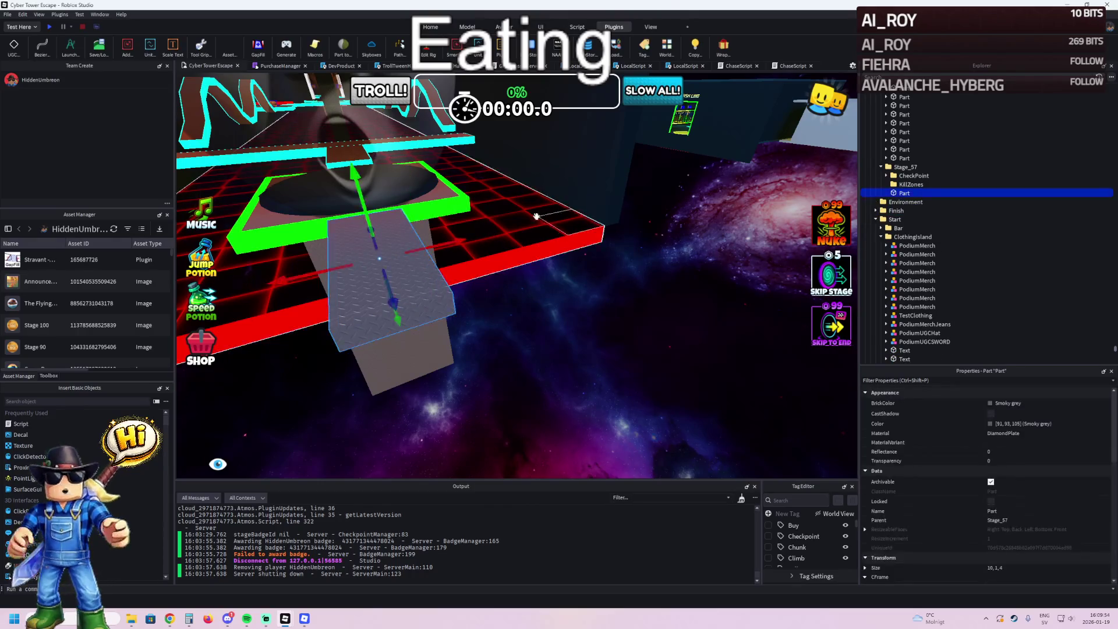
- Widen the grey platform from 4 to 6.8, then 12.8, stretching it from the checkpoint pad
{"action": "mouse_move", "coordinate": [518, 233]}
{"action": "left_mouse_down"}
{"action": "mouse_move", "coordinate": [579, 233]}
{"action": "mouse_move", "coordinate": [553, 282]}
{"action": "left_mouse_up"}
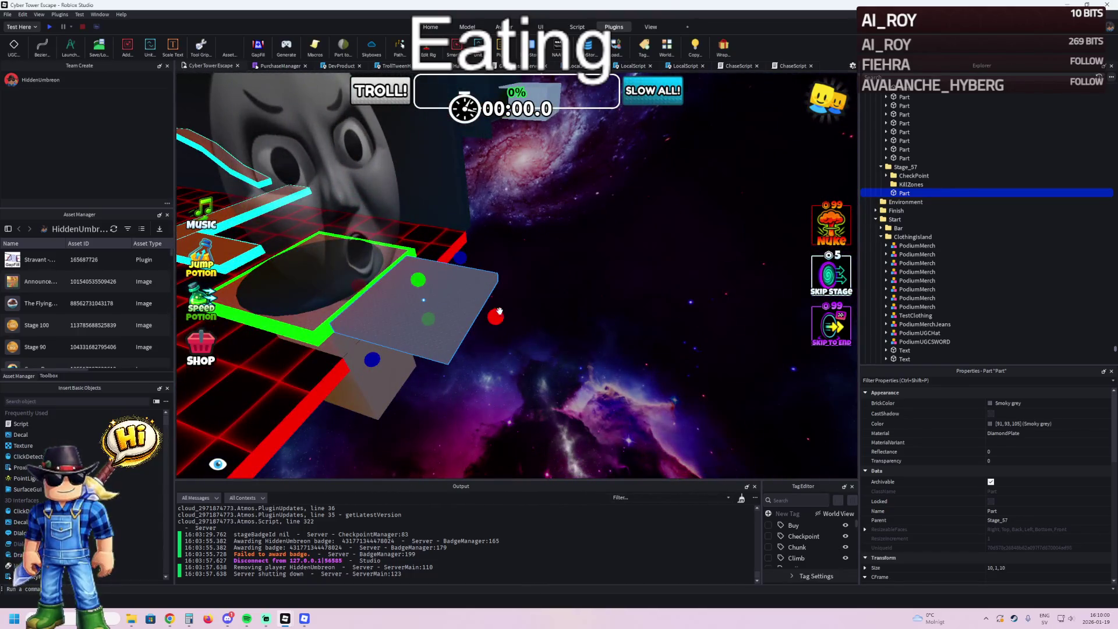
{"action": "left_click_drag", "start_coordinate": [468, 260], "coordinate": [476, 255]}
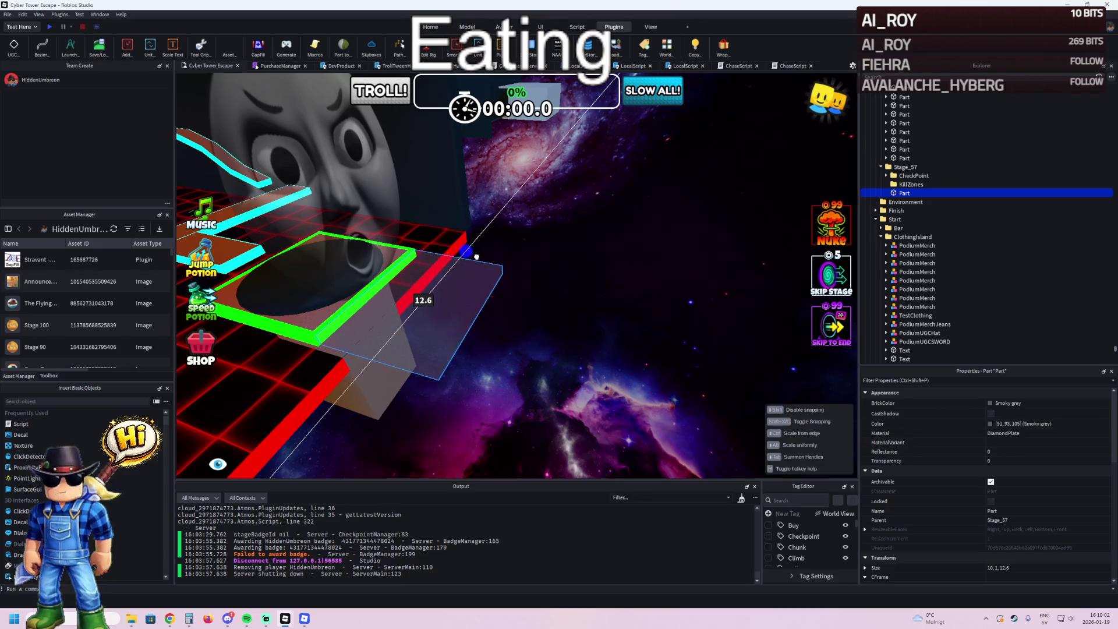
{"action": "mouse_move", "coordinate": [476, 259]}
{"action": "left_mouse_down"}
{"action": "mouse_move", "coordinate": [432, 272]}
{"action": "mouse_move", "coordinate": [454, 259]}
{"action": "mouse_move", "coordinate": [452, 282]}
{"action": "mouse_move", "coordinate": [479, 241]}
{"action": "left_mouse_up"}
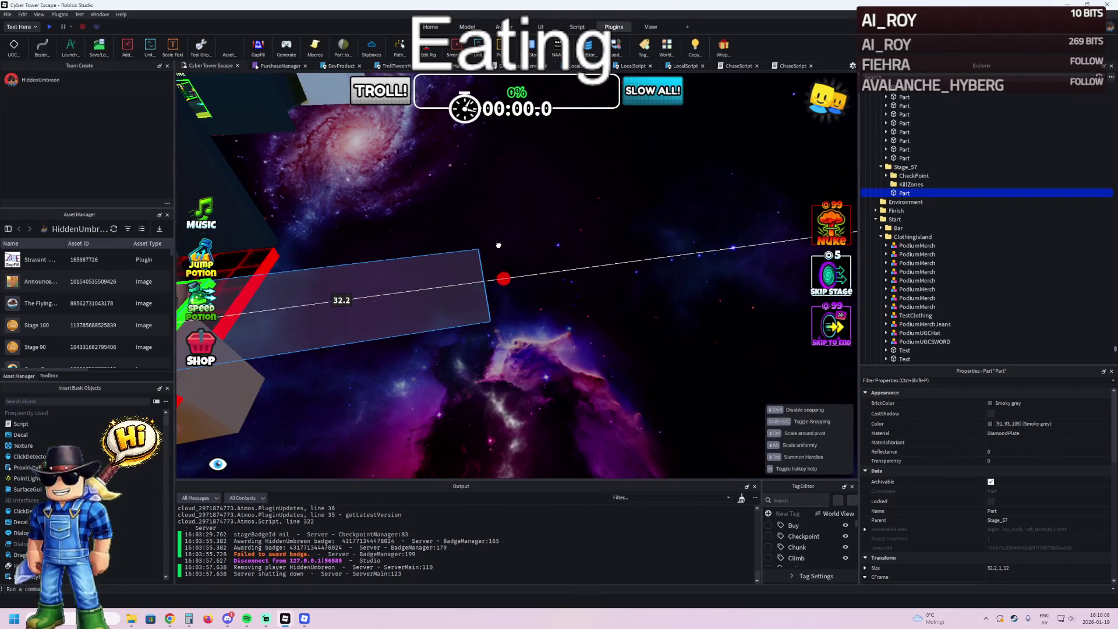
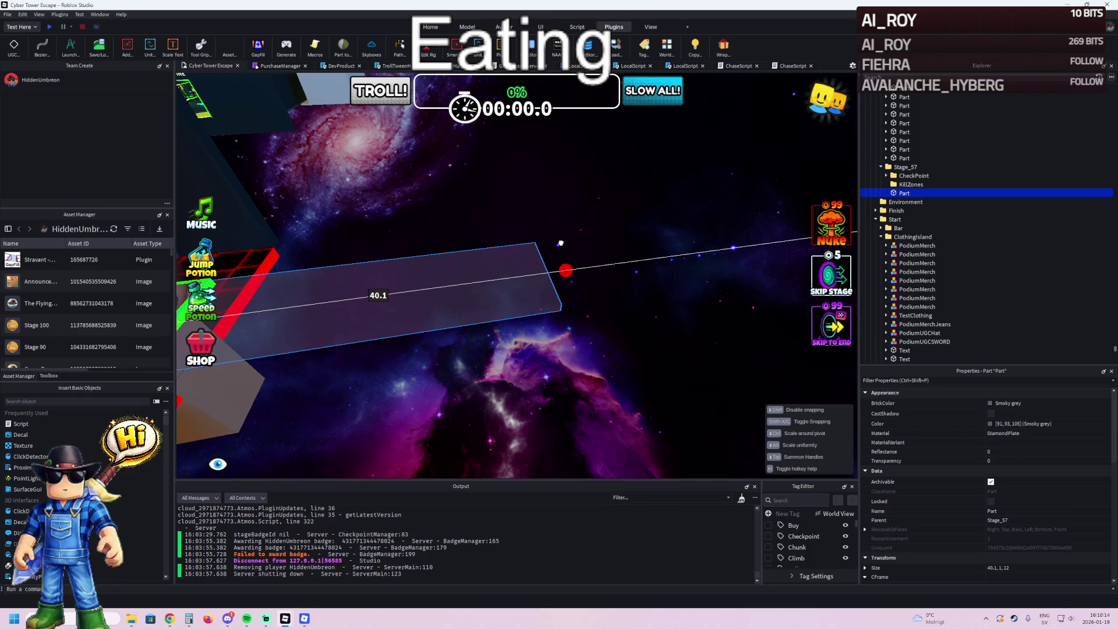
- Frame the new 40×1×12 Stage_57 platform, then switch to the running Roblox game
{"action": "key", "text": "f"}
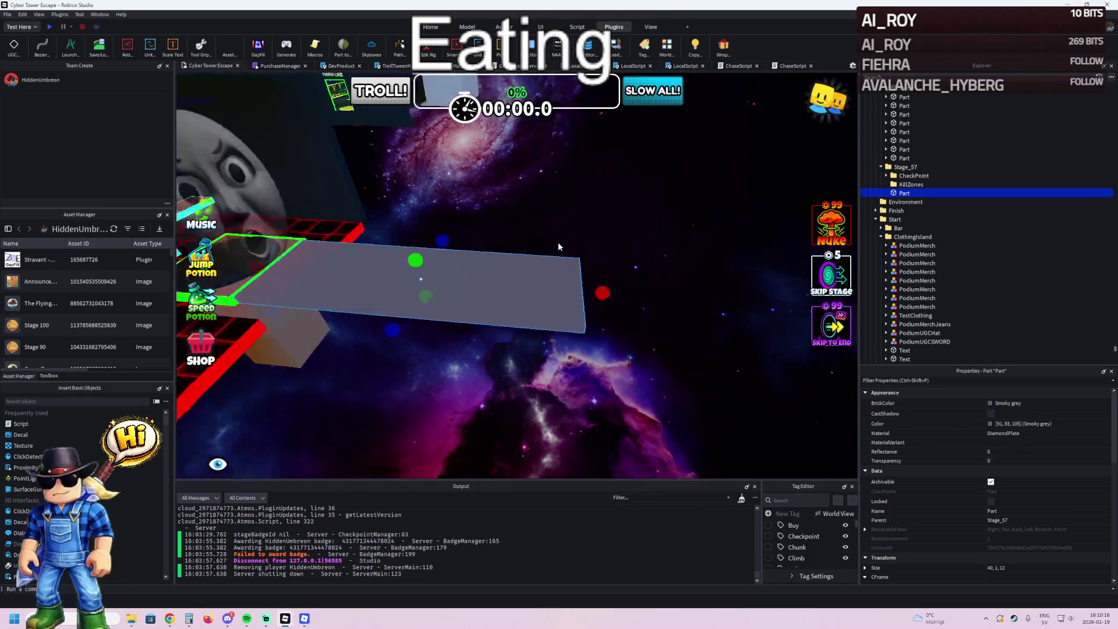
{"action": "key", "text": "alt+Tab"}
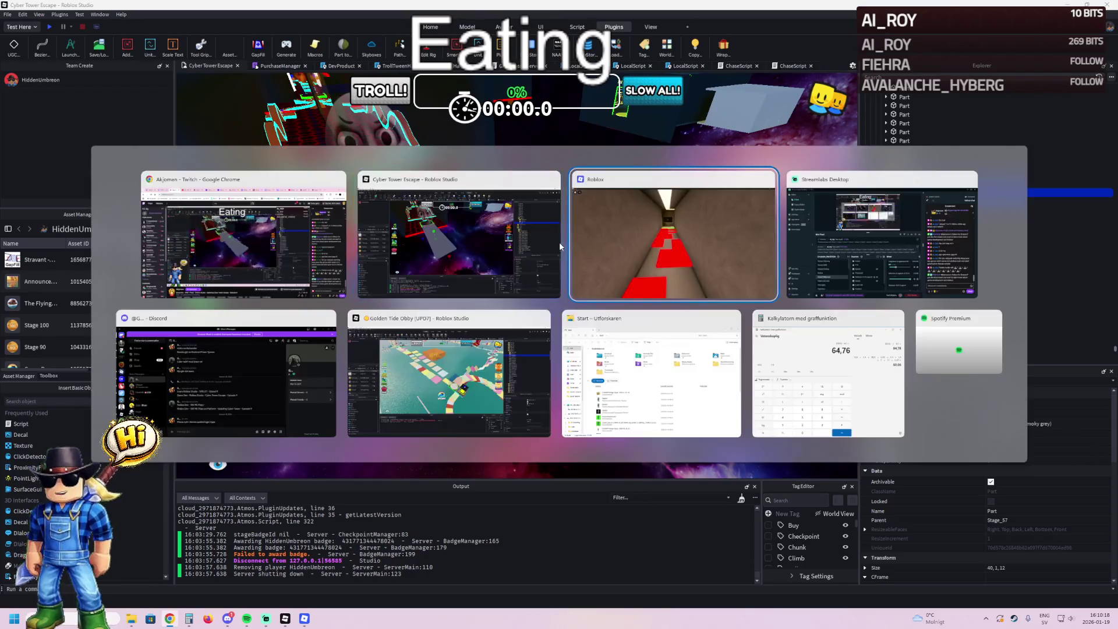
- Run and jump along the walkway past the red bars to the checkpoint pad, then return to Studio
{"action": "key", "text": "w"}
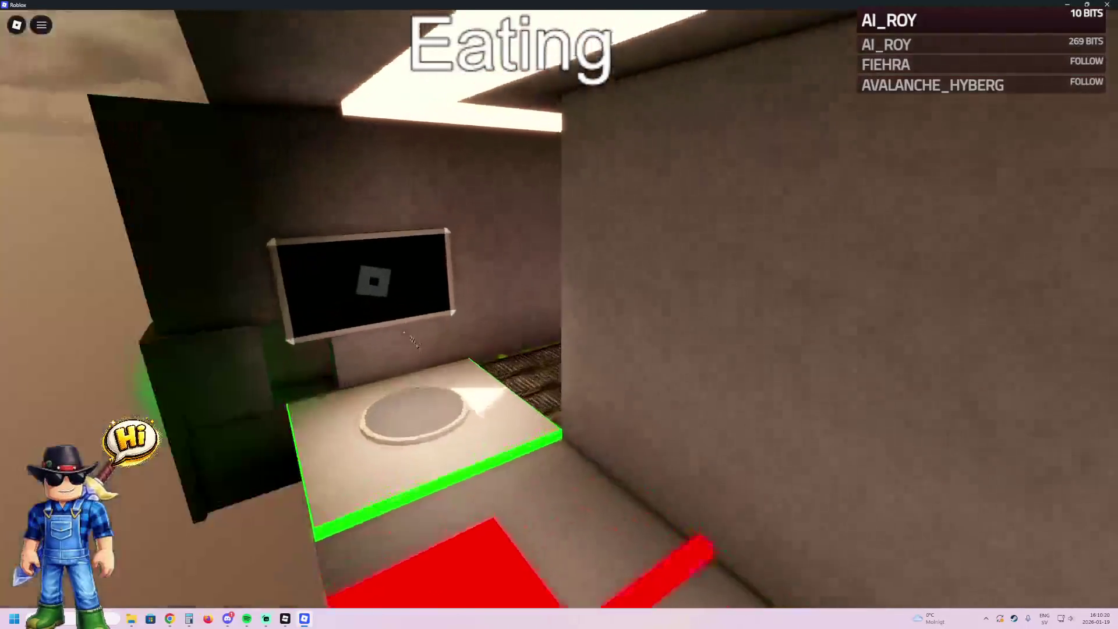
{"action": "key", "text": "w"}
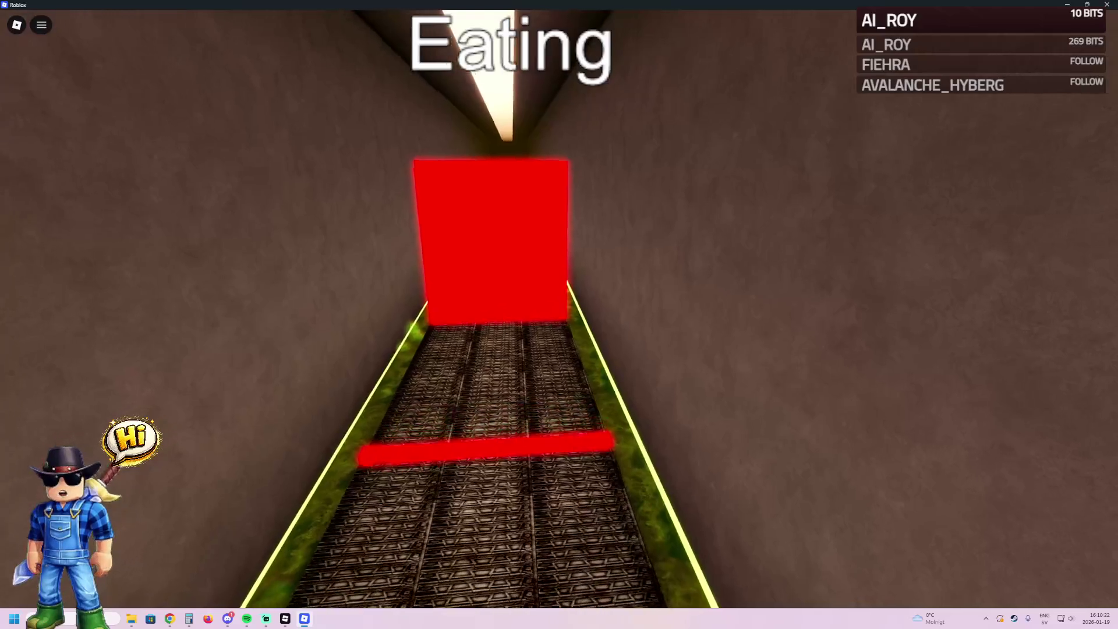
{"action": "key", "text": "w"}
{"action": "key", "text": "space"}
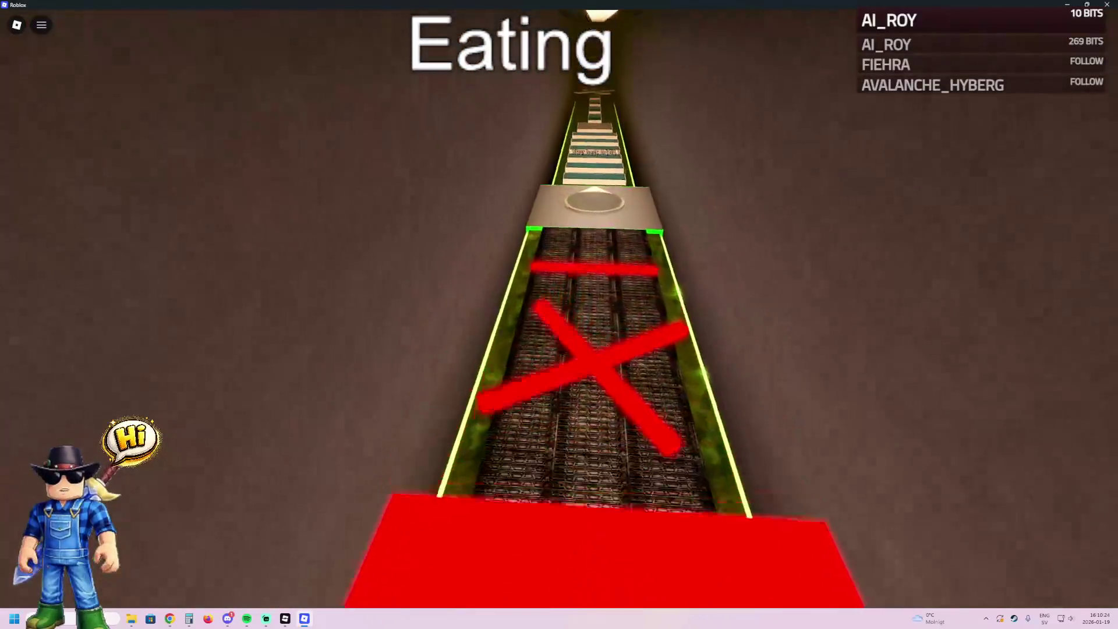
{"action": "key", "text": "w"}
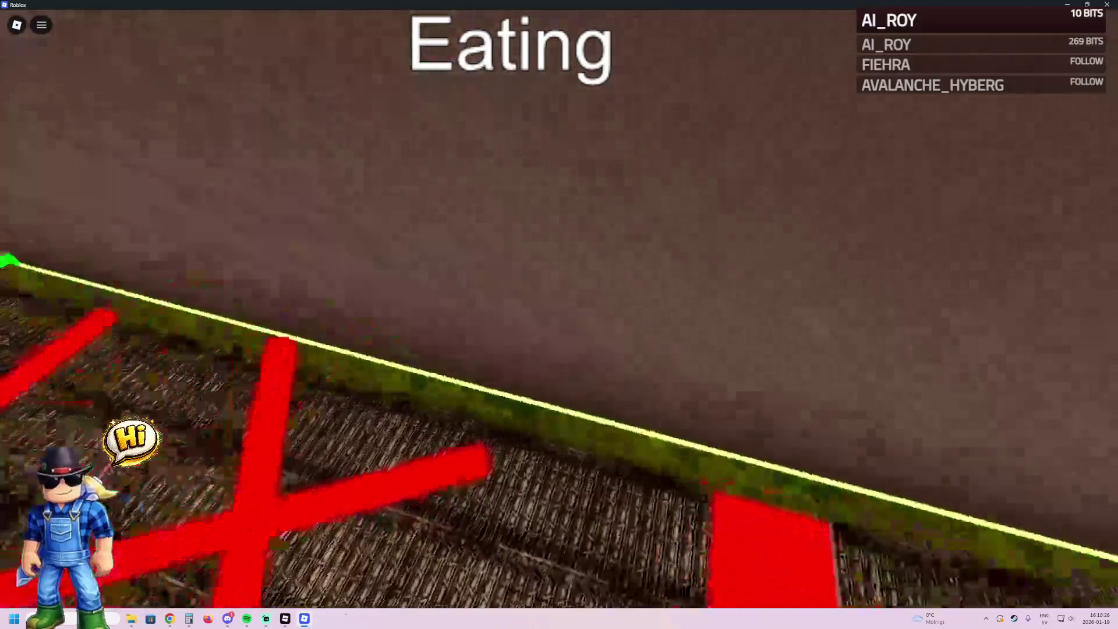
{"action": "key", "text": "w"}
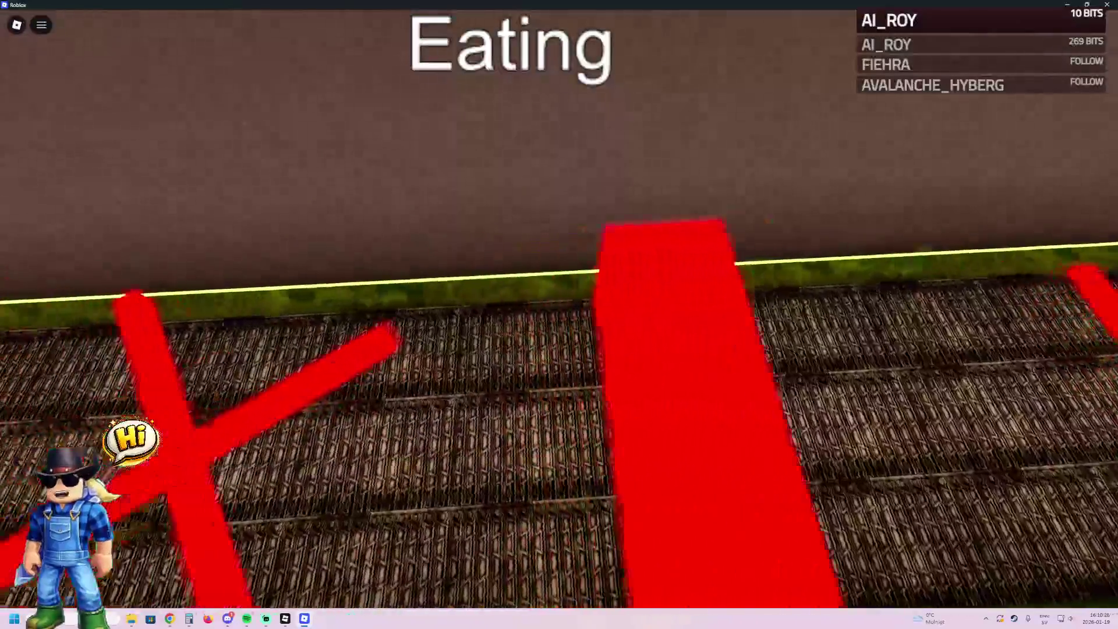
{"action": "key", "text": "s"}
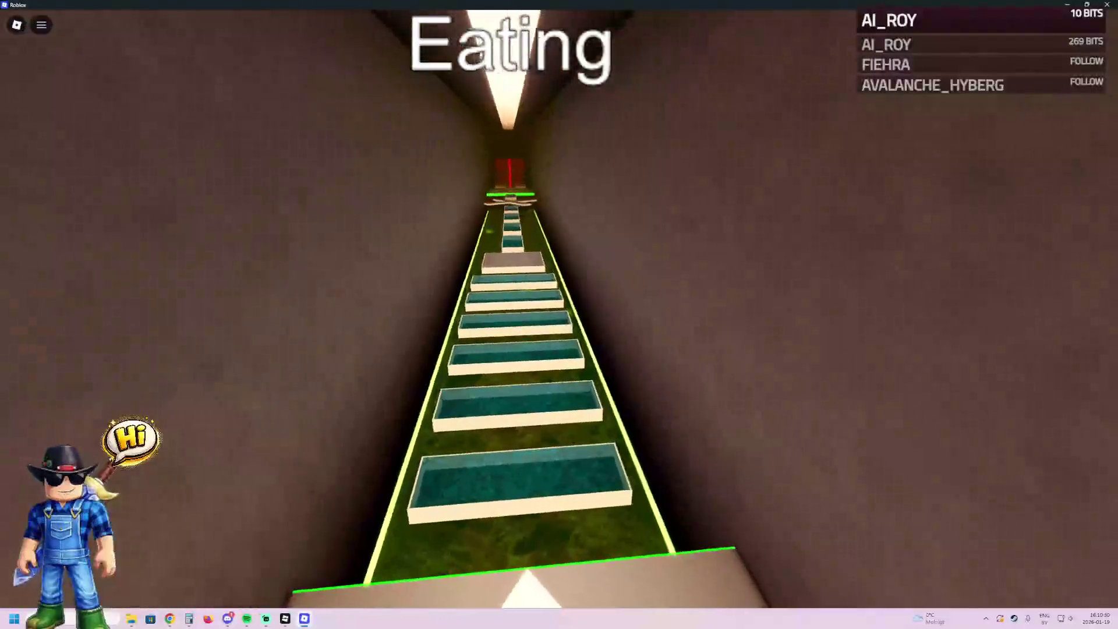
{"action": "key", "text": "alt+Tab"}
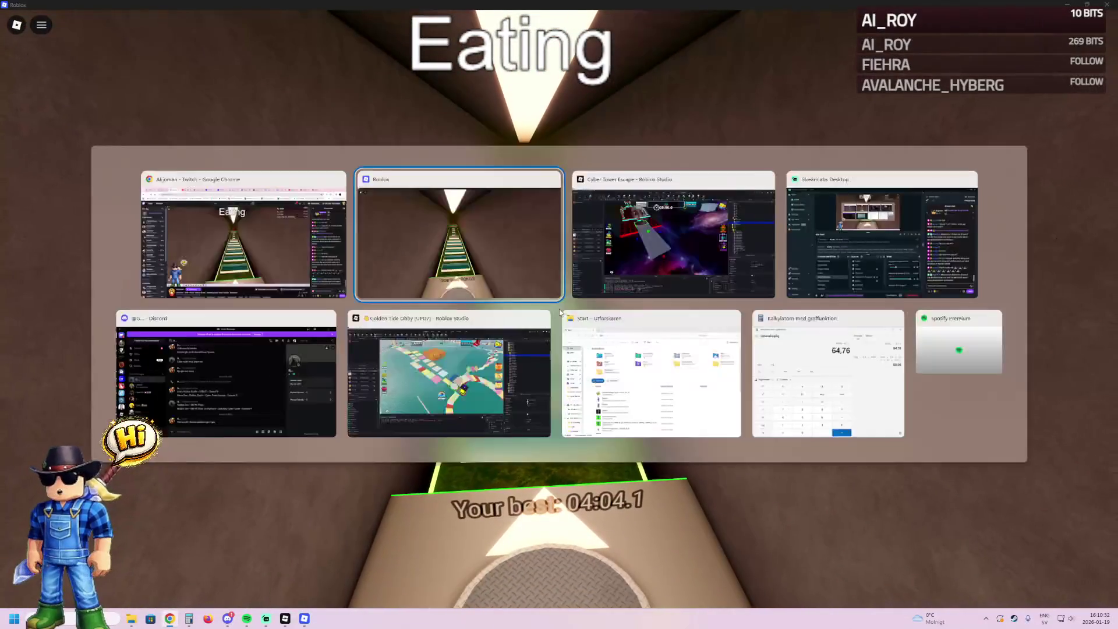
{"action": "left_click_drag", "start_coordinate": [493, 293], "coordinate": [493, 293]}
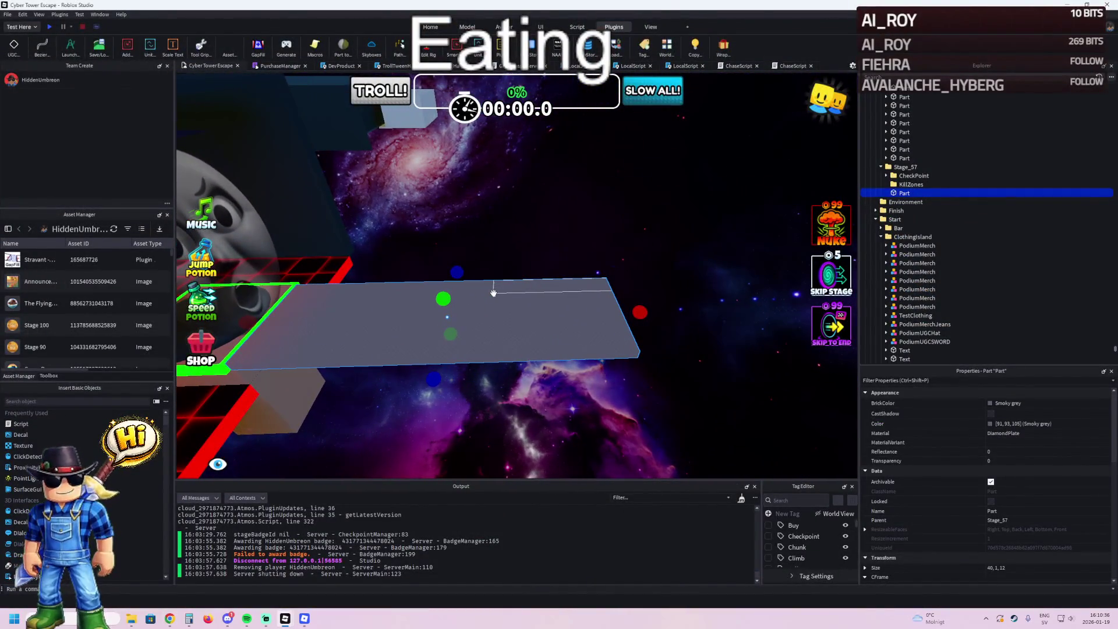
- Duplicate the red ElectricFloor strip onto the new floor and put the copy in Stage_57's KillZones folder
{"action": "scroll", "coordinate": [541, 311], "scroll_direction": "up", "scroll_amount": 10}
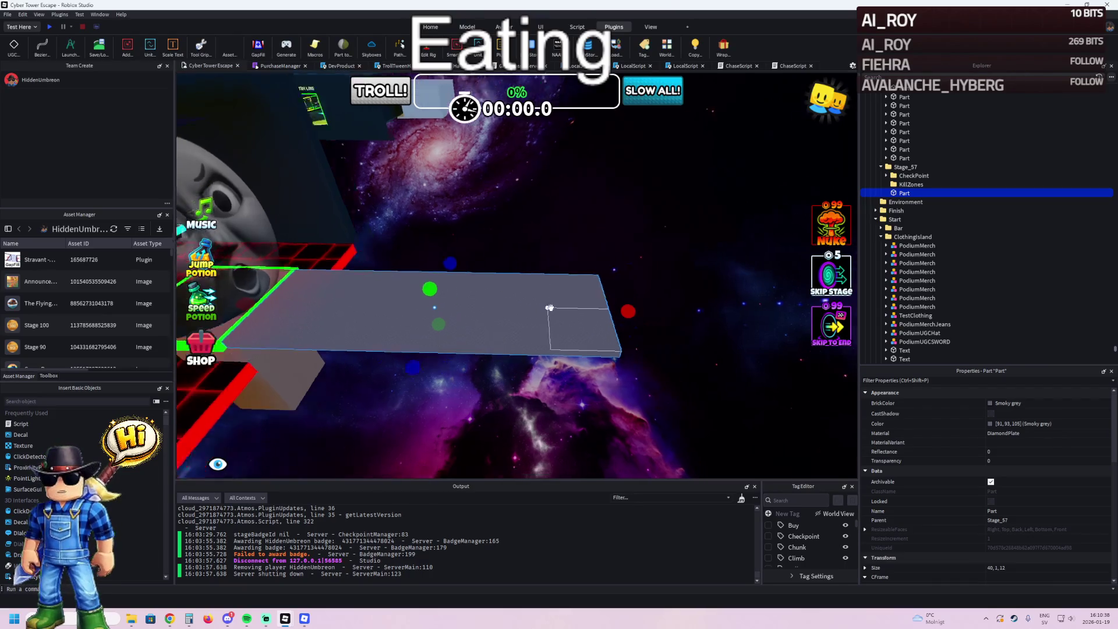
{"action": "scroll", "coordinate": [551, 307], "scroll_direction": "down", "scroll_amount": 5}
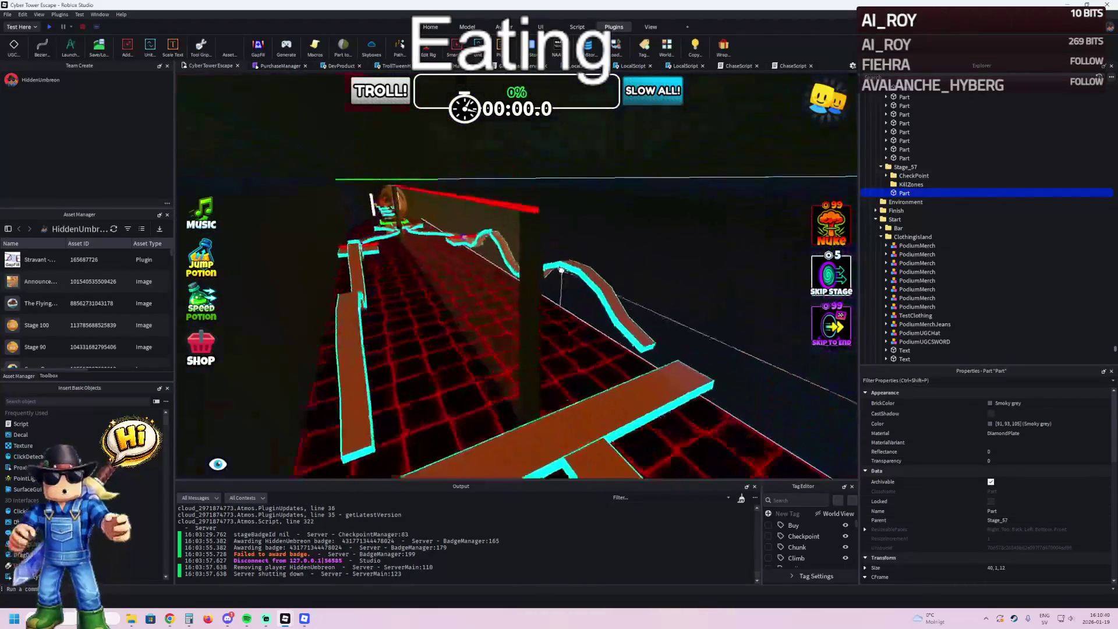
{"action": "left_click", "coordinate": [527, 254]}
{"action": "key", "text": "ctrl+d"}
{"action": "mouse_move", "coordinate": [527, 254]}
{"action": "left_mouse_down"}
{"action": "mouse_move", "coordinate": [569, 289]}
{"action": "mouse_move", "coordinate": [569, 328]}
{"action": "left_mouse_up"}
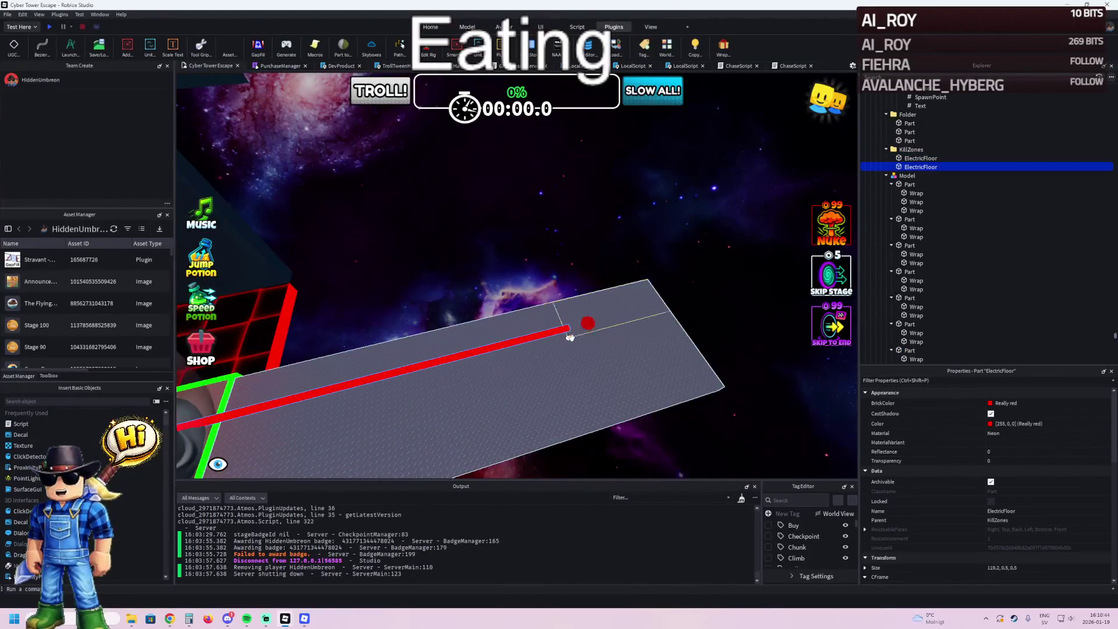
{"action": "left_click", "coordinate": [658, 308]}
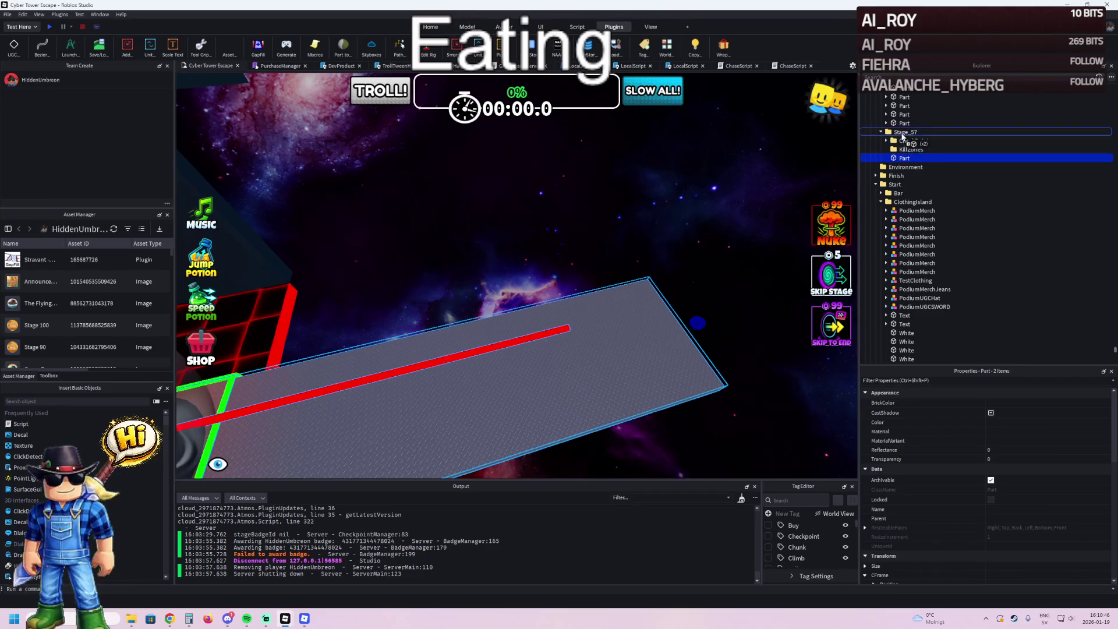
{"action": "left_click", "coordinate": [906, 151]}
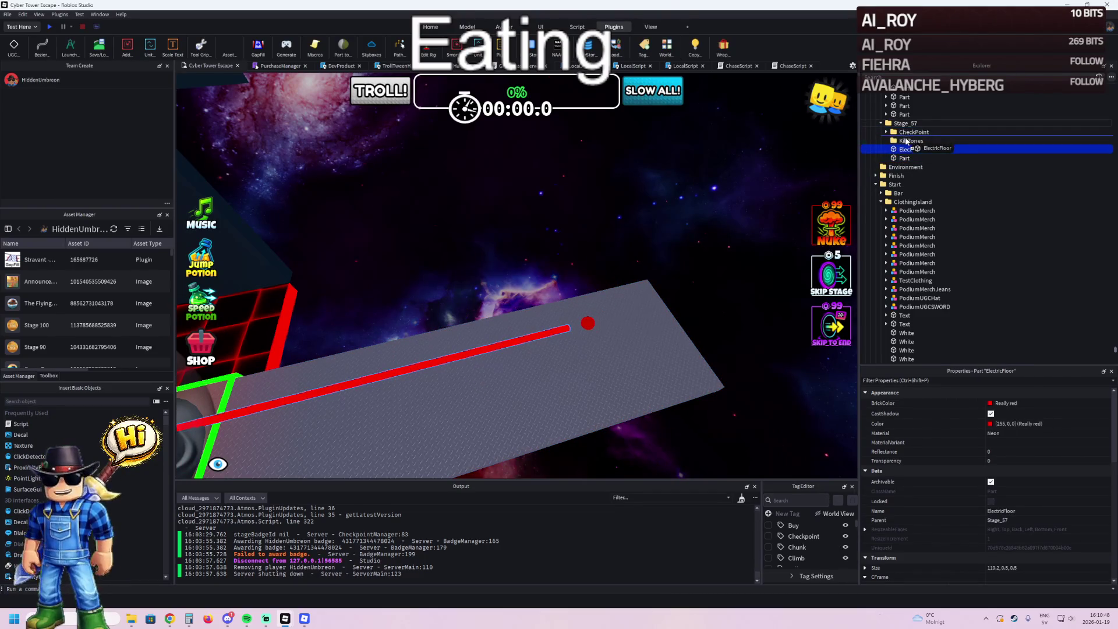
{"action": "left_click_drag", "start_coordinate": [906, 142], "coordinate": [906, 143]}
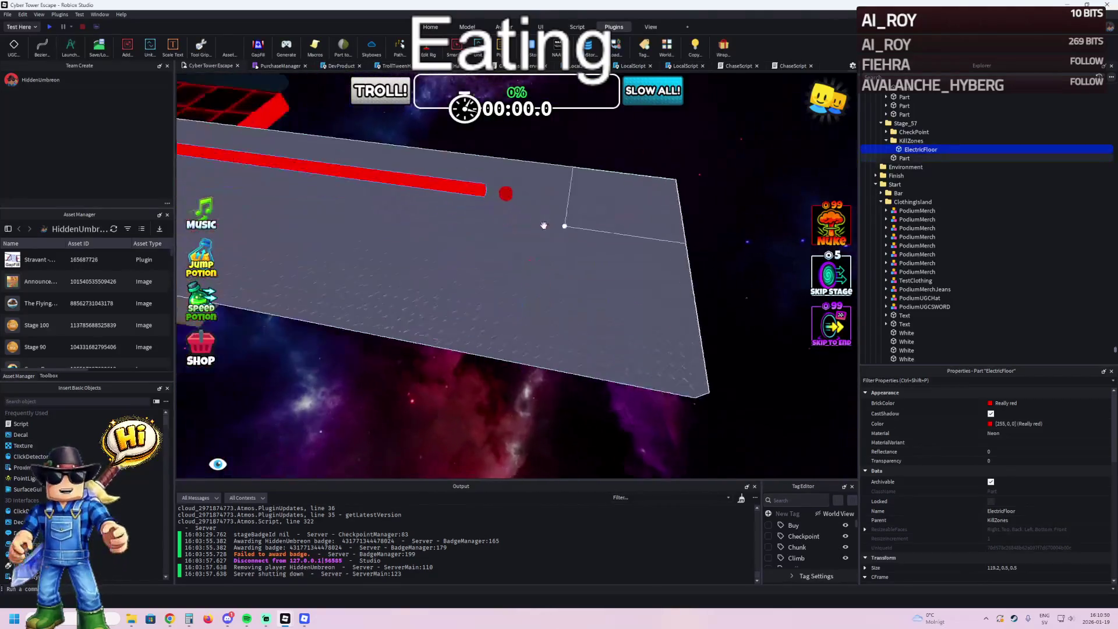
- Shorten the red strip to about 32.6 and shift it with the floor by 1.5
{"action": "mouse_move", "coordinate": [458, 158]}
{"action": "left_mouse_down"}
{"action": "mouse_move", "coordinate": [466, 143]}
{"action": "mouse_move", "coordinate": [472, 198]}
{"action": "mouse_move", "coordinate": [536, 274]}
{"action": "mouse_move", "coordinate": [523, 265]}
{"action": "mouse_move", "coordinate": [522, 293]}
{"action": "mouse_move", "coordinate": [528, 267]}
{"action": "left_mouse_up"}
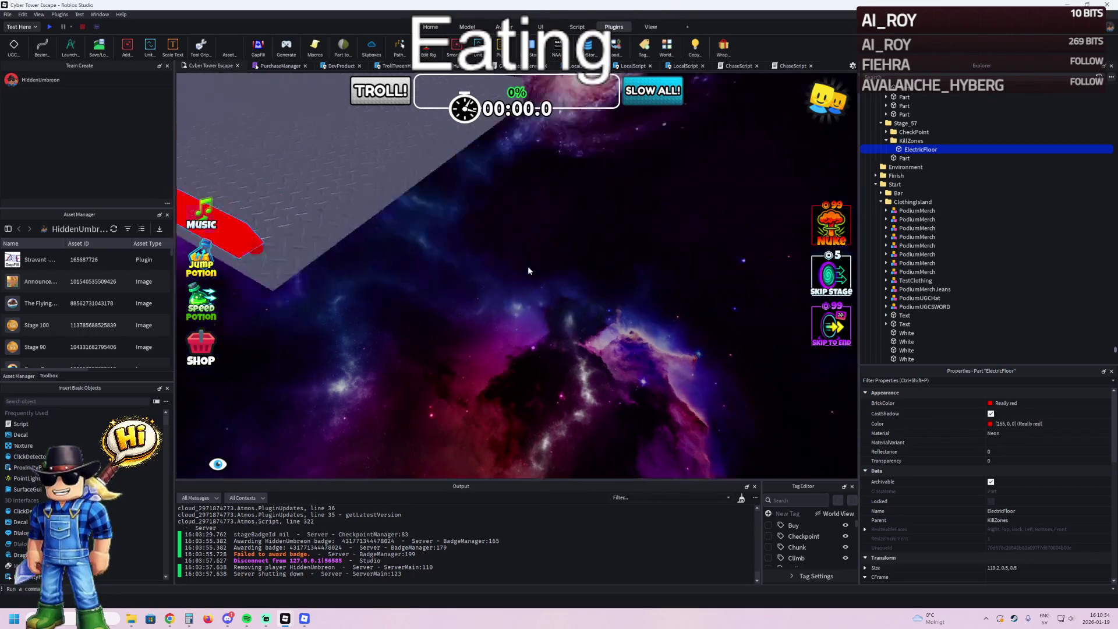
{"action": "key", "text": "f"}
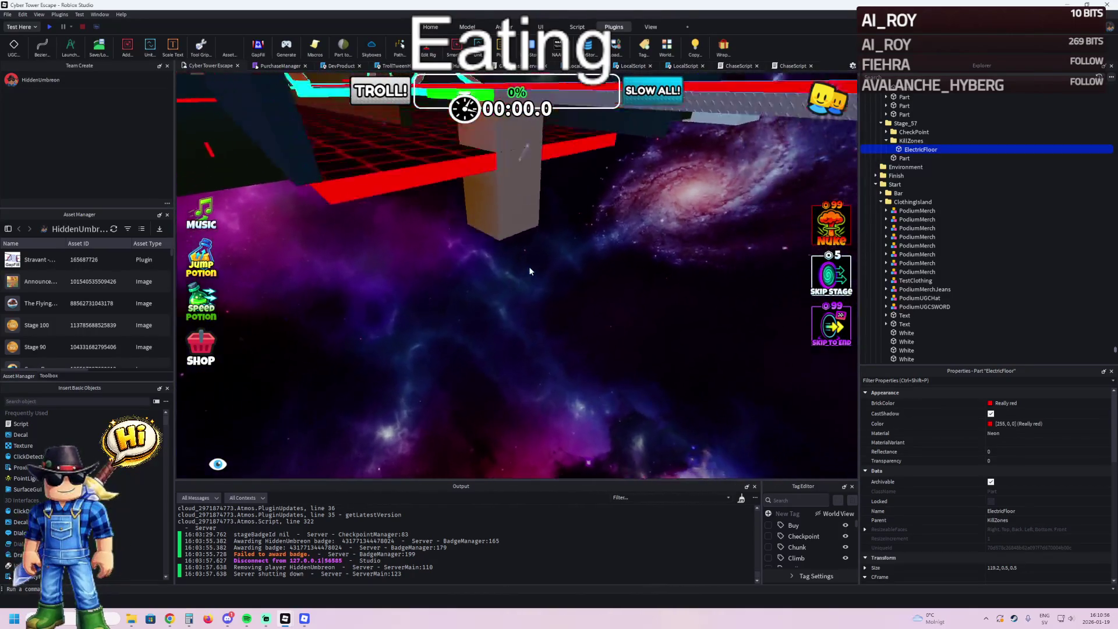
{"action": "mouse_move", "coordinate": [423, 192]}
{"action": "left_mouse_down"}
{"action": "mouse_move", "coordinate": [487, 228]}
{"action": "mouse_move", "coordinate": [534, 229]}
{"action": "left_mouse_up"}
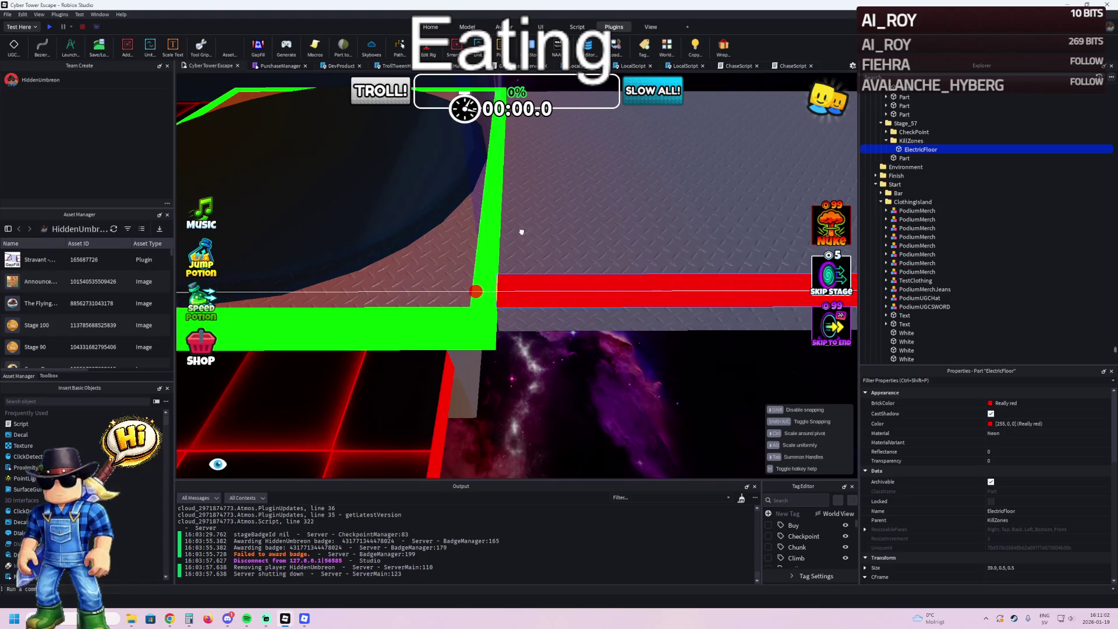
{"action": "left_click", "coordinate": [522, 231], "text": "ctrl"}
{"action": "key", "text": "f"}
{"action": "left_click_drag", "start_coordinate": [651, 240], "coordinate": [699, 238]}
{"action": "left_click", "coordinate": [512, 162]}
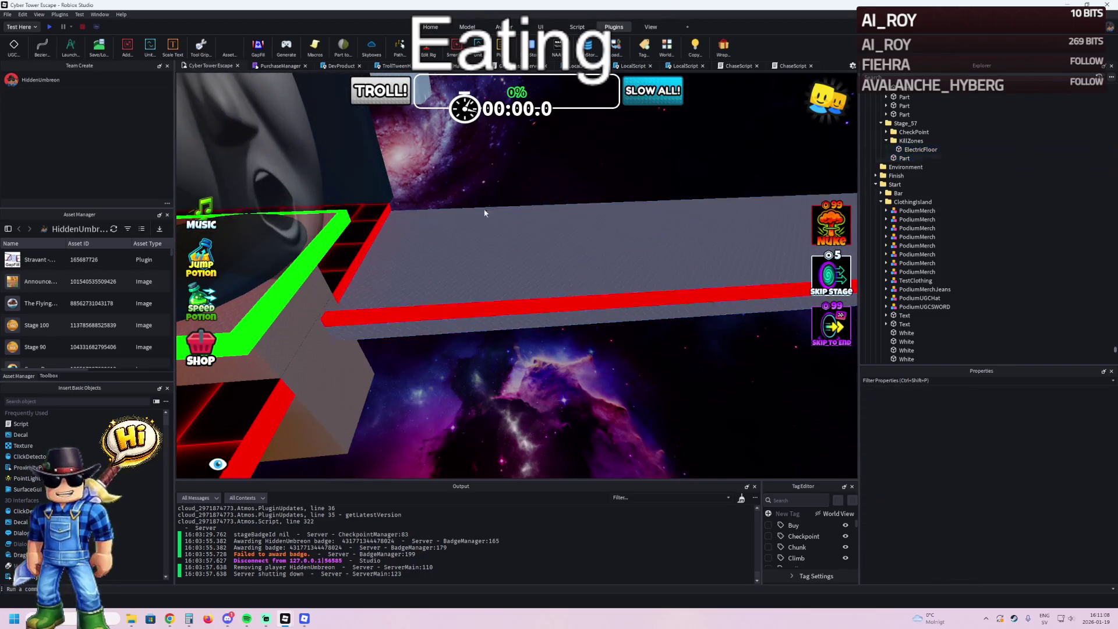
- Resize the red strip to 40×0.5×0.5 so it lines the platform's edge
{"action": "left_click_drag", "start_coordinate": [487, 211], "coordinate": [495, 222]}
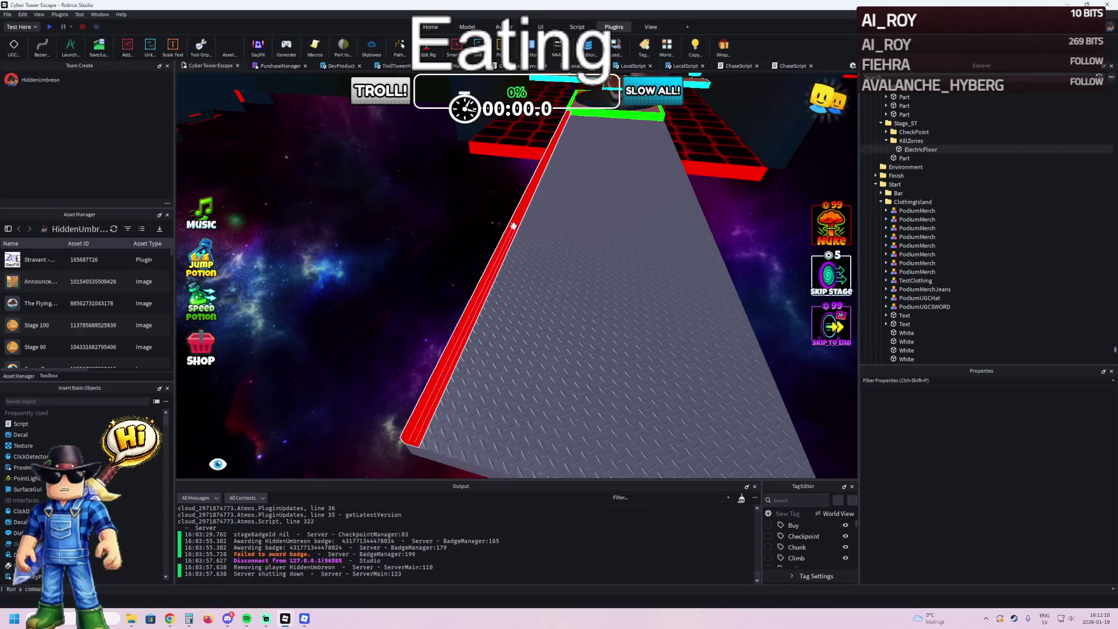
{"action": "left_click", "coordinate": [513, 226]}
{"action": "key", "text": "f"}
{"action": "left_click_drag", "start_coordinate": [565, 232], "coordinate": [567, 232]}
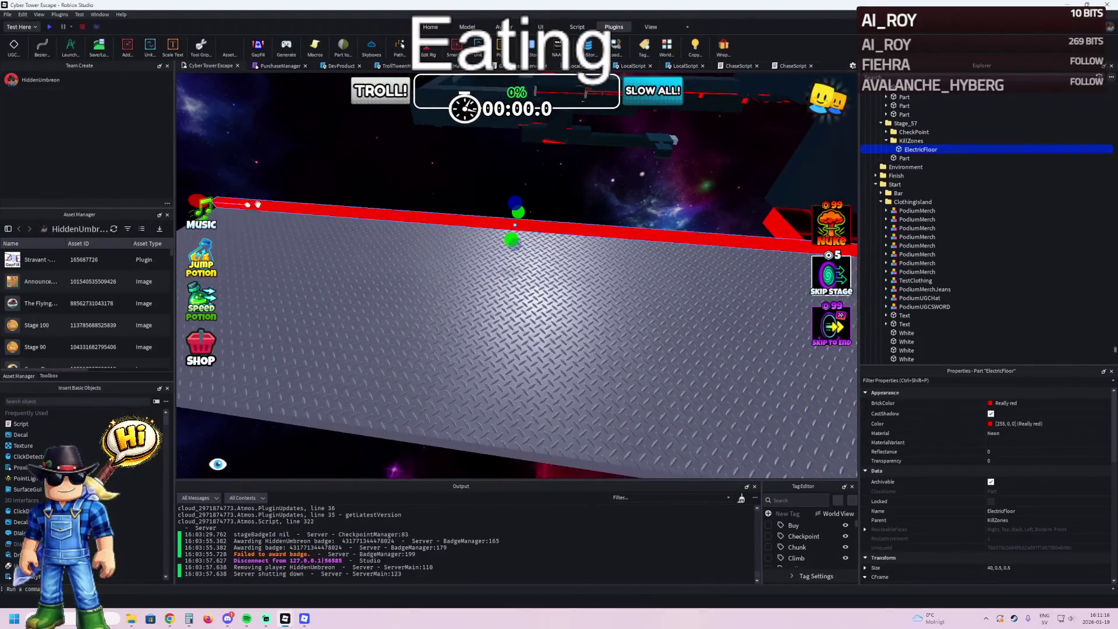
{"action": "key", "text": "d"}
{"action": "key", "text": "d"}
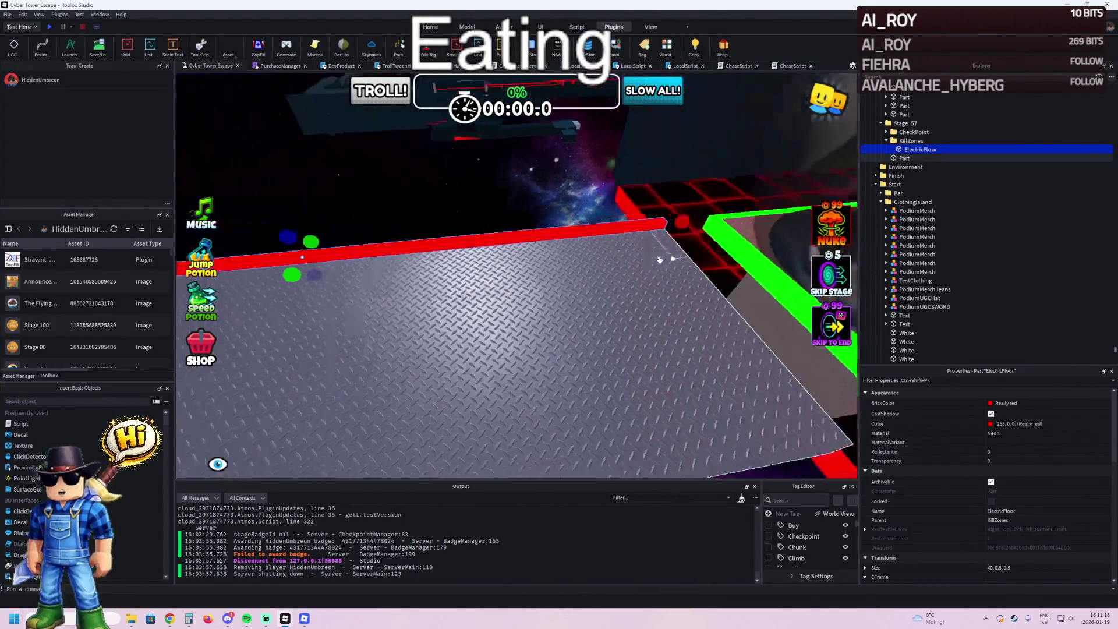
{"action": "key", "text": "s"}
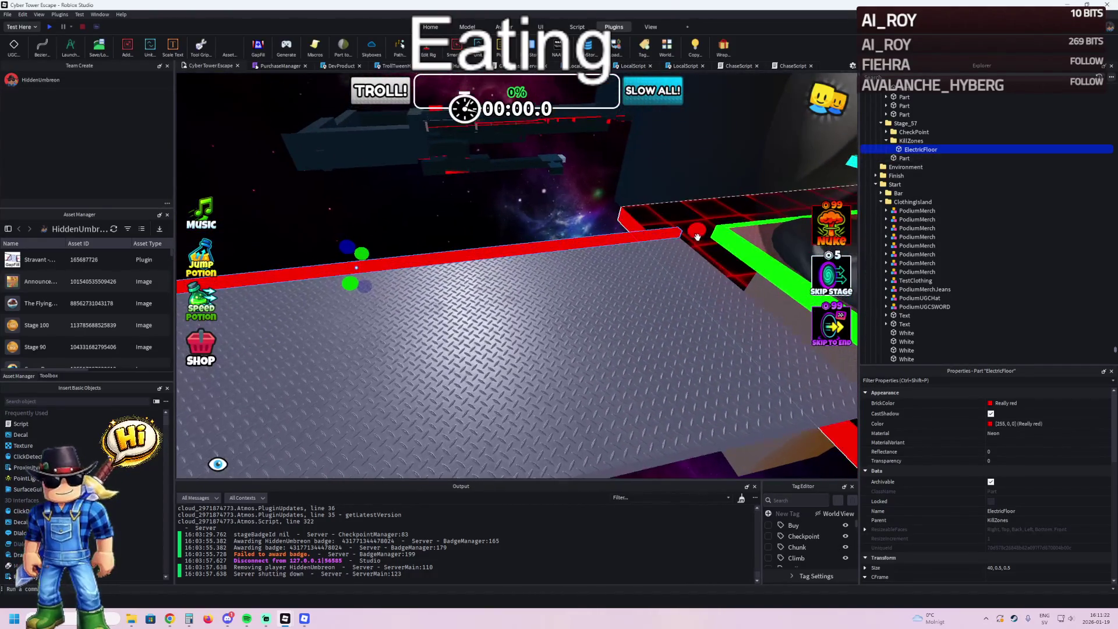
{"action": "left_click_drag", "start_coordinate": [695, 231], "coordinate": [694, 233]}
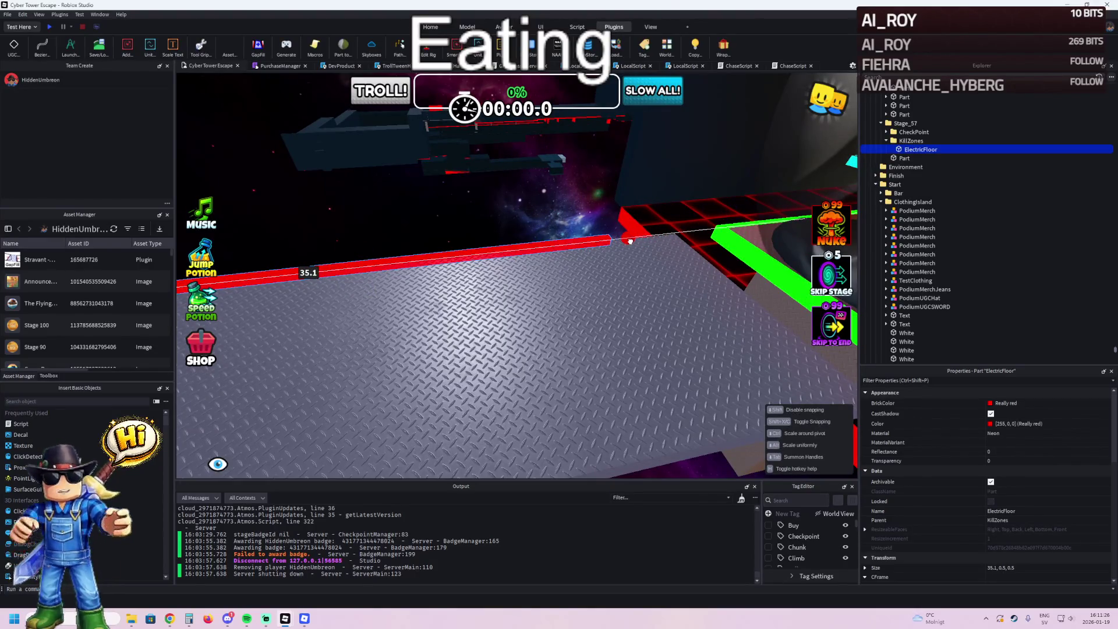
- Duplicate the edge strip and scale the copy into a 10×4.5×0.5 red wall piece
{"action": "key", "text": "ctrl+d"}
{"action": "left_click_drag", "start_coordinate": [416, 224], "coordinate": [344, 256]}
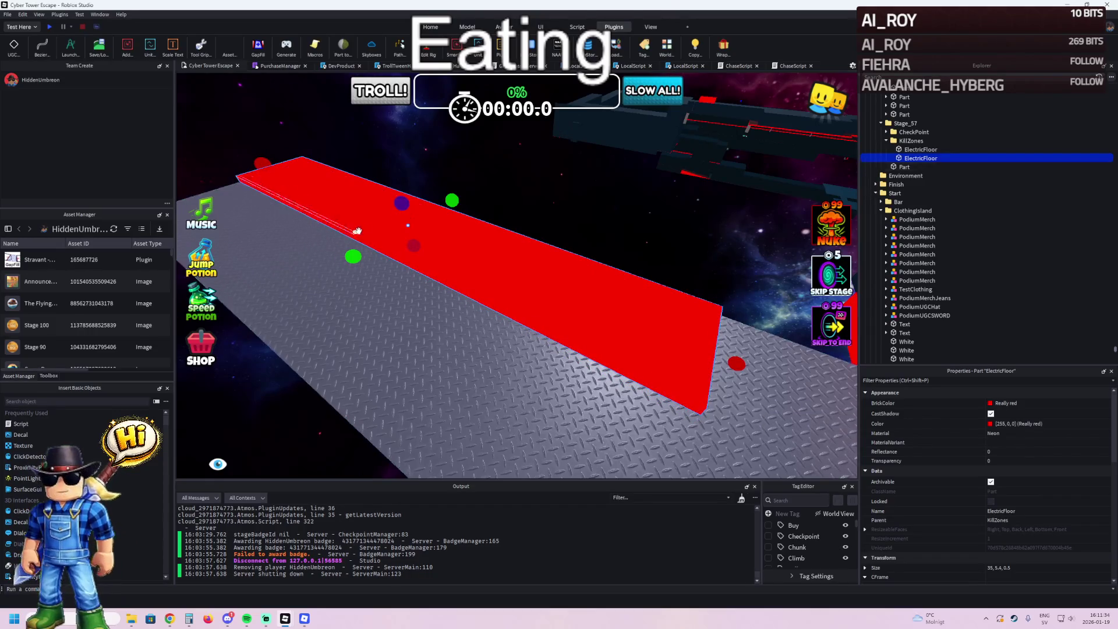
{"action": "left_click_drag", "start_coordinate": [265, 154], "coordinate": [389, 192]}
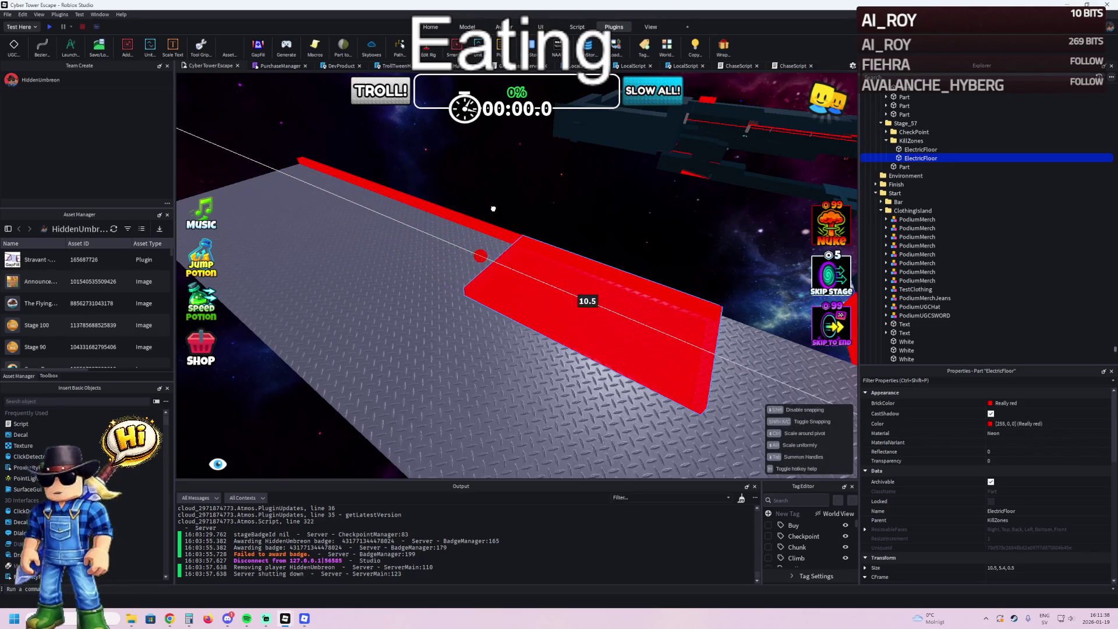
{"action": "mouse_move", "coordinate": [502, 208]}
{"action": "left_mouse_down"}
{"action": "mouse_move", "coordinate": [643, 182]}
{"action": "mouse_move", "coordinate": [553, 208]}
{"action": "left_mouse_up"}
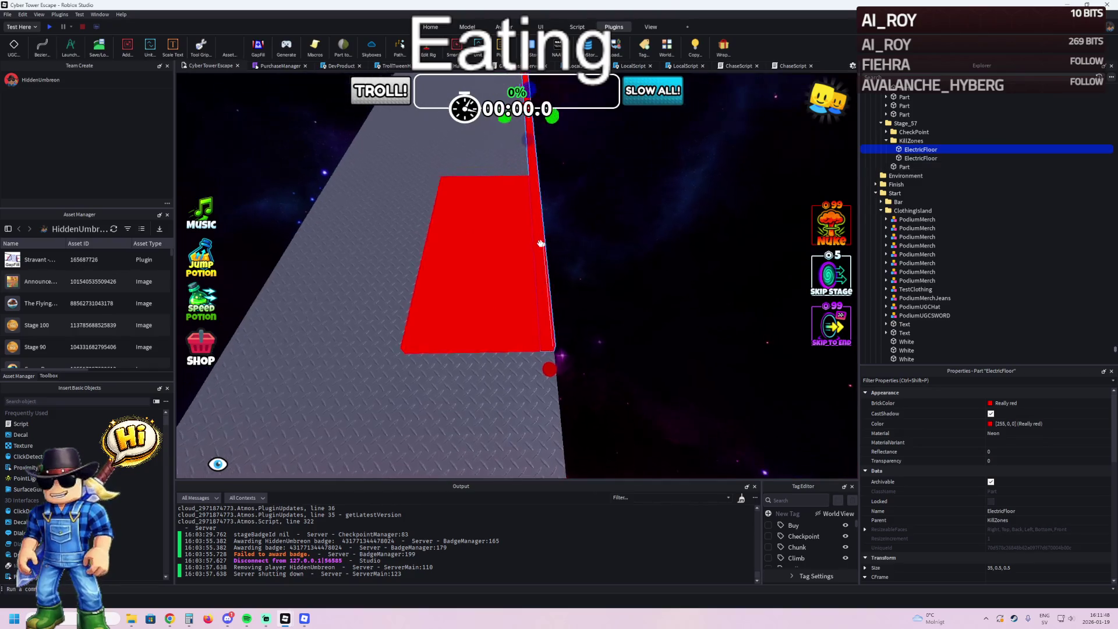
{"action": "left_click_drag", "start_coordinate": [407, 246], "coordinate": [415, 245]}
- Duplicate the red wall piece and slide the copy sideways along the floor
{"action": "key", "text": "ctrl+d"}
{"action": "key", "text": "ctrl+2"}
{"action": "left_click_drag", "start_coordinate": [524, 258], "coordinate": [422, 271]}
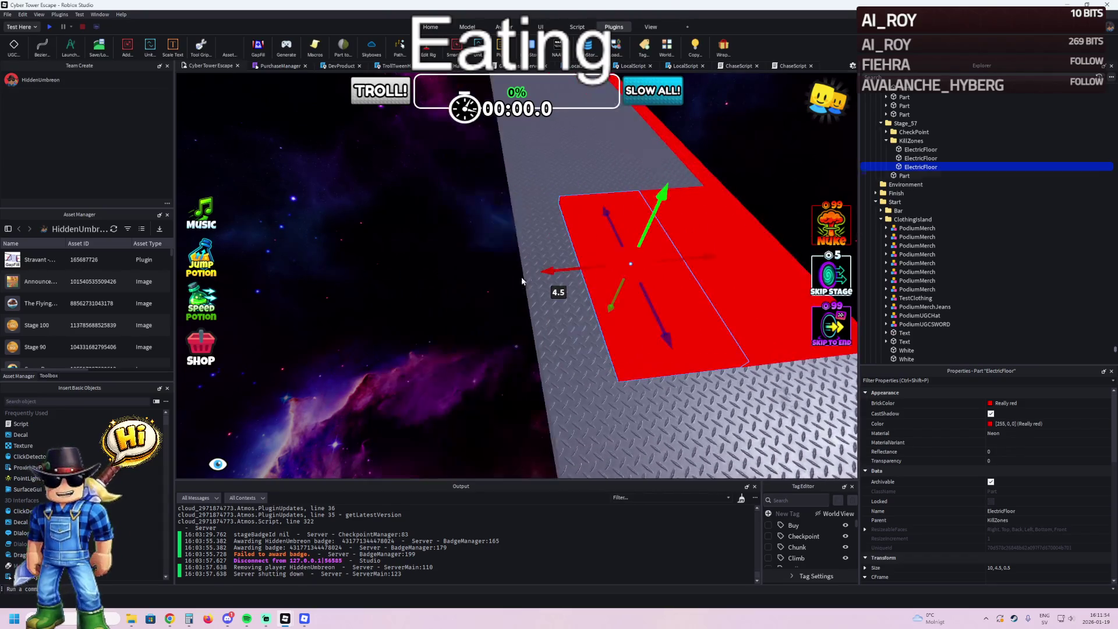
- Add another copy of the red wall piece and slide it into position on the floor
{"action": "key", "text": "ctrl+d"}
{"action": "left_click_drag", "start_coordinate": [556, 269], "coordinate": [495, 278]}
{"action": "scroll", "coordinate": [494, 278], "scroll_direction": "up", "scroll_amount": 5}
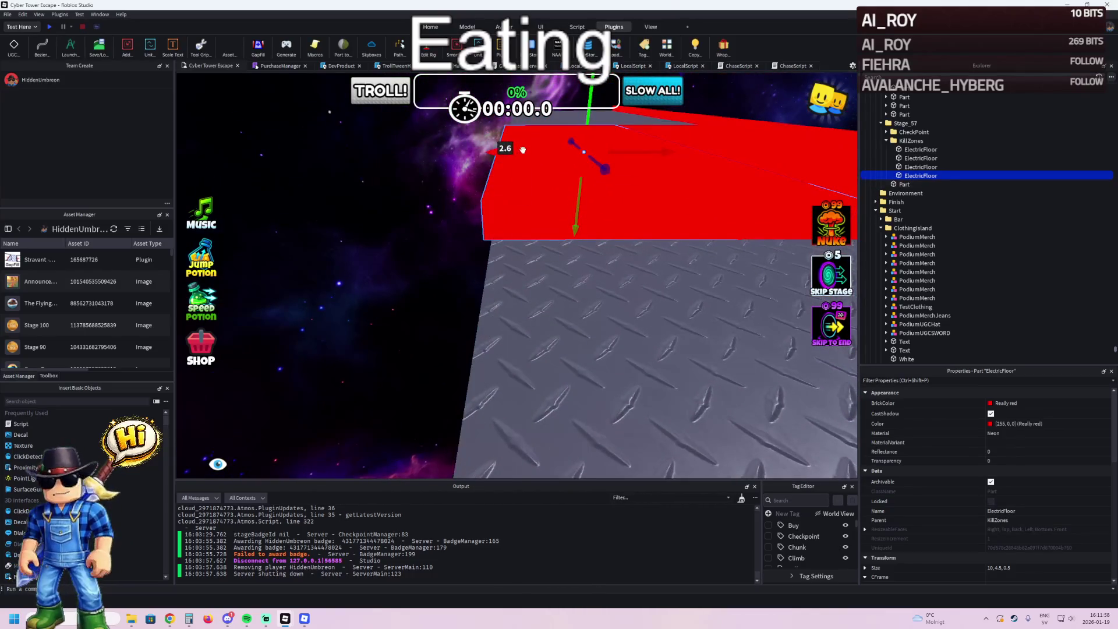
{"action": "left_click_drag", "start_coordinate": [522, 149], "coordinate": [523, 150]}
{"action": "scroll", "coordinate": [525, 150], "scroll_direction": "up", "scroll_amount": 4}
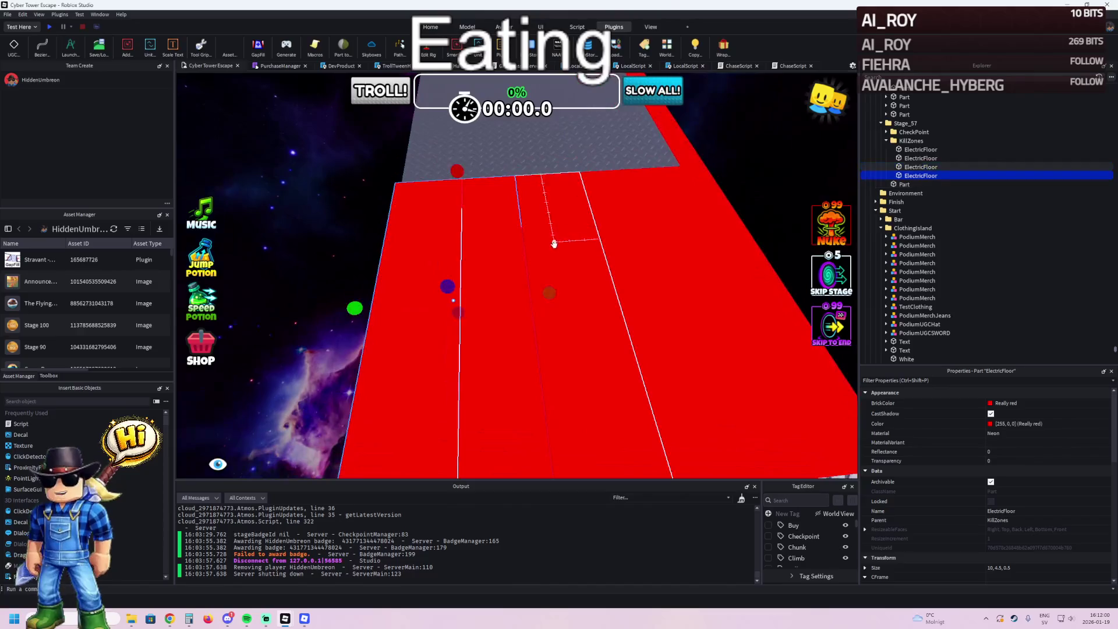
{"action": "mouse_move", "coordinate": [549, 294]}
{"action": "left_mouse_down"}
{"action": "mouse_move", "coordinate": [474, 301]}
{"action": "mouse_move", "coordinate": [482, 182]}
{"action": "left_mouse_up"}
{"action": "scroll", "coordinate": [482, 220], "scroll_direction": "down", "scroll_amount": 4}
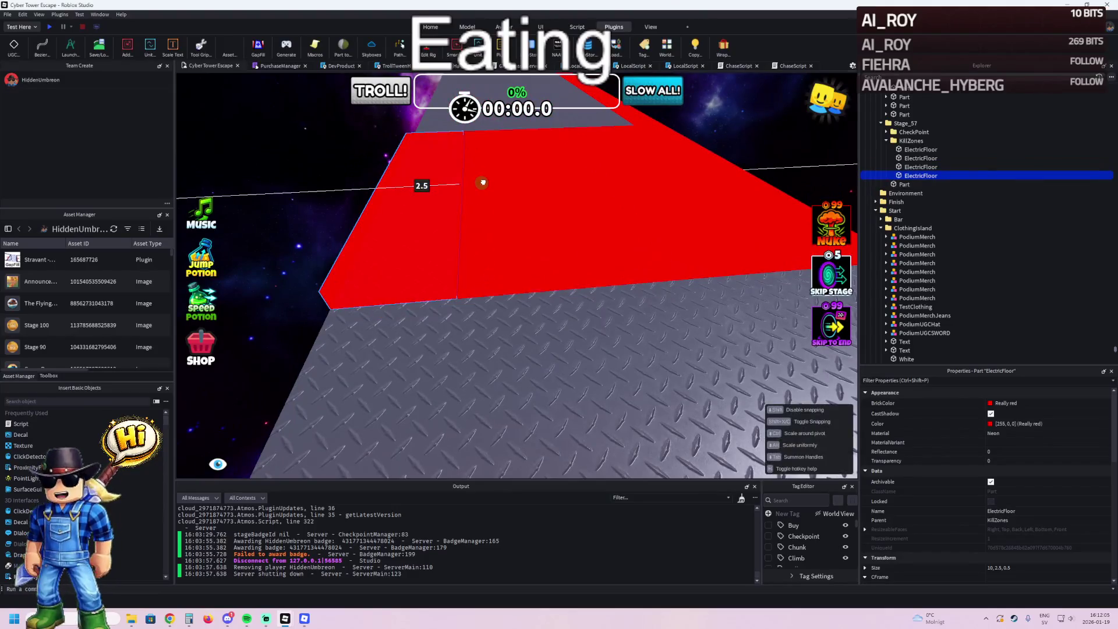
{"action": "scroll", "coordinate": [511, 268], "scroll_direction": "up", "scroll_amount": 3}
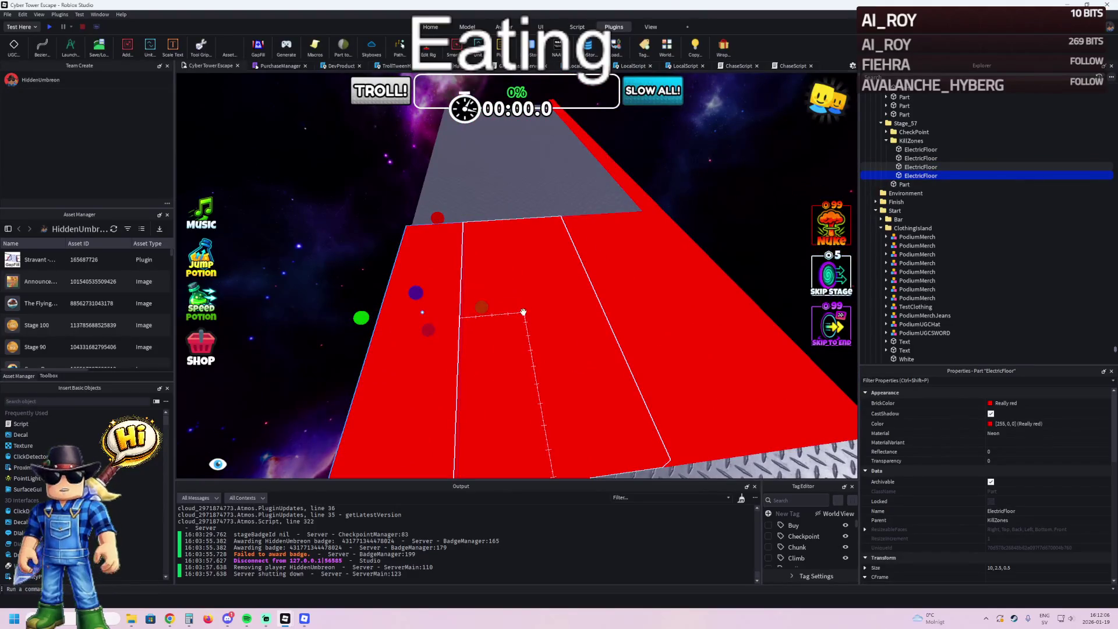
{"action": "key", "text": "ctrl+z"}
{"action": "scroll", "coordinate": [523, 313], "scroll_direction": "down", "scroll_amount": 3}
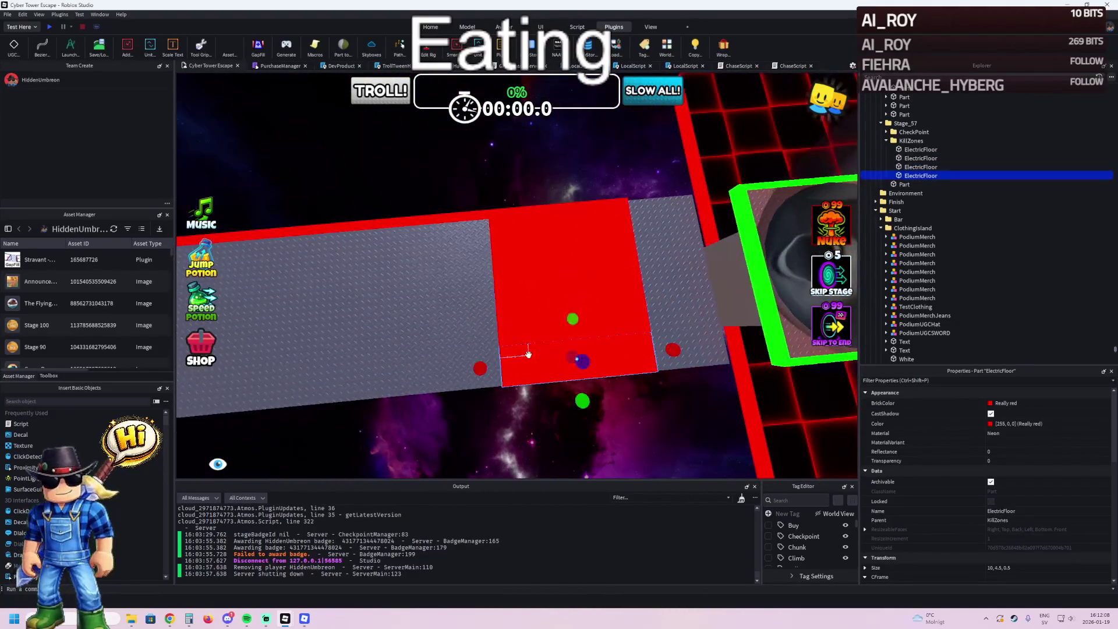
- Lengthen a red kill strip to 16.1, then place a copy of it further along the floor
{"action": "mouse_move", "coordinate": [480, 368]}
{"action": "left_mouse_down"}
{"action": "mouse_move", "coordinate": [522, 367]}
{"action": "mouse_move", "coordinate": [491, 375]}
{"action": "left_mouse_up"}
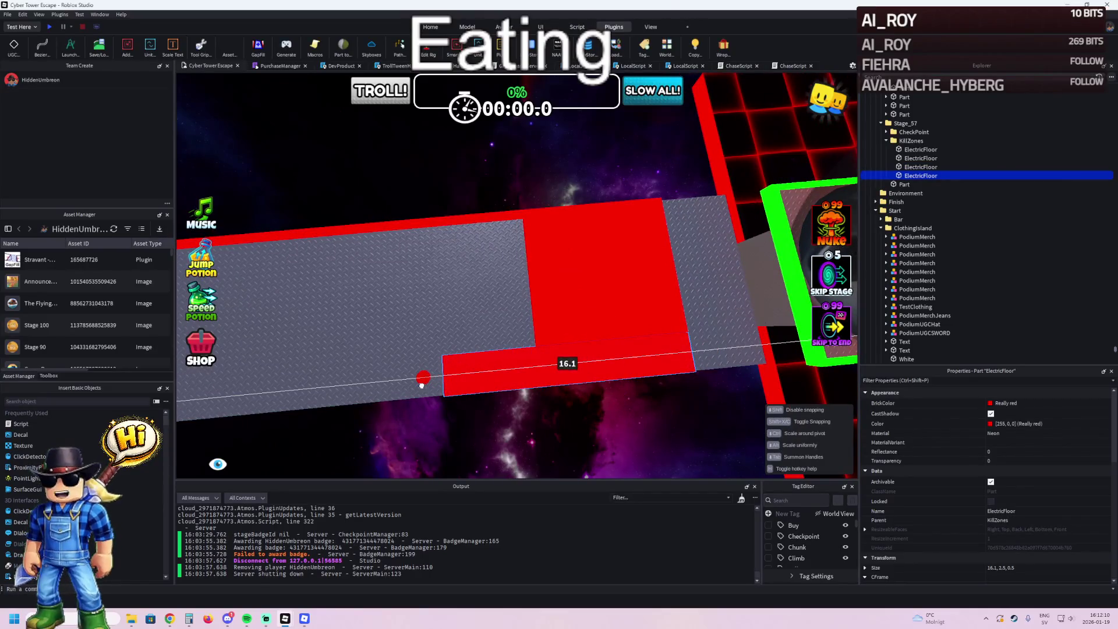
{"action": "left_click_drag", "start_coordinate": [422, 385], "coordinate": [422, 384]}
{"action": "key", "text": "ctrl+v"}
{"action": "mouse_move", "coordinate": [670, 303]}
{"action": "left_mouse_down"}
{"action": "mouse_move", "coordinate": [553, 327]}
{"action": "mouse_move", "coordinate": [564, 324]}
{"action": "left_mouse_up"}
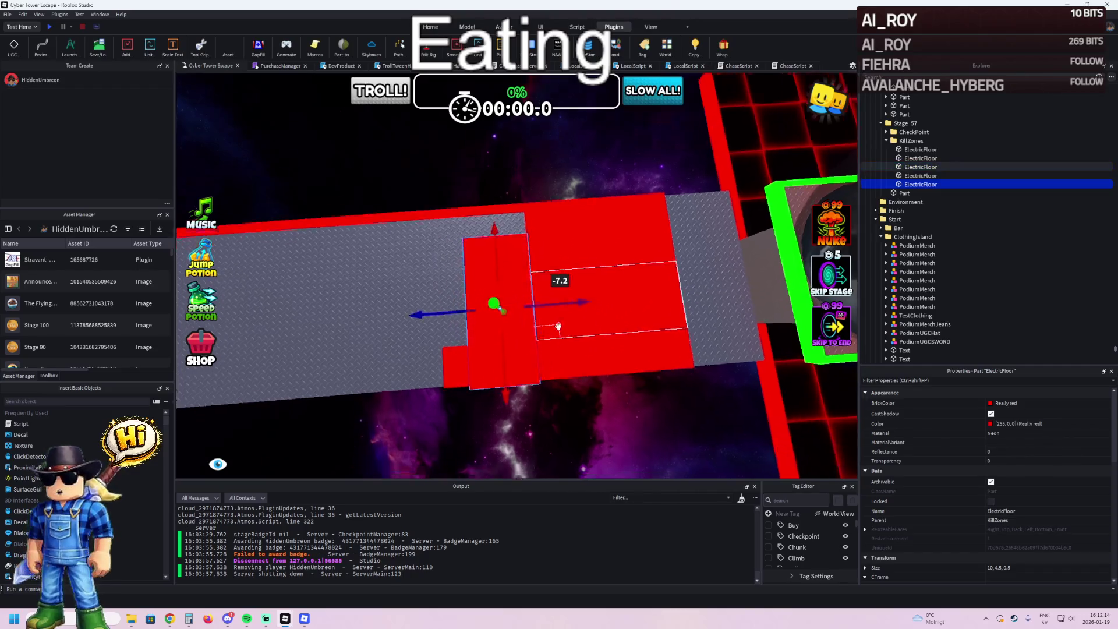
{"action": "left_click_drag", "start_coordinate": [492, 339], "coordinate": [500, 331]}
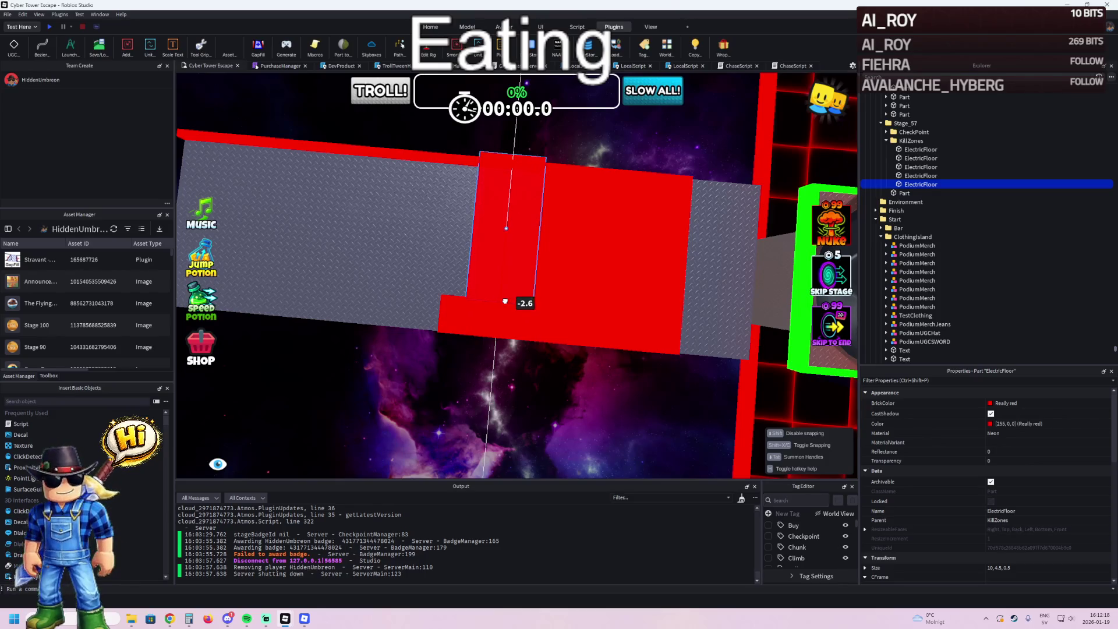
{"action": "left_click_drag", "start_coordinate": [505, 301], "coordinate": [508, 301]}
- Delete one kill strip and add a copy rotated 90° to cross the original
{"action": "left_click", "coordinate": [577, 286]}
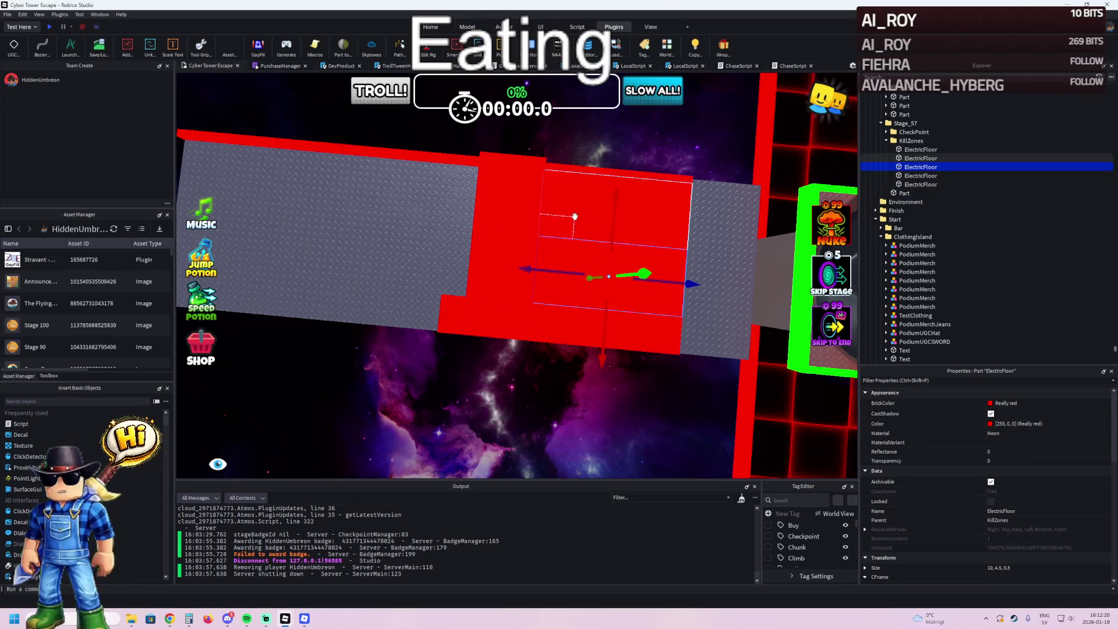
{"action": "key", "text": "Delete"}
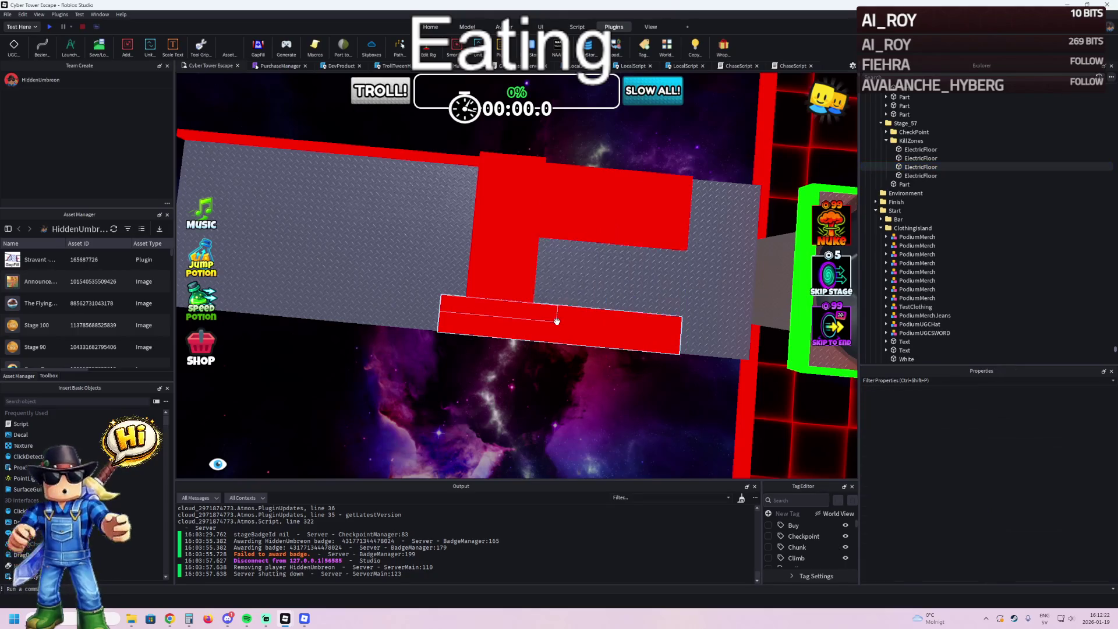
{"action": "left_click", "coordinate": [557, 325]}
{"action": "key", "text": "ctrl+d"}
{"action": "key", "text": "ctrl+r"}
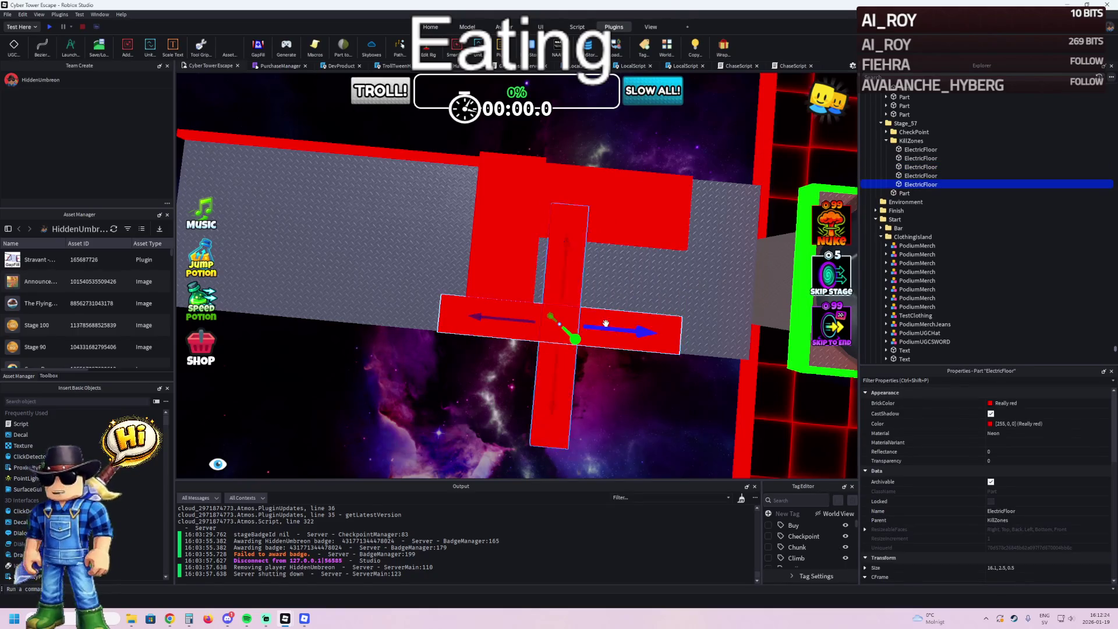
{"action": "mouse_move", "coordinate": [606, 324]}
{"action": "left_mouse_down"}
{"action": "mouse_move", "coordinate": [524, 328]}
{"action": "mouse_move", "coordinate": [544, 247]}
{"action": "mouse_move", "coordinate": [511, 256]}
{"action": "left_mouse_up"}
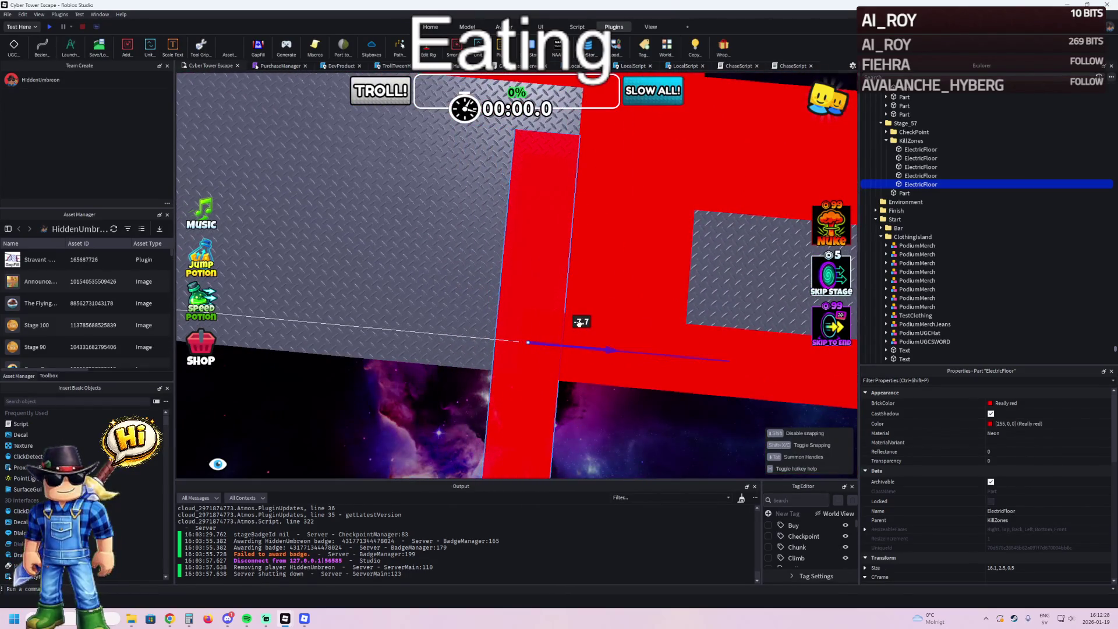
{"action": "left_click", "coordinate": [474, 225]}
{"action": "key", "text": "f"}
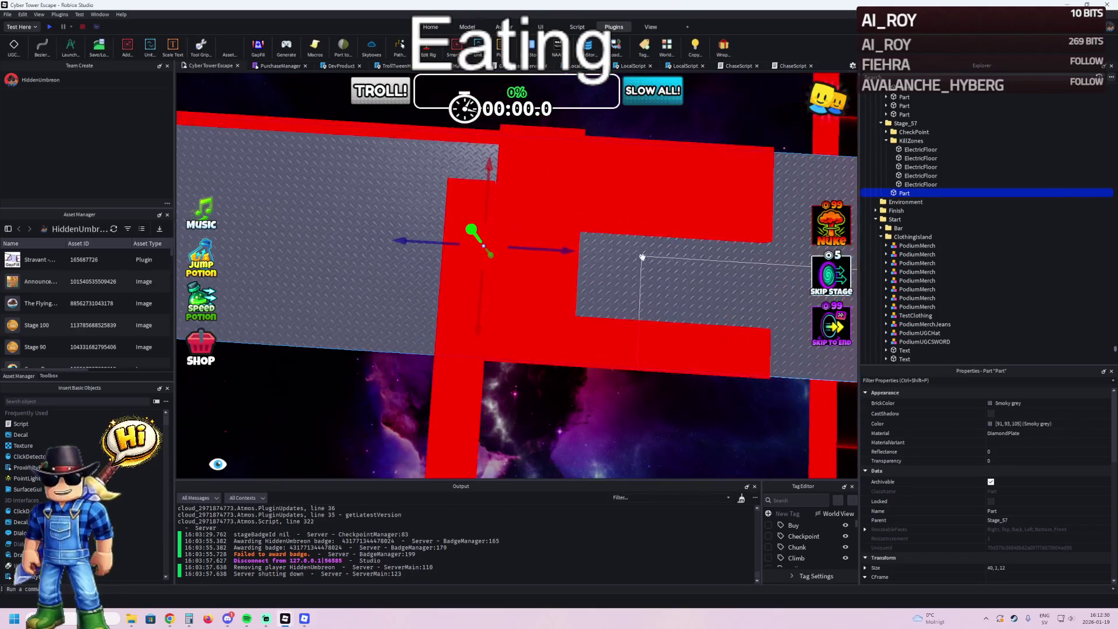
- Pick out the third ElectricFloor kill strip and frame it in the viewport
{"action": "left_click", "coordinate": [679, 432]}
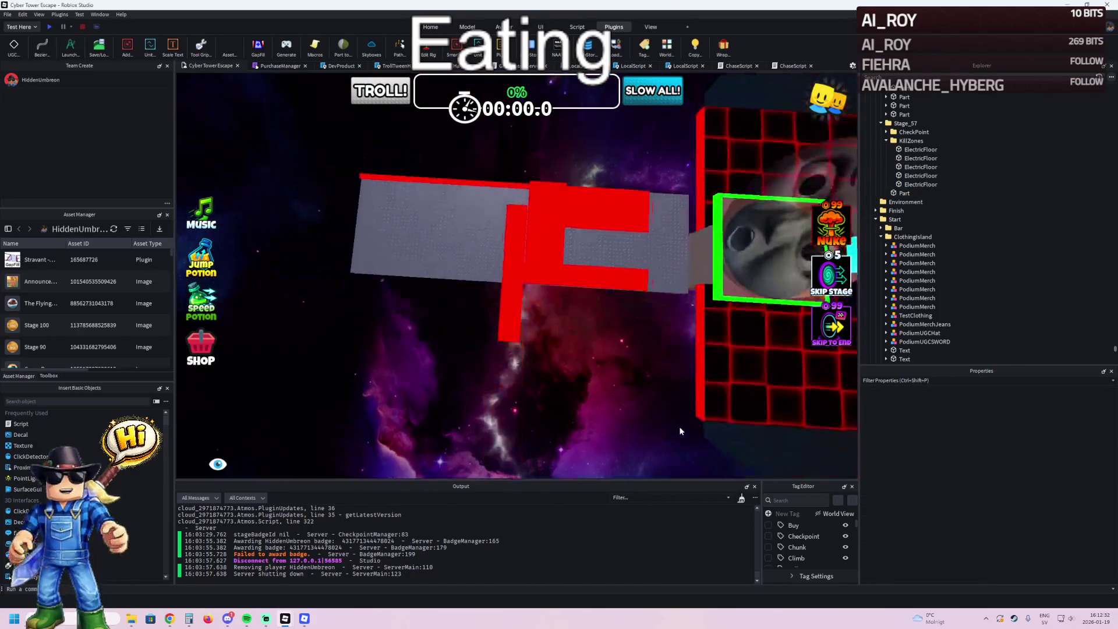
{"action": "left_click", "coordinate": [501, 394]}
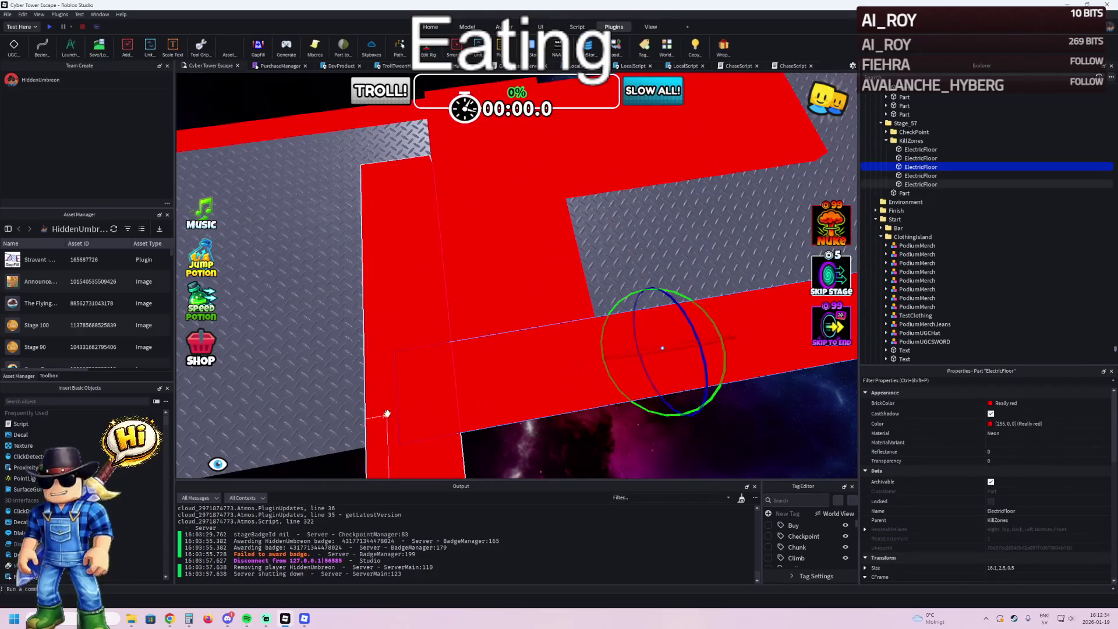
{"action": "left_click", "coordinate": [499, 307]}
{"action": "key", "text": "f"}
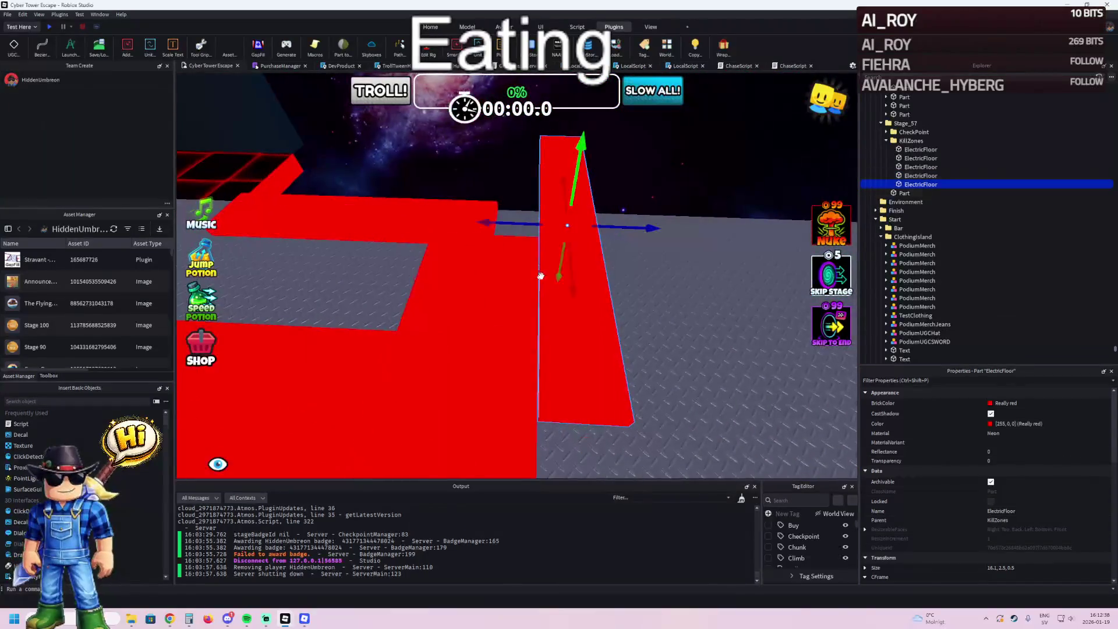
{"action": "scroll", "coordinate": [620, 228], "scroll_direction": "up", "scroll_amount": 5}
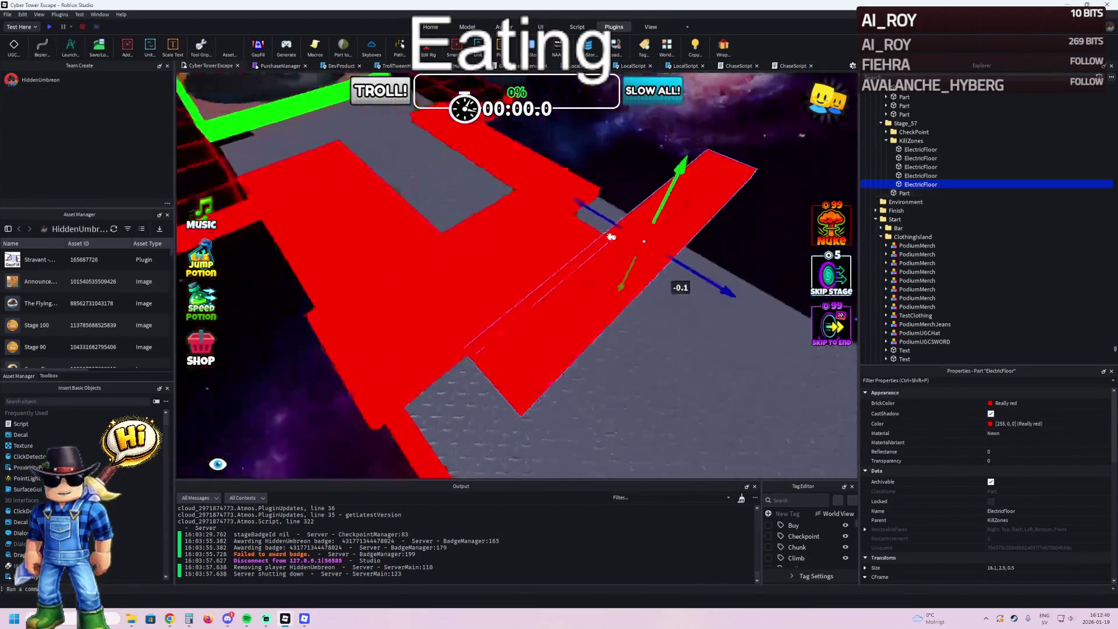
{"action": "scroll", "coordinate": [475, 224], "scroll_direction": "down", "scroll_amount": 5}
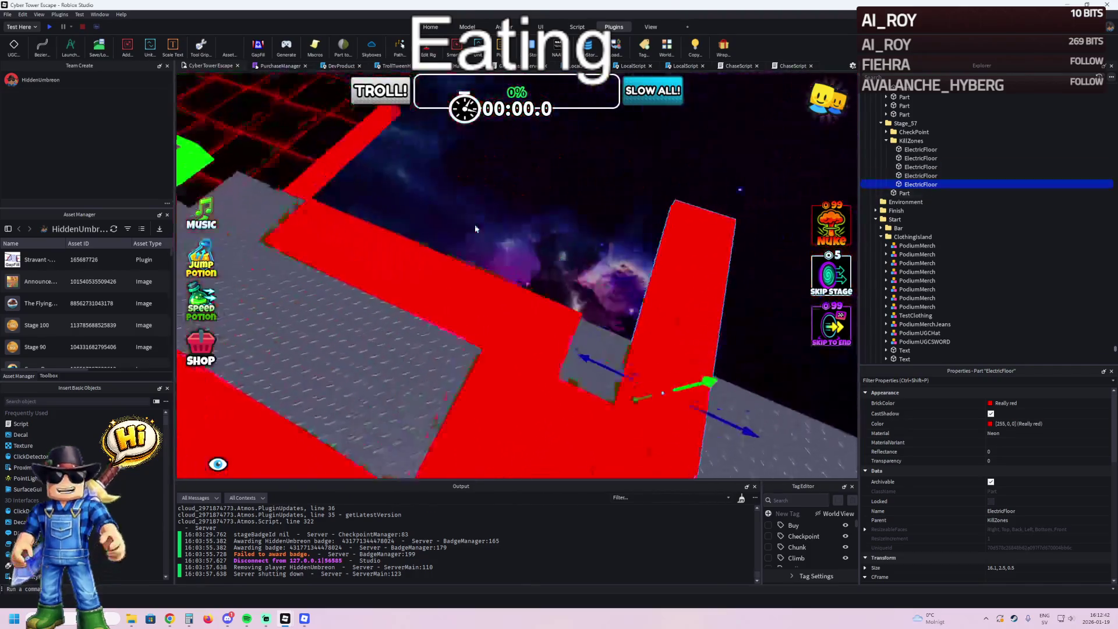
{"action": "left_click", "coordinate": [499, 217]}
{"action": "key", "text": "f"}
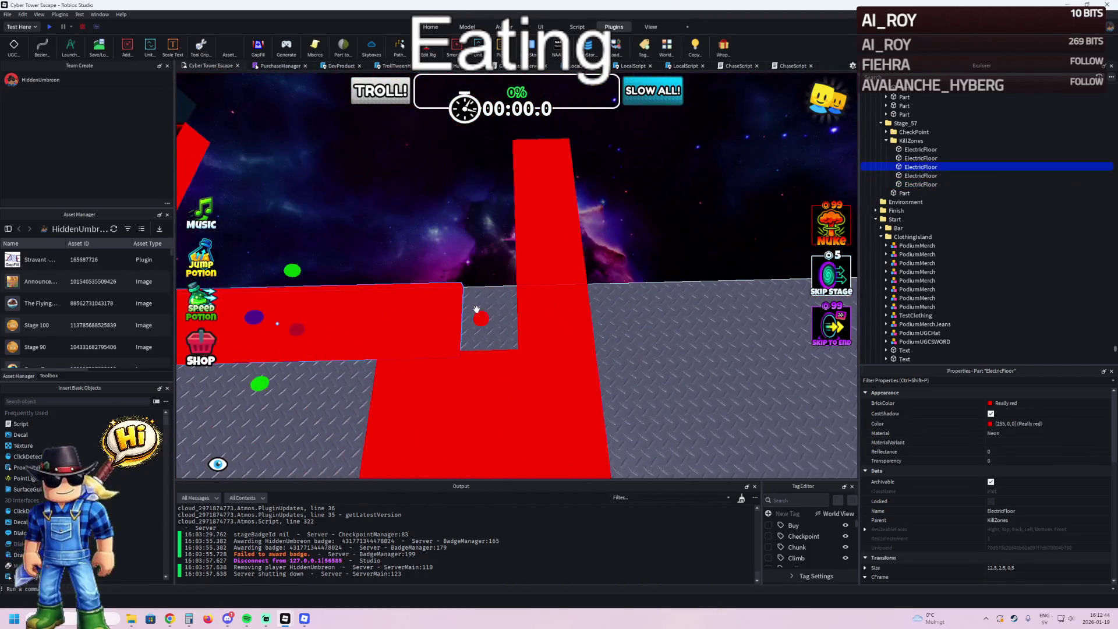
- Stretch the third kill strip, inspect it from above, then shorten it to 9.2
{"action": "mouse_move", "coordinate": [477, 309]}
{"action": "left_mouse_down"}
{"action": "mouse_move", "coordinate": [523, 313]}
{"action": "mouse_move", "coordinate": [623, 242]}
{"action": "left_mouse_up"}
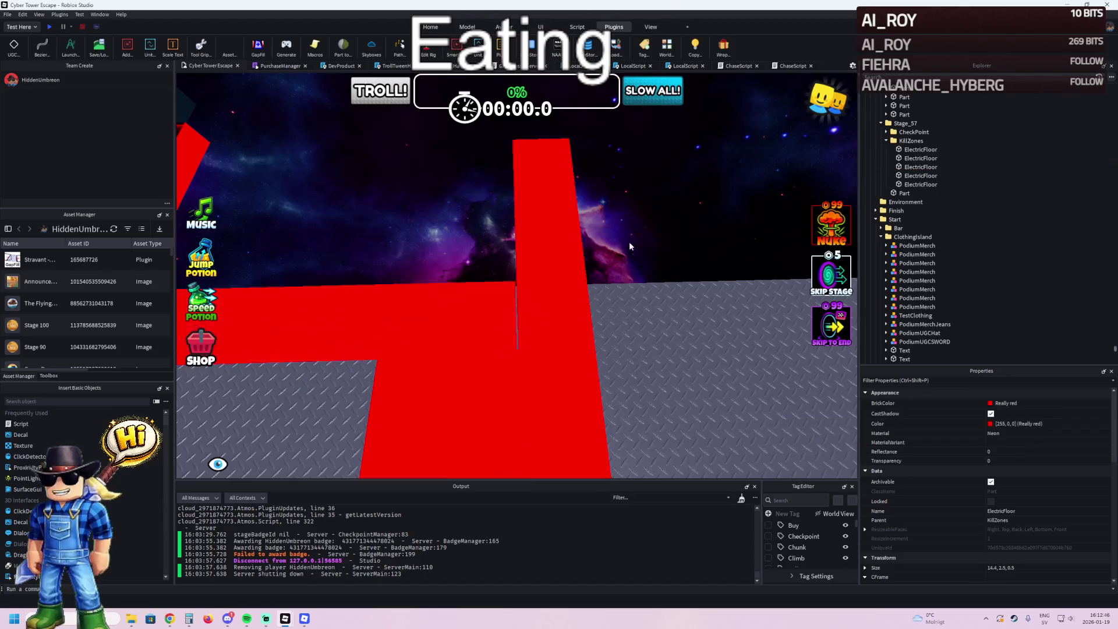
{"action": "right_click", "coordinate": [624, 242]}
{"action": "scroll", "coordinate": [557, 250], "scroll_direction": "up", "scroll_amount": 5}
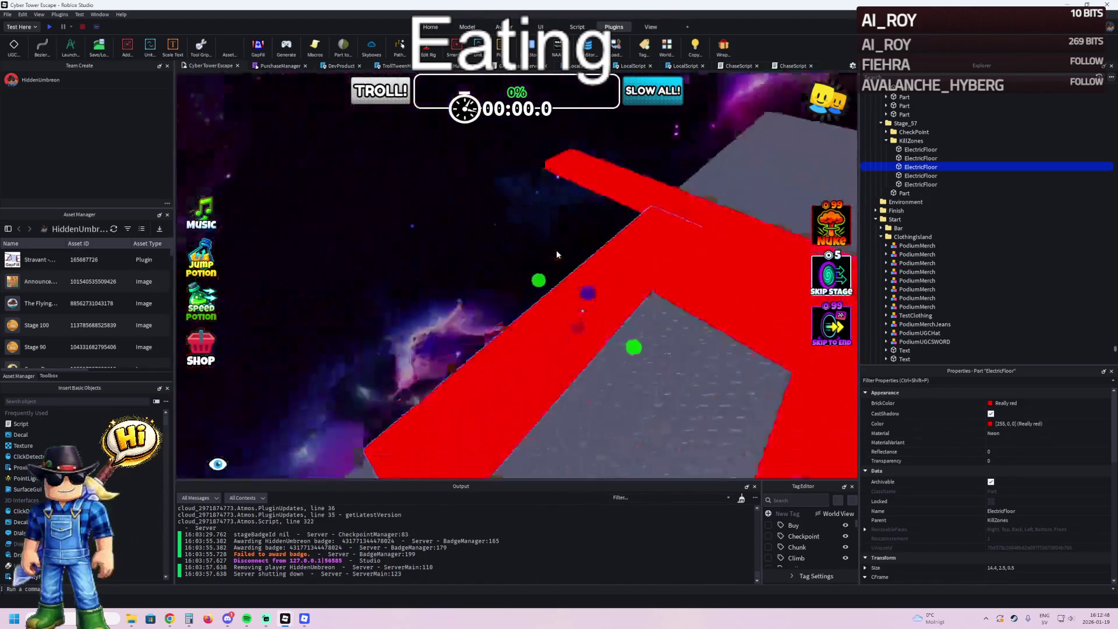
{"action": "right_click", "coordinate": [556, 250]}
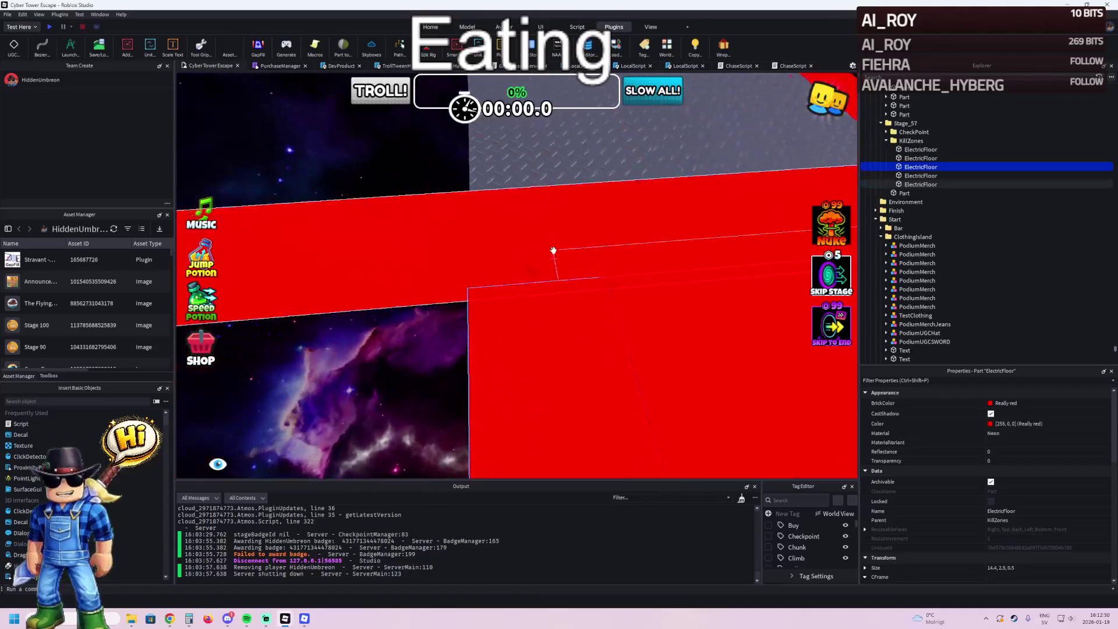
{"action": "right_click", "coordinate": [486, 292]}
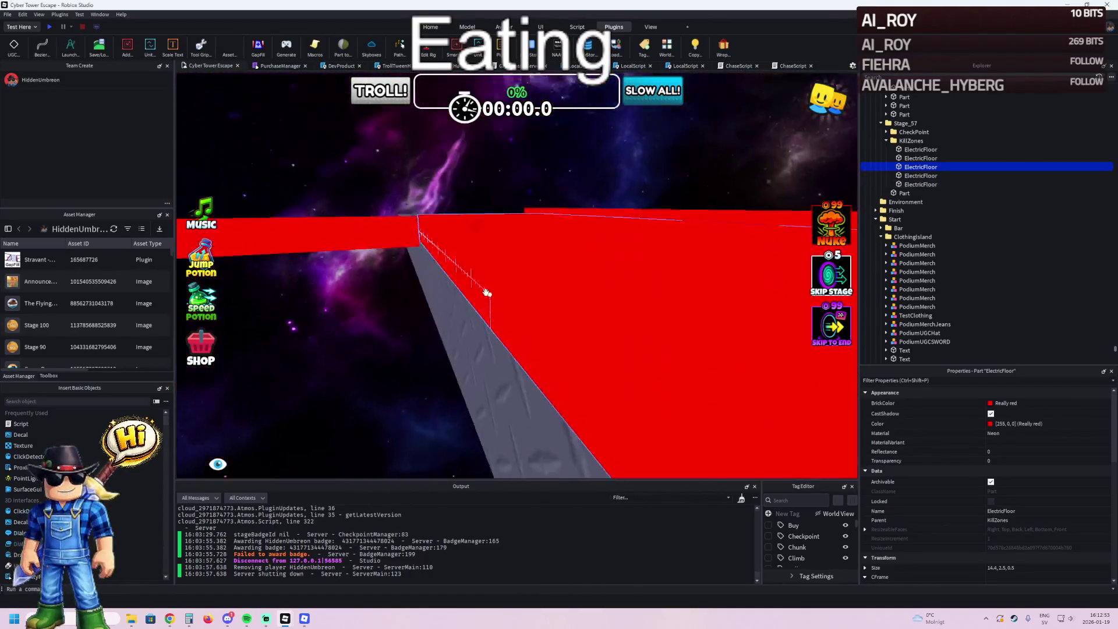
{"action": "right_click", "coordinate": [486, 293]}
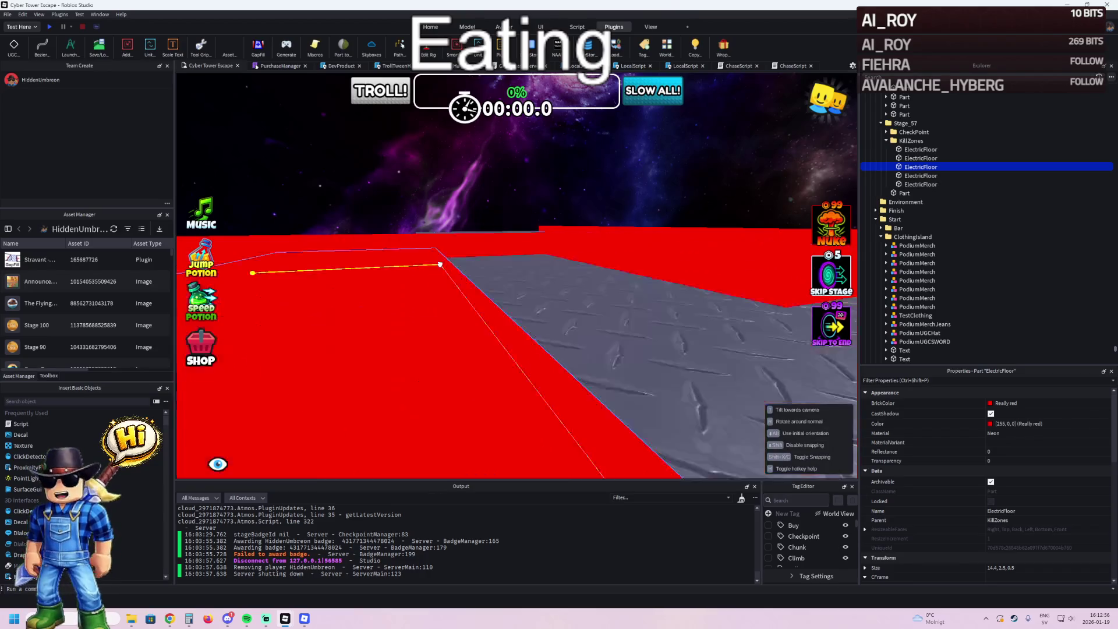
{"action": "right_click", "coordinate": [440, 262]}
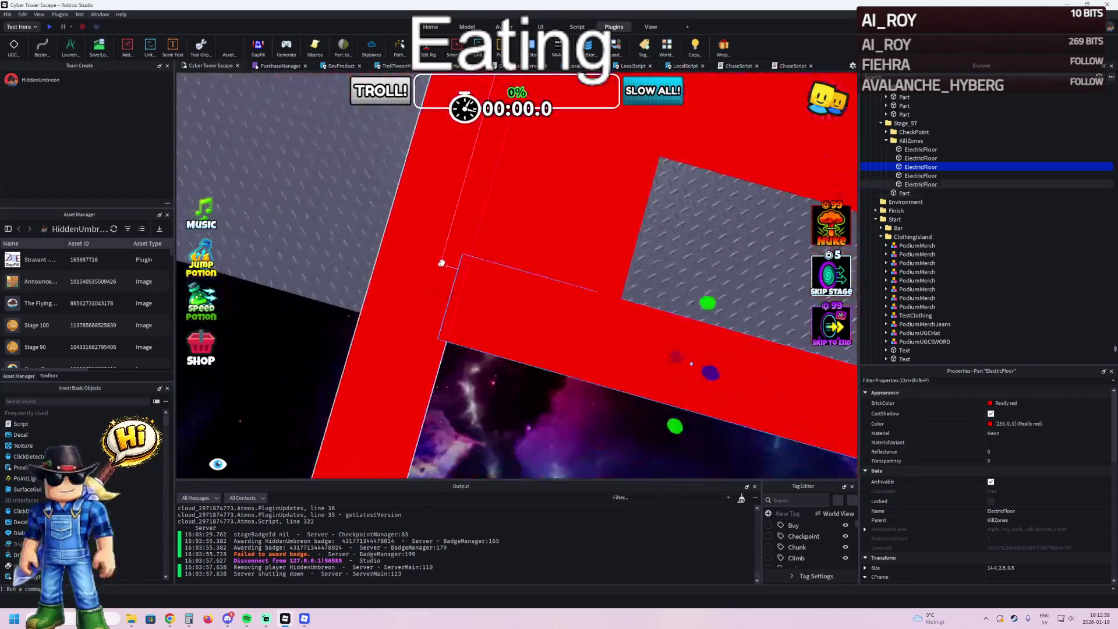
{"action": "scroll", "coordinate": [530, 276], "scroll_direction": "up", "scroll_amount": 3}
{"action": "scroll", "coordinate": [657, 229], "scroll_direction": "down", "scroll_amount": 3}
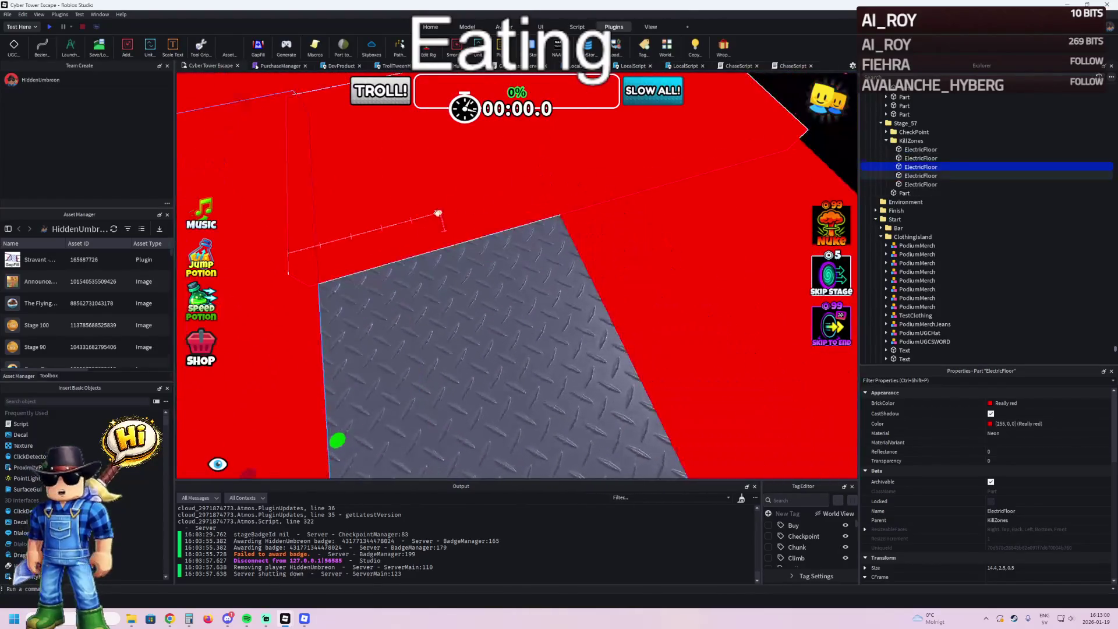
{"action": "right_click", "coordinate": [417, 210]}
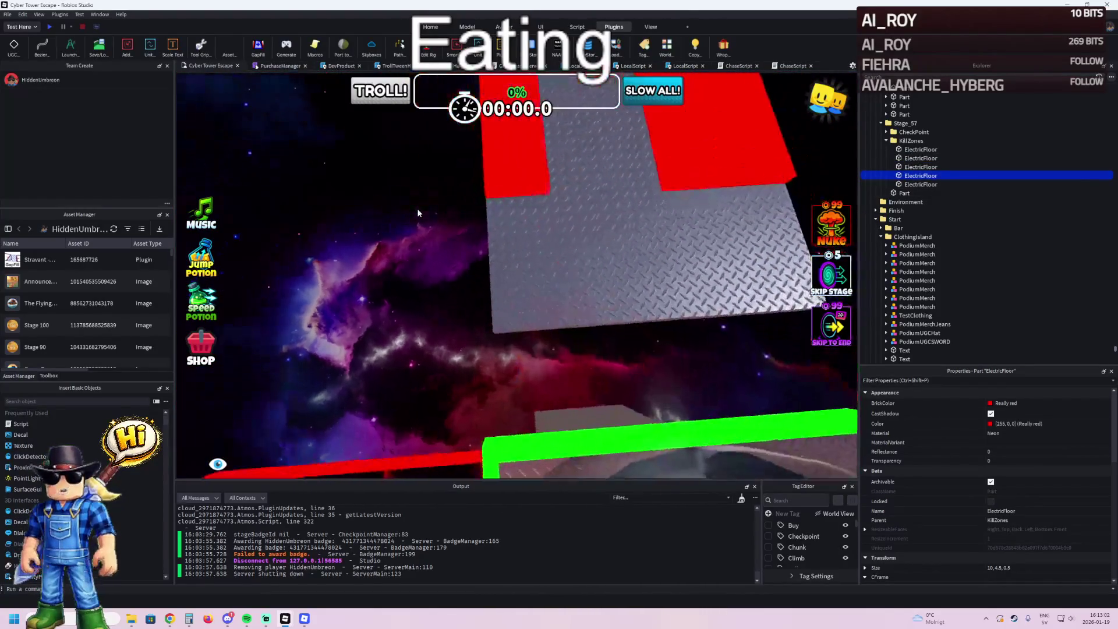
{"action": "right_click", "coordinate": [416, 209]}
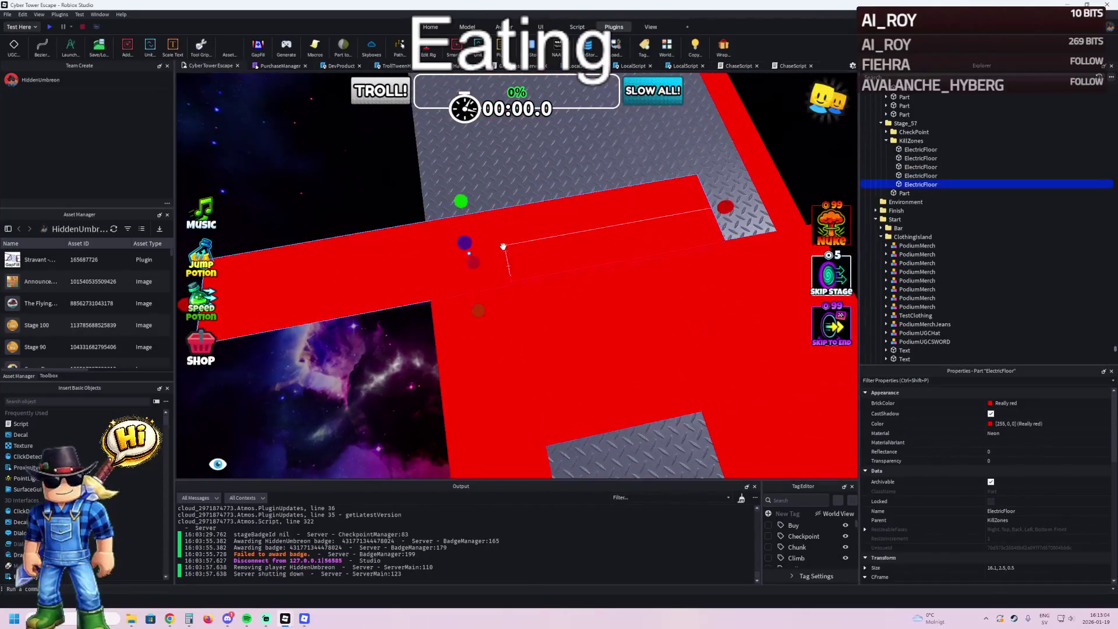
{"action": "right_click", "coordinate": [507, 246]}
{"action": "mouse_move", "coordinate": [357, 324]}
{"action": "left_mouse_down"}
{"action": "mouse_move", "coordinate": [428, 259]}
{"action": "mouse_move", "coordinate": [536, 213]}
{"action": "left_mouse_up"}
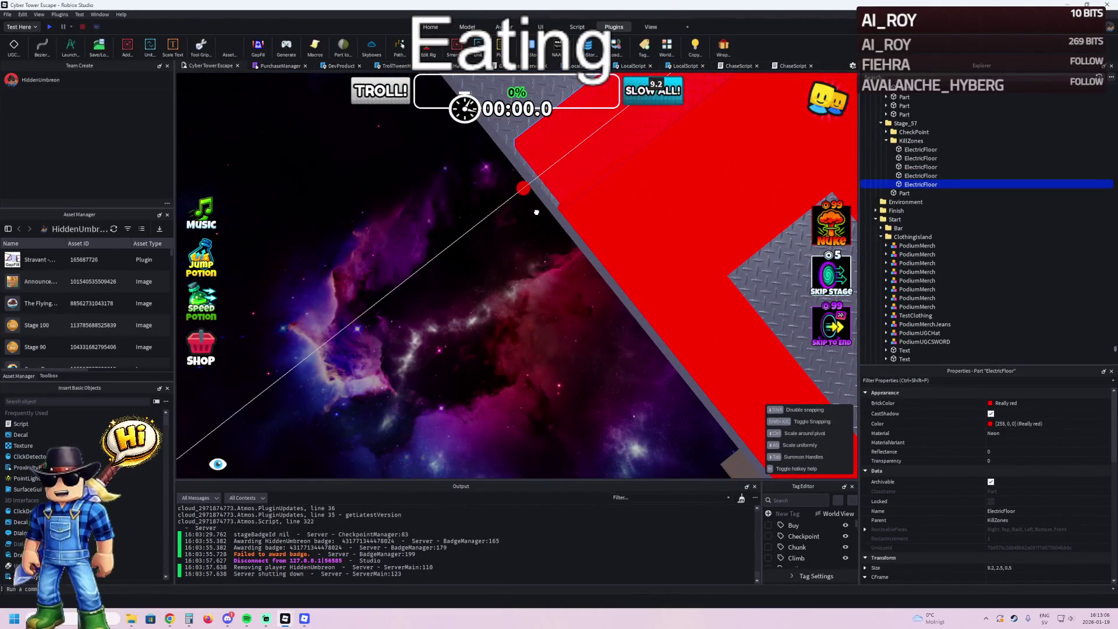
{"action": "left_click", "coordinate": [530, 215]}
- Adjust the length of another red kill strip and check the neighbouring vertical strips
{"action": "right_click", "coordinate": [531, 215]}
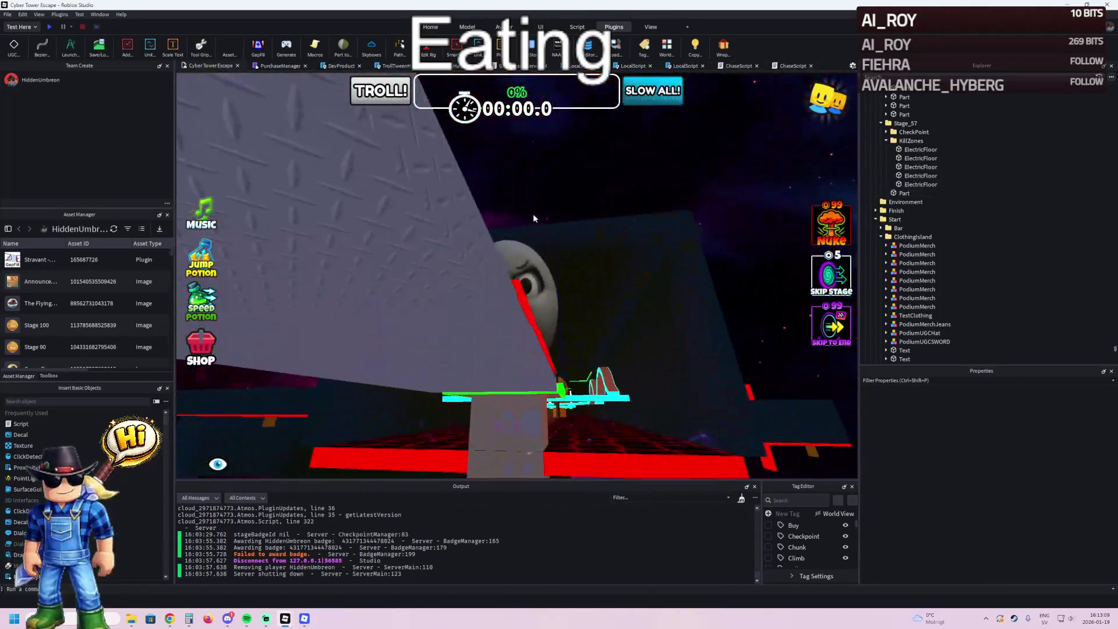
{"action": "right_click", "coordinate": [533, 214]}
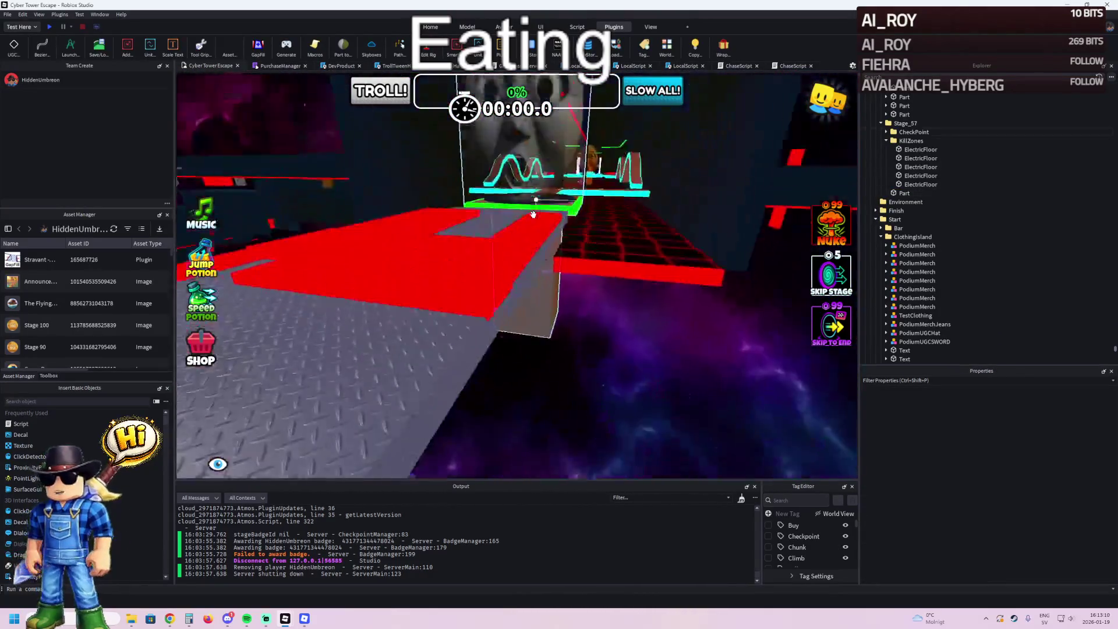
{"action": "left_click", "coordinate": [526, 150]}
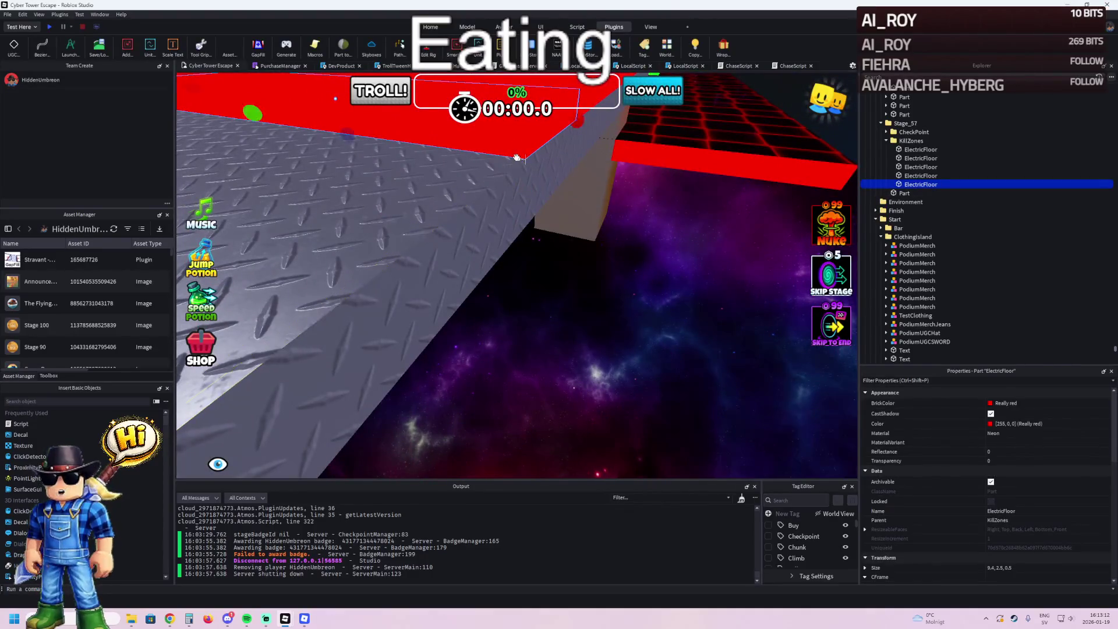
{"action": "key", "text": "f"}
{"action": "left_click", "coordinate": [551, 308]}
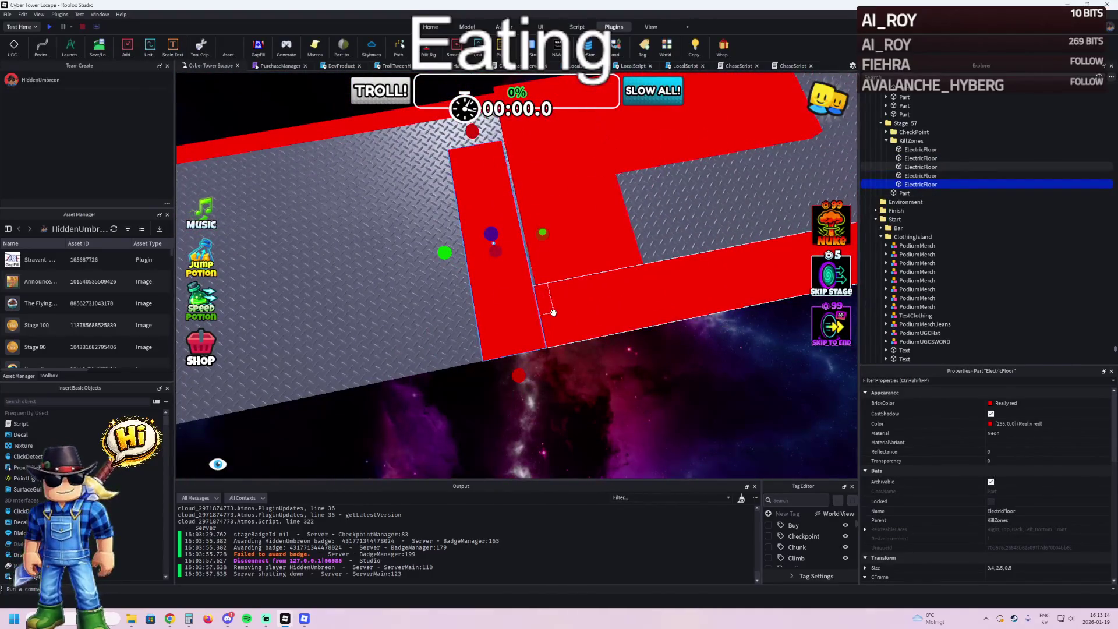
{"action": "key", "text": "f"}
{"action": "left_click_drag", "start_coordinate": [483, 321], "coordinate": [466, 323]}
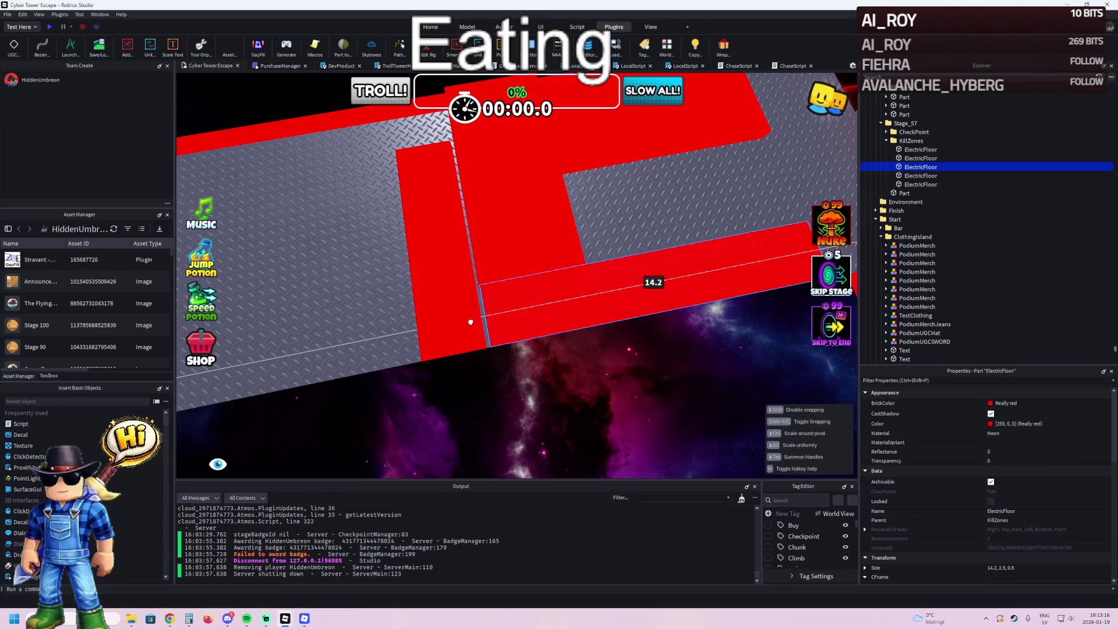
{"action": "left_click", "coordinate": [439, 284]}
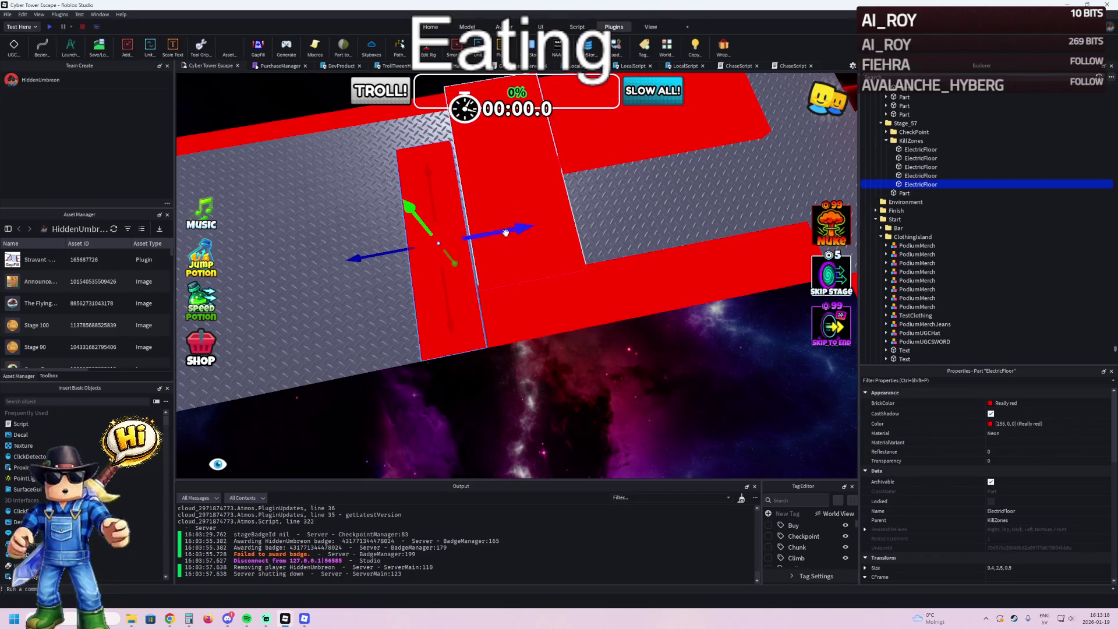
{"action": "left_click", "coordinate": [551, 227]}
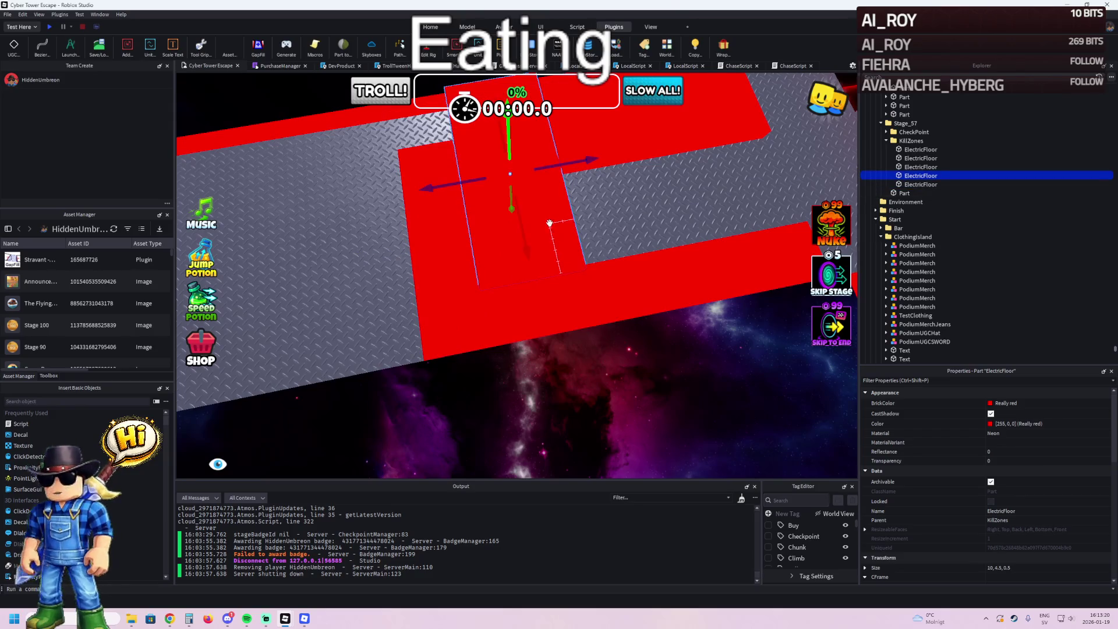
{"action": "mouse_move", "coordinate": [543, 218]}
{"action": "left_mouse_down"}
{"action": "mouse_move", "coordinate": [491, 216]}
{"action": "mouse_move", "coordinate": [453, 231]}
{"action": "mouse_move", "coordinate": [449, 247]}
{"action": "mouse_move", "coordinate": [499, 255]}
{"action": "mouse_move", "coordinate": [518, 155]}
{"action": "mouse_move", "coordinate": [512, 250]}
{"action": "left_mouse_up"}
- Shorten the fifth strip to 7.2, resize another to 8.7 and slide it 15.5 studs along the path
{"action": "left_click", "coordinate": [512, 269]}
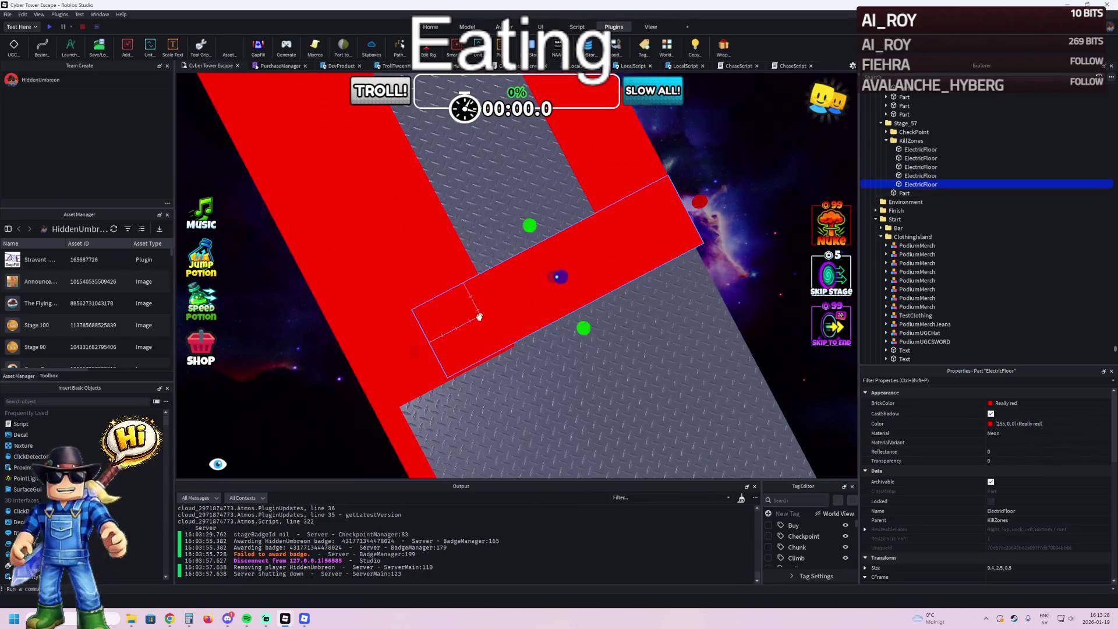
{"action": "mouse_move", "coordinate": [419, 349]}
{"action": "left_mouse_down"}
{"action": "mouse_move", "coordinate": [485, 325]}
{"action": "mouse_move", "coordinate": [482, 305]}
{"action": "mouse_move", "coordinate": [663, 327]}
{"action": "mouse_move", "coordinate": [601, 319]}
{"action": "left_mouse_up"}
{"action": "left_click", "coordinate": [471, 312]}
{"action": "left_click_drag", "start_coordinate": [470, 311], "coordinate": [547, 284]}
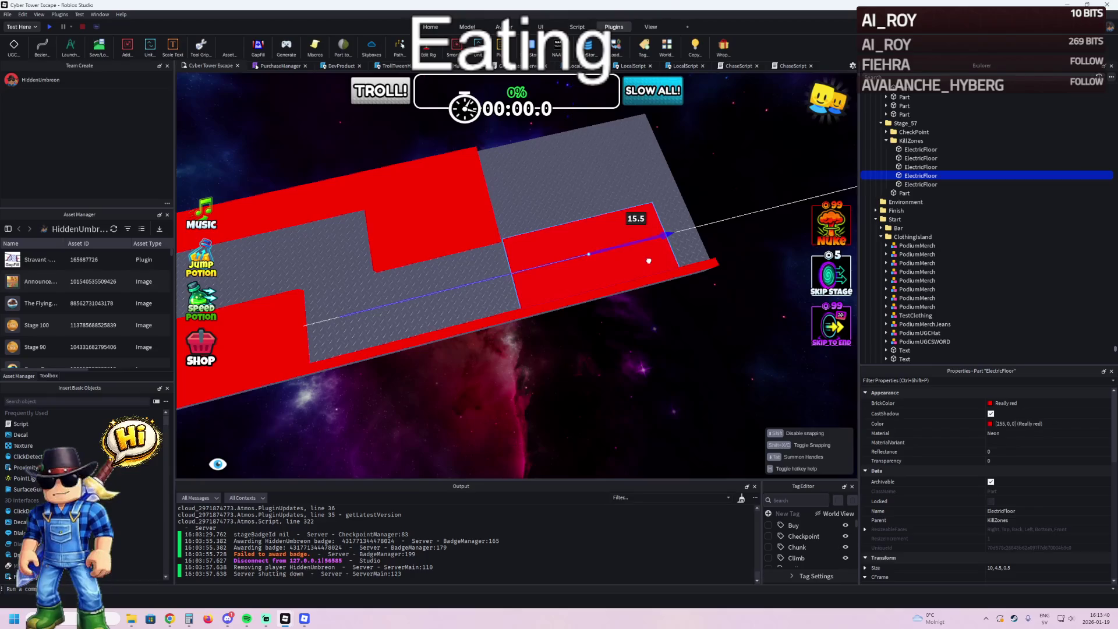
{"action": "left_click_drag", "start_coordinate": [649, 260], "coordinate": [648, 260]}
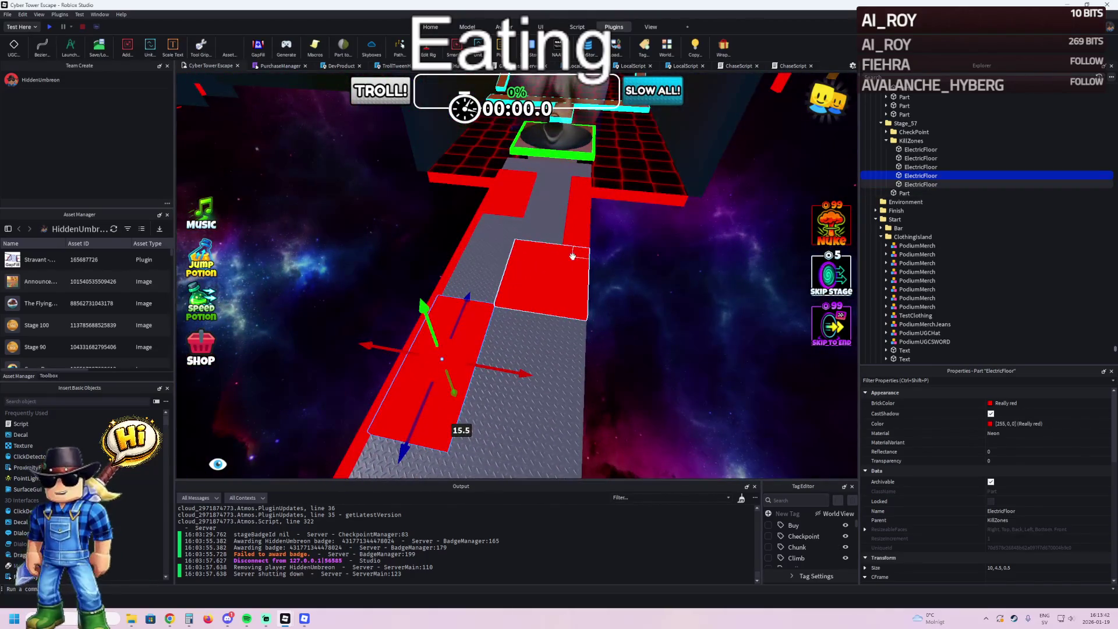
{"action": "right_click", "coordinate": [503, 278]}
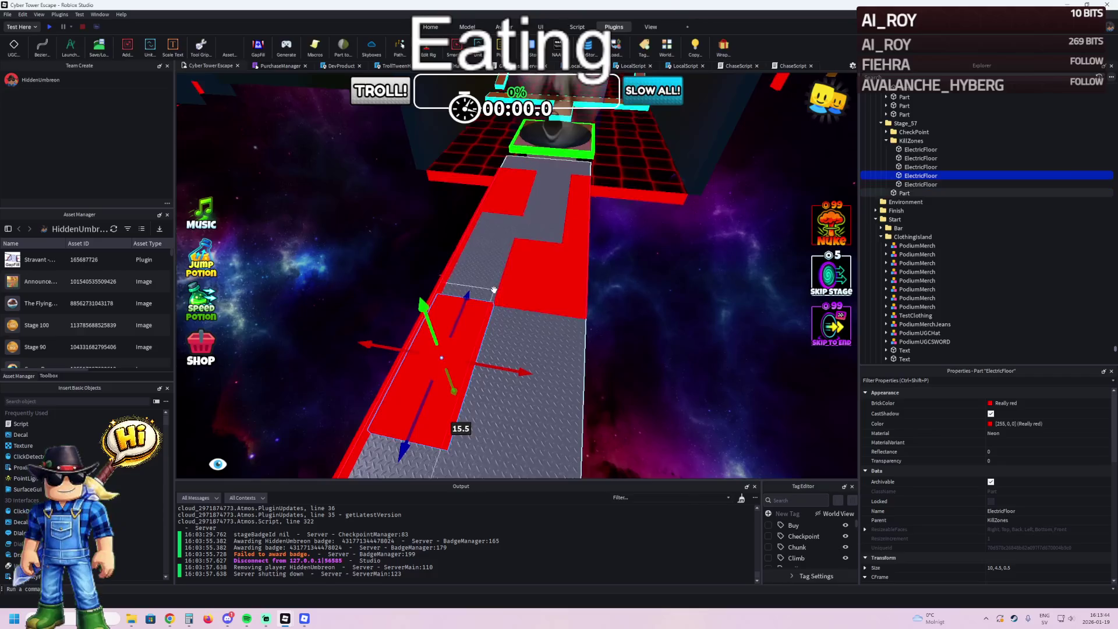
{"action": "key", "text": "f"}
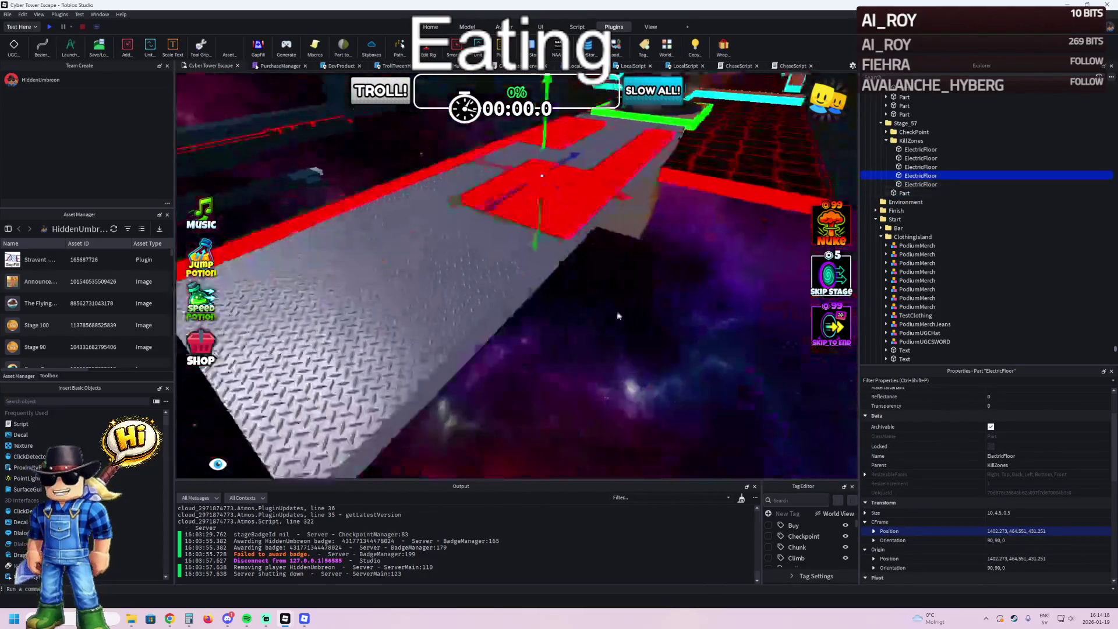
- Push a kill strip further along the path, nudge it 0.2 sideways, and narrow the next from 7.8 to 4.4
{"action": "mouse_move", "coordinate": [513, 186]}
{"action": "left_mouse_down"}
{"action": "mouse_move", "coordinate": [359, 272]}
{"action": "mouse_move", "coordinate": [326, 308]}
{"action": "left_mouse_up"}
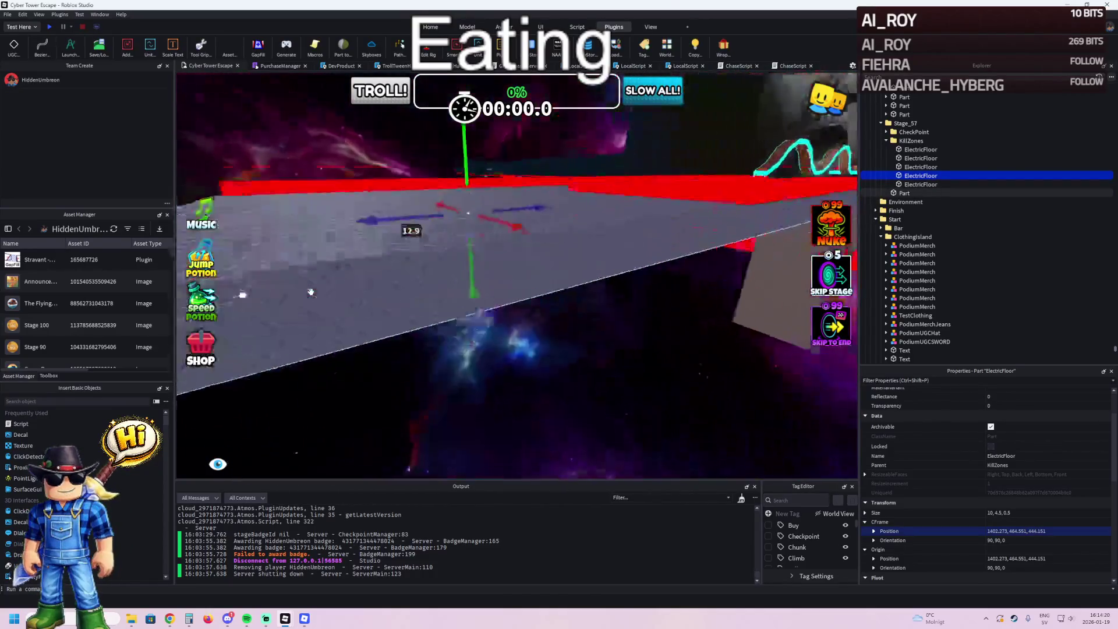
{"action": "mouse_move", "coordinate": [569, 279]}
{"action": "left_mouse_down"}
{"action": "mouse_move", "coordinate": [547, 331]}
{"action": "mouse_move", "coordinate": [581, 309]}
{"action": "left_mouse_up"}
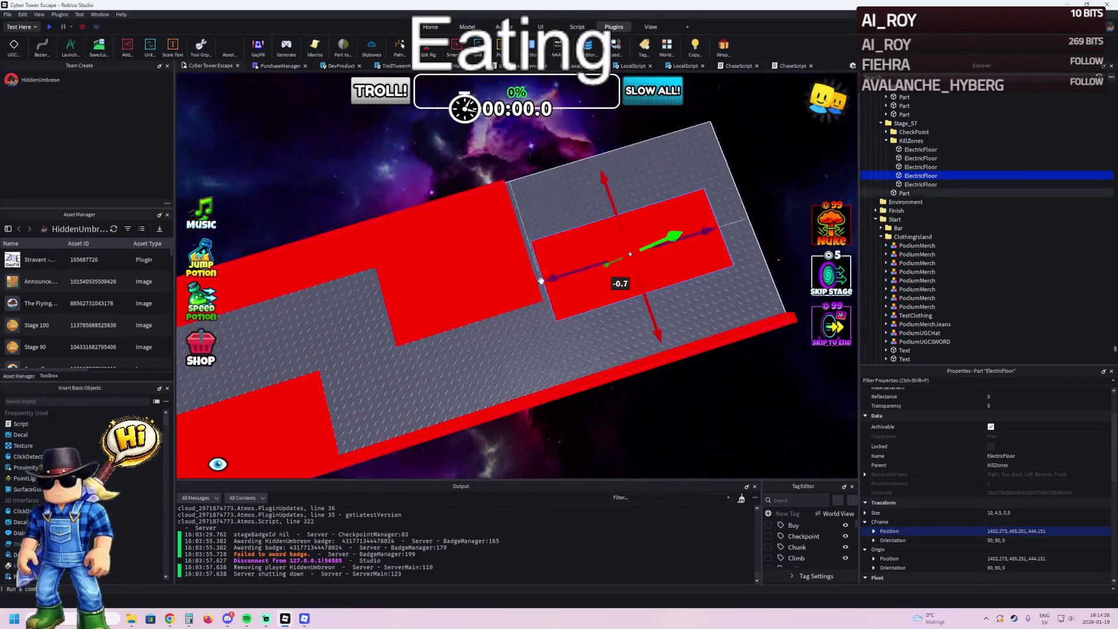
{"action": "left_click_drag", "start_coordinate": [562, 277], "coordinate": [557, 279]}
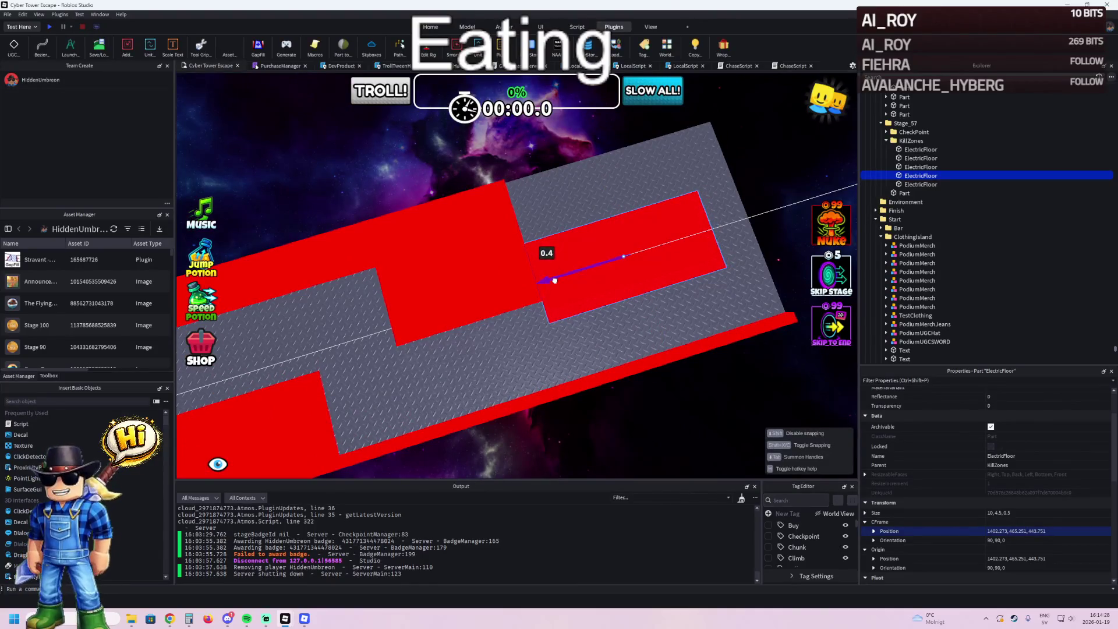
{"action": "left_click", "coordinate": [460, 246]}
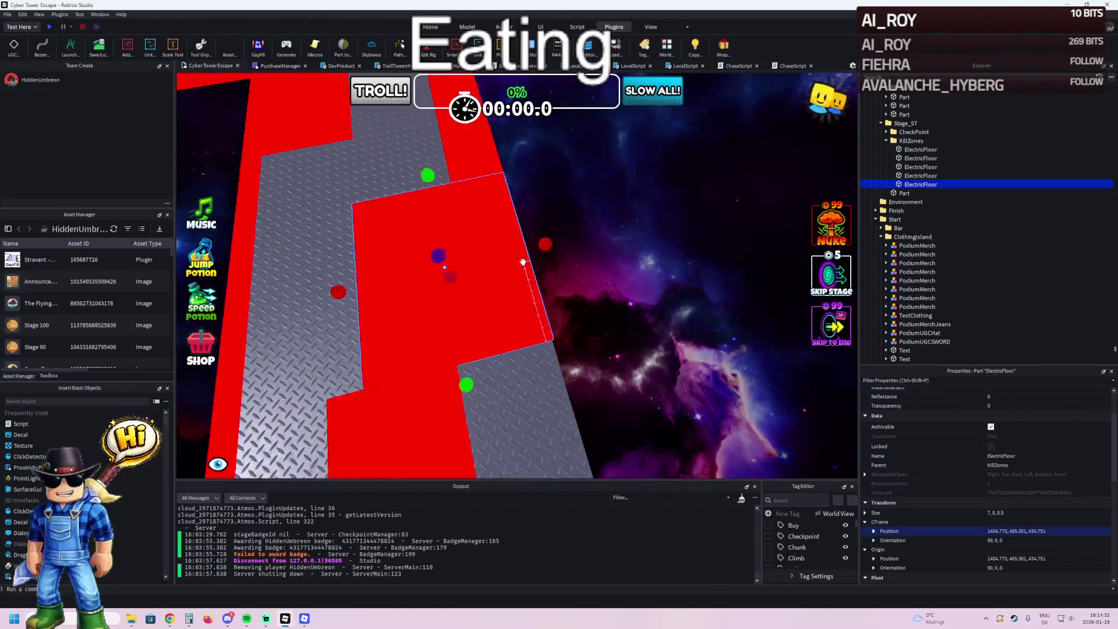
{"action": "left_click_drag", "start_coordinate": [569, 267], "coordinate": [505, 278]}
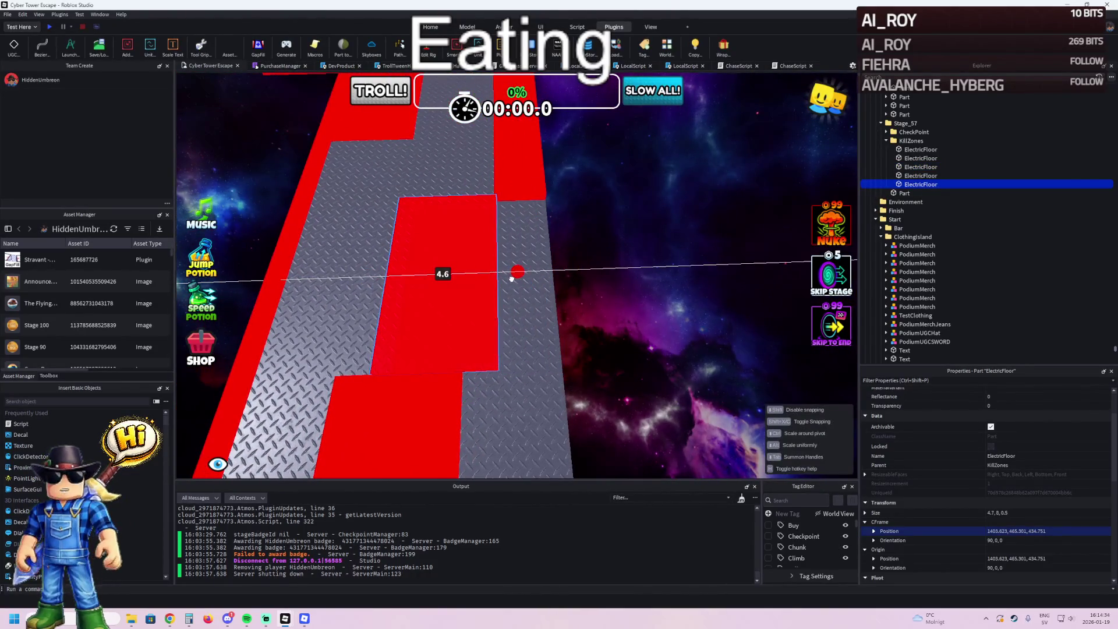
- Lengthen another kill strip from 22.4 to 35.2 and widen the fifth strip
{"action": "left_click", "coordinate": [518, 175]}
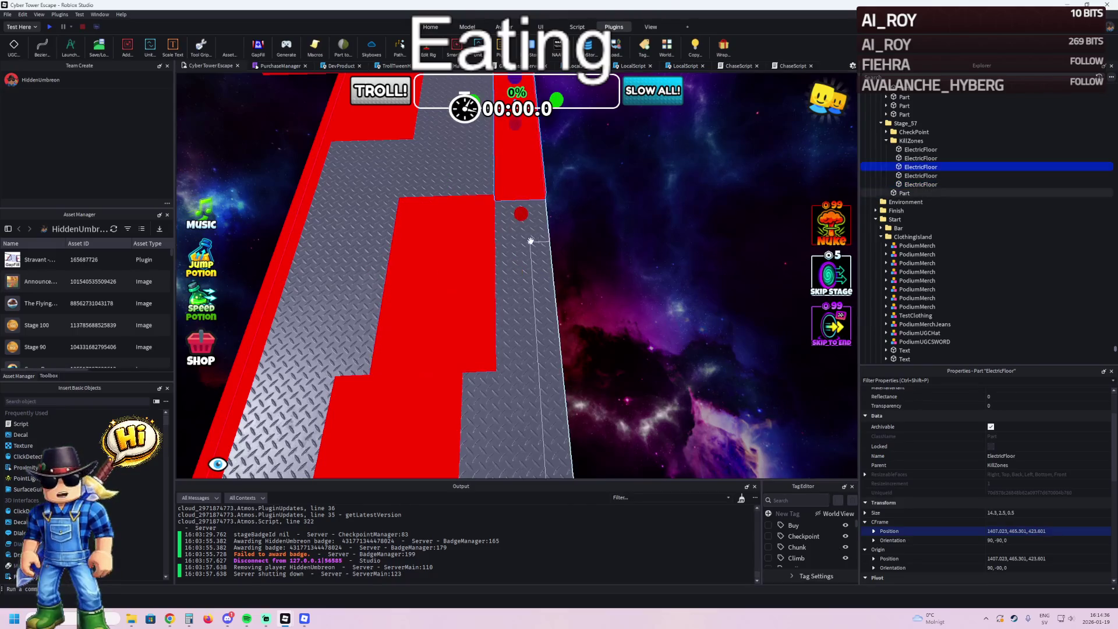
{"action": "left_click_drag", "start_coordinate": [542, 266], "coordinate": [534, 246]}
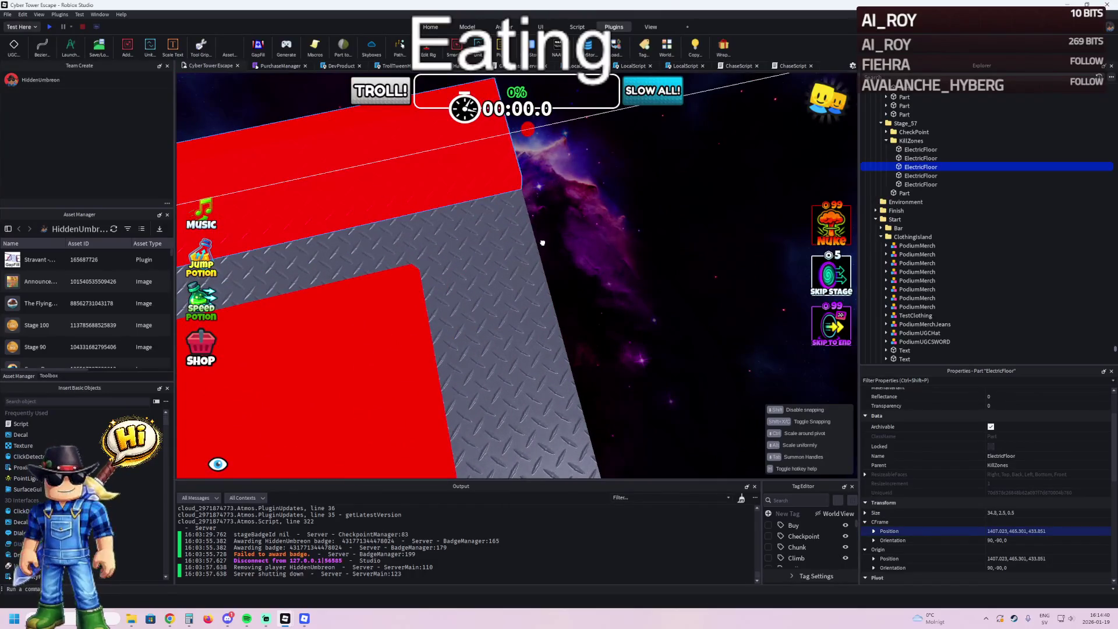
{"action": "left_click", "coordinate": [512, 338]}
{"action": "left_click_drag", "start_coordinate": [556, 355], "coordinate": [510, 343]}
{"action": "left_click", "coordinate": [485, 363]}
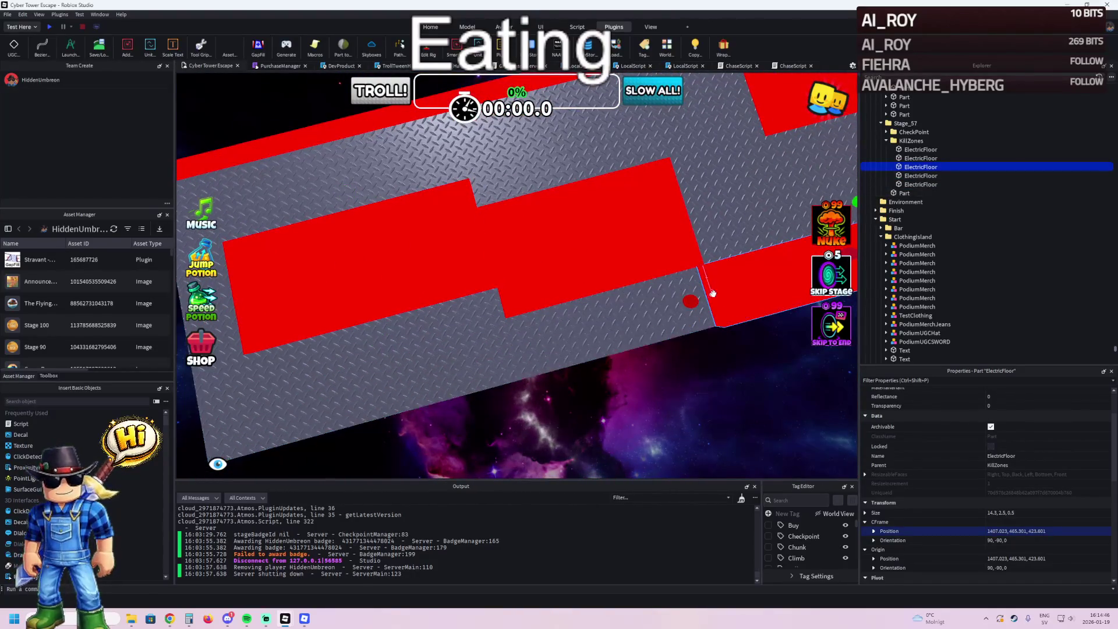
{"action": "left_click", "coordinate": [487, 237]}
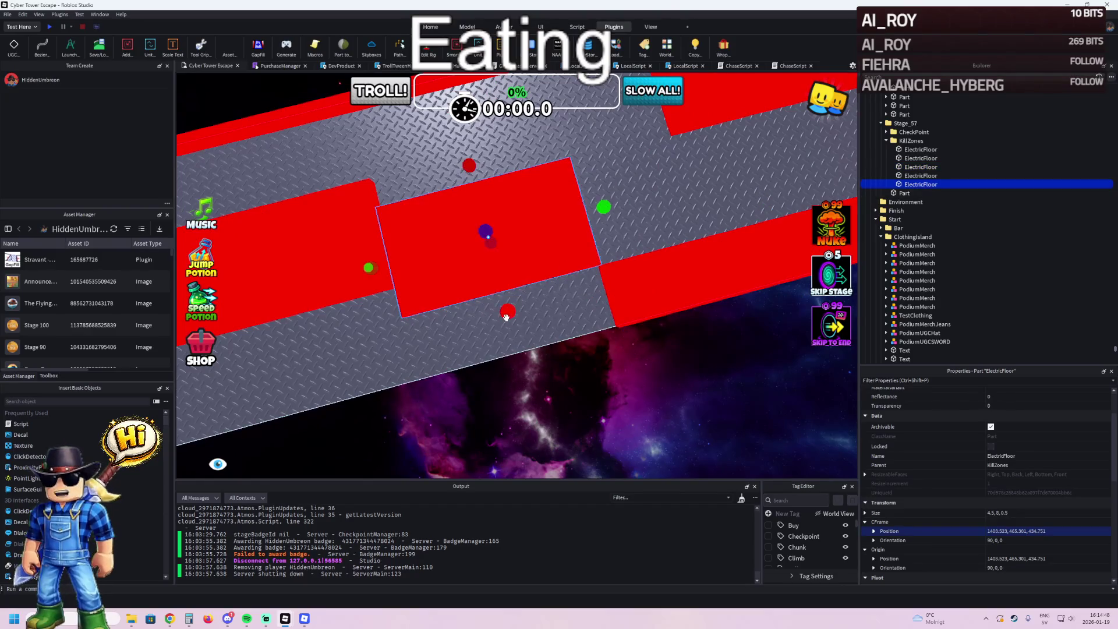
{"action": "left_click_drag", "start_coordinate": [508, 314], "coordinate": [517, 338]}
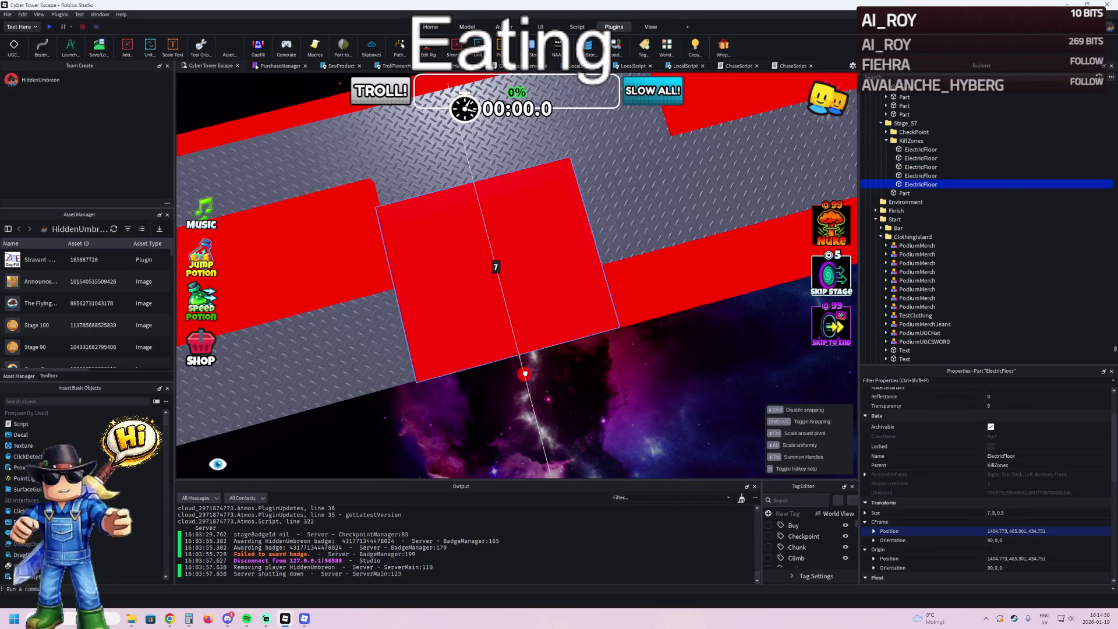
{"action": "scroll", "coordinate": [526, 372], "scroll_direction": "down", "scroll_amount": 3}
{"action": "scroll", "coordinate": [434, 220], "scroll_direction": "up", "scroll_amount": 3}
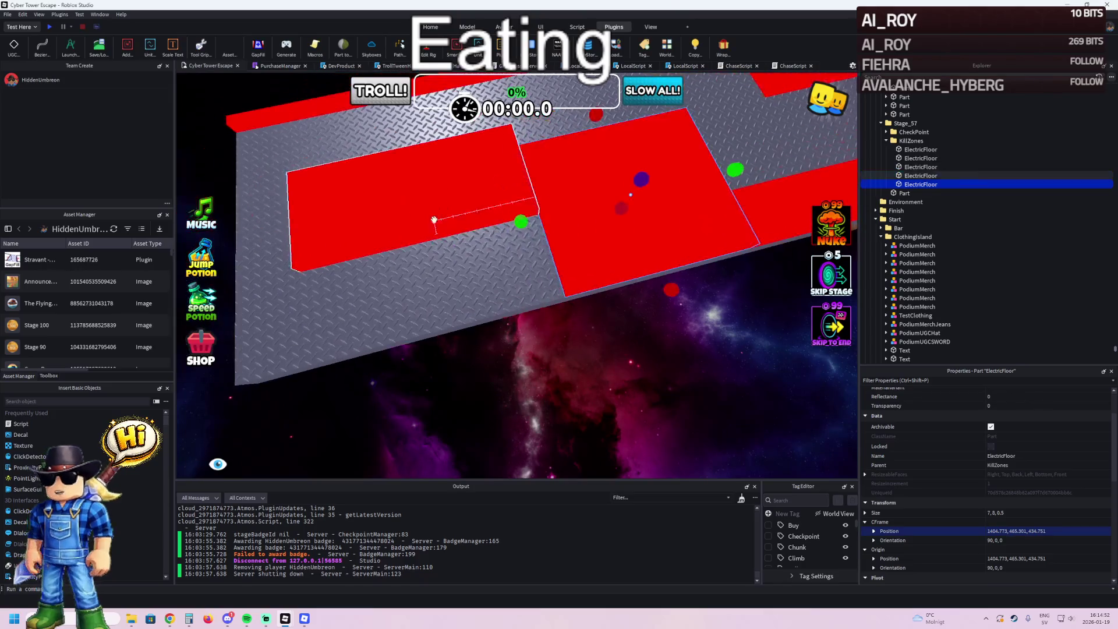
- Duplicate the fifth strip, size the copy to 8.3 long by 3 wide, and duplicate the fourth strip
{"action": "key", "text": "ctrl+d"}
{"action": "scroll", "coordinate": [442, 204], "scroll_direction": "up", "scroll_amount": 3}
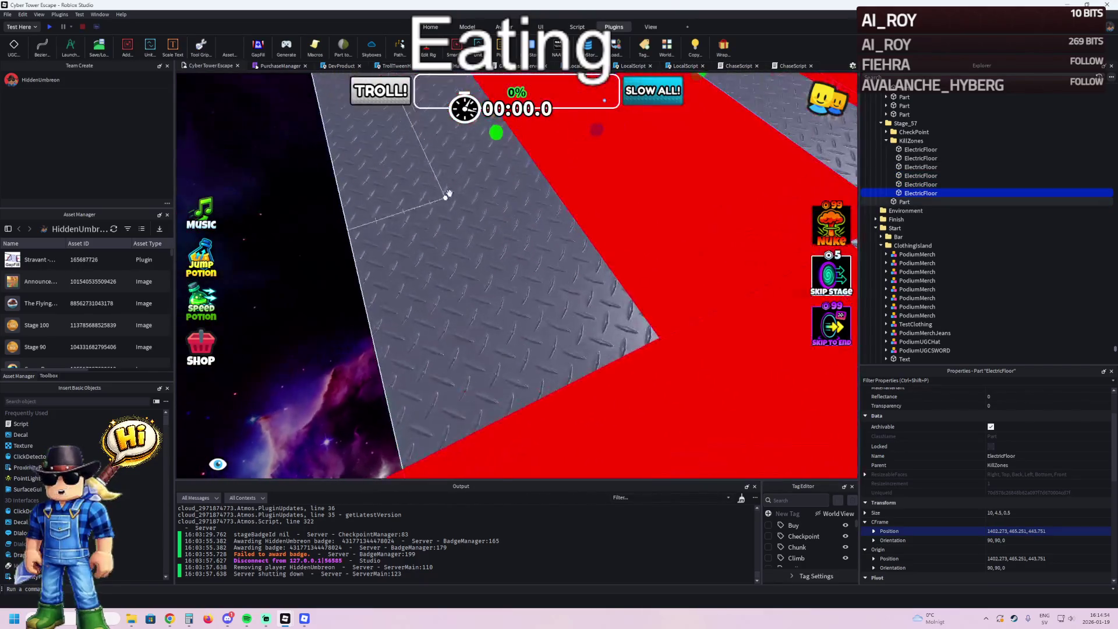
{"action": "scroll", "coordinate": [448, 193], "scroll_direction": "down", "scroll_amount": 3}
{"action": "mouse_move", "coordinate": [494, 186]}
{"action": "left_mouse_down"}
{"action": "mouse_move", "coordinate": [534, 182]}
{"action": "mouse_move", "coordinate": [519, 199]}
{"action": "left_mouse_up"}
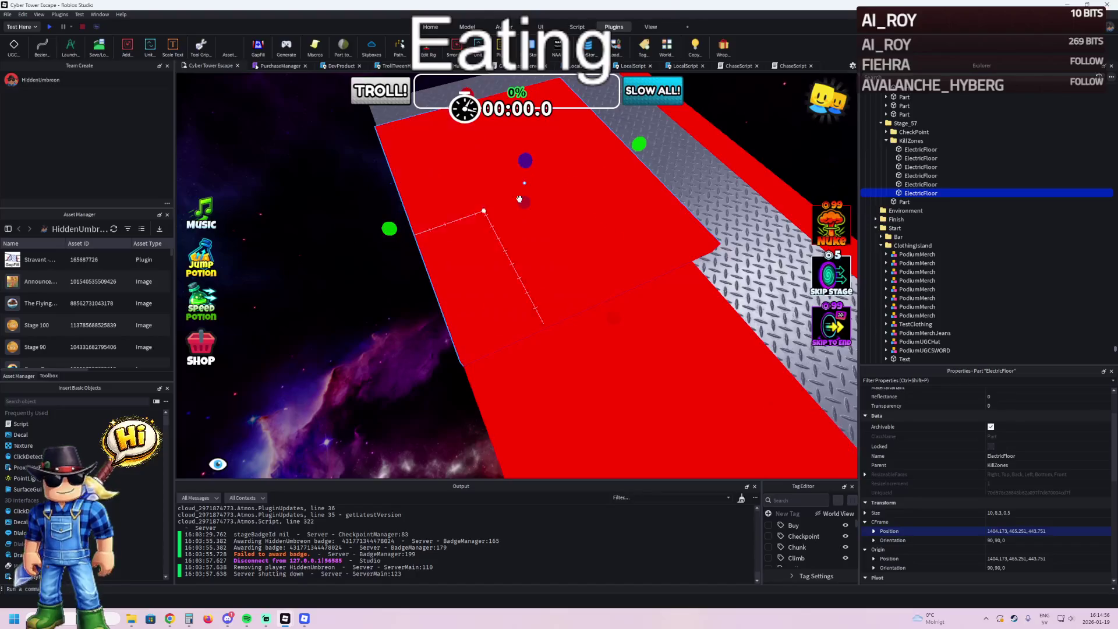
{"action": "mouse_move", "coordinate": [639, 145]}
{"action": "left_mouse_down"}
{"action": "mouse_move", "coordinate": [511, 188]}
{"action": "mouse_move", "coordinate": [531, 187]}
{"action": "left_mouse_up"}
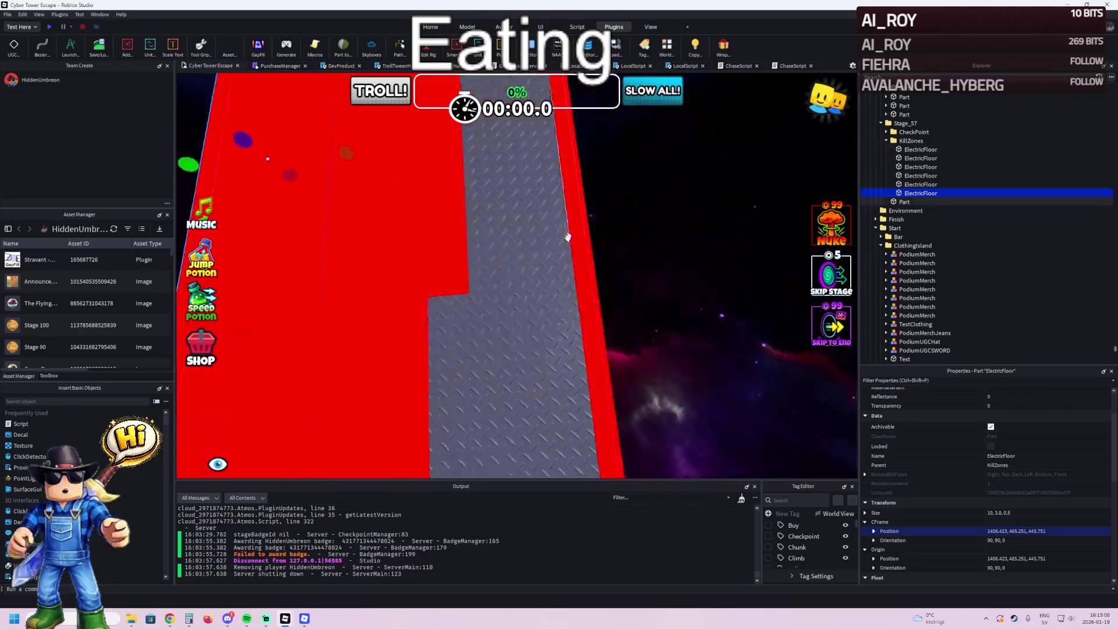
{"action": "left_click", "coordinate": [445, 312]}
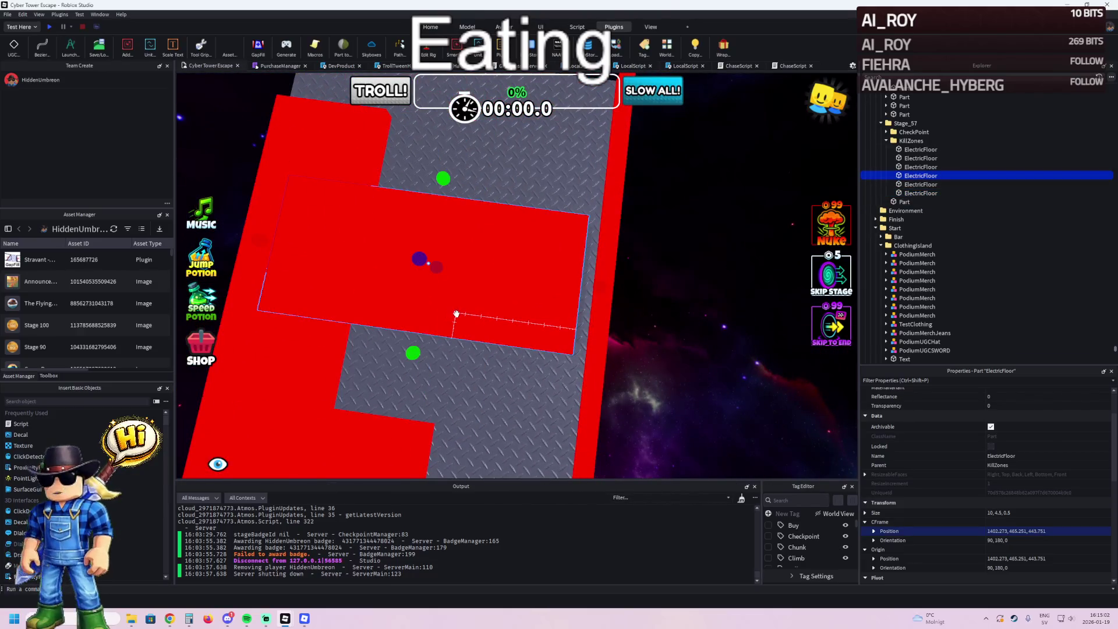
{"action": "key", "text": "ctrl+d"}
- Move the new kill strip copy 3 studs along the path and size it to 3.2 wide, 7.4 long
{"action": "key", "text": "ctrl+2"}
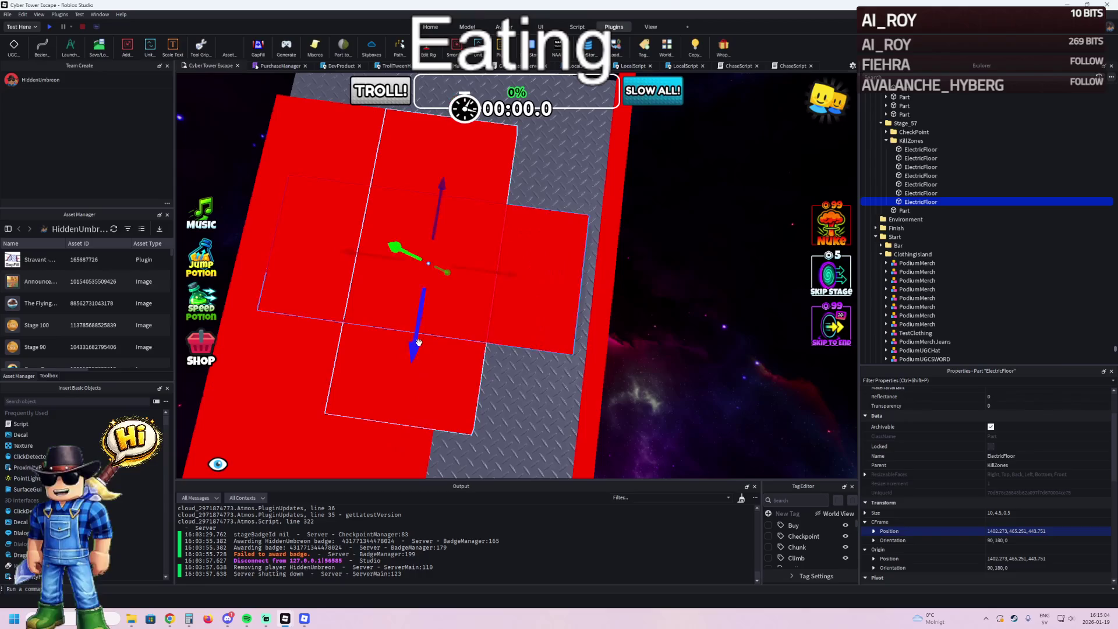
{"action": "left_click_drag", "start_coordinate": [415, 343], "coordinate": [426, 313]}
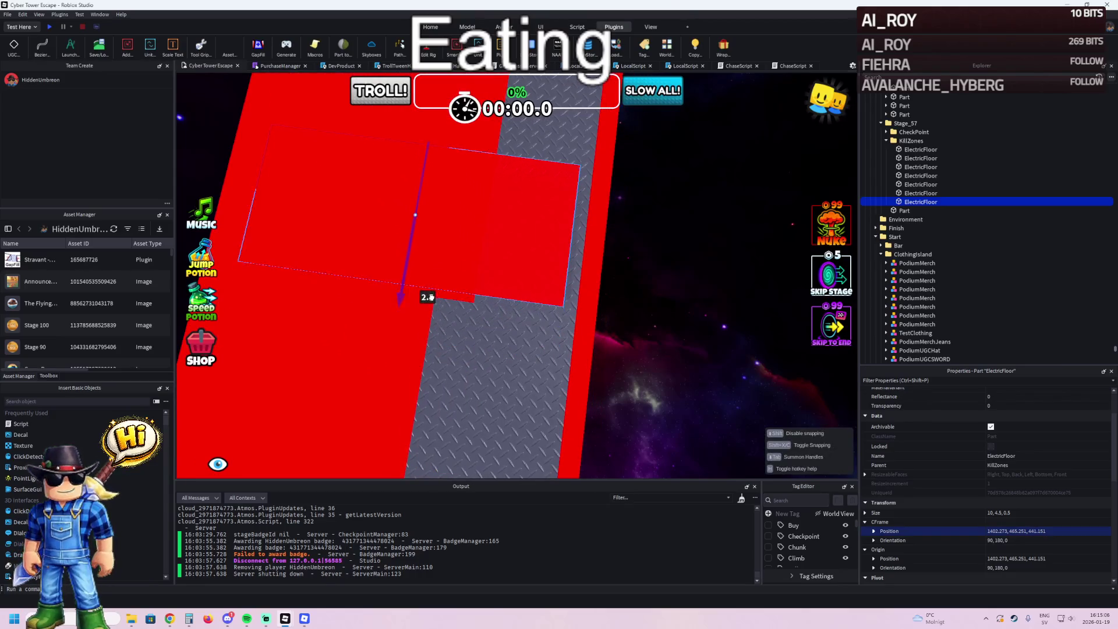
{"action": "right_click", "coordinate": [426, 307]}
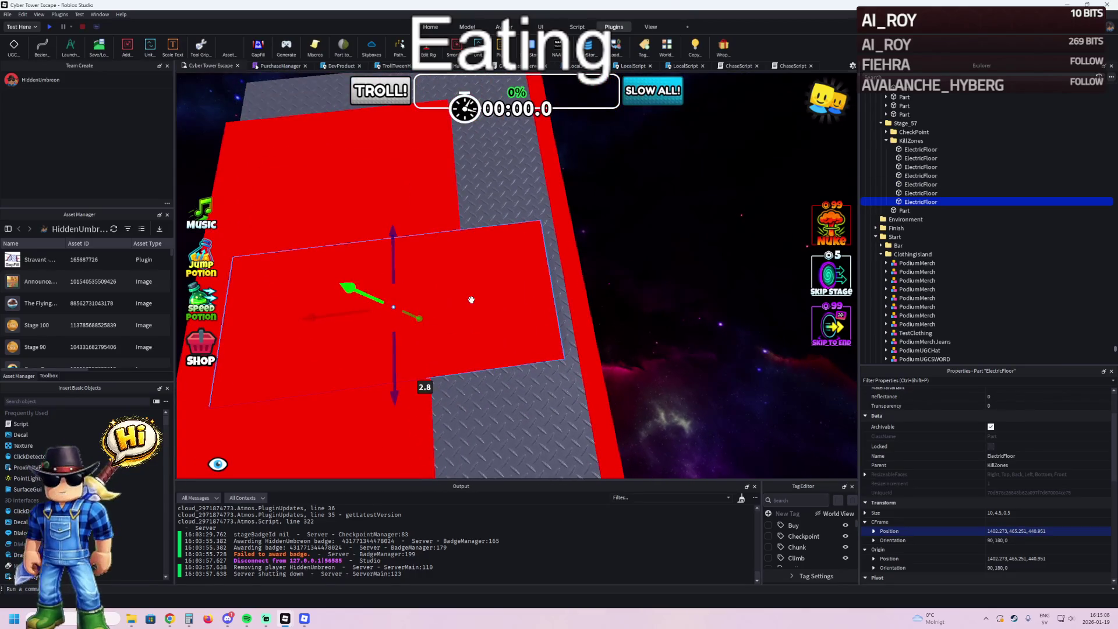
{"action": "left_click_drag", "start_coordinate": [457, 299], "coordinate": [461, 294]}
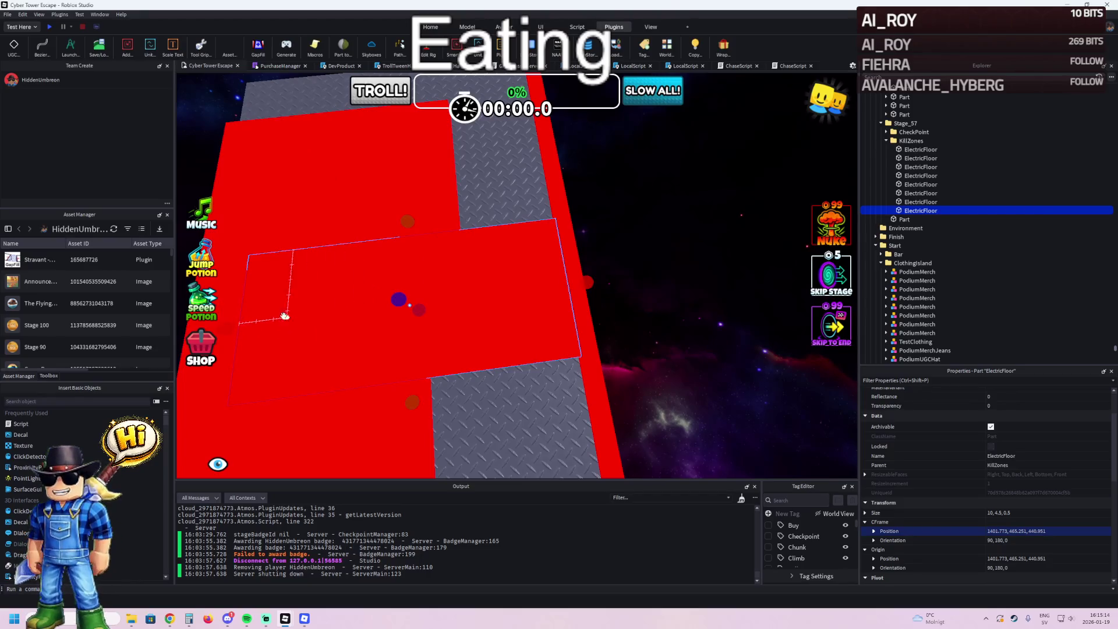
{"action": "mouse_move", "coordinate": [230, 328]}
{"action": "left_mouse_down"}
{"action": "mouse_move", "coordinate": [438, 374]}
{"action": "mouse_move", "coordinate": [368, 404]}
{"action": "mouse_move", "coordinate": [367, 344]}
{"action": "mouse_move", "coordinate": [319, 274]}
{"action": "left_mouse_up"}
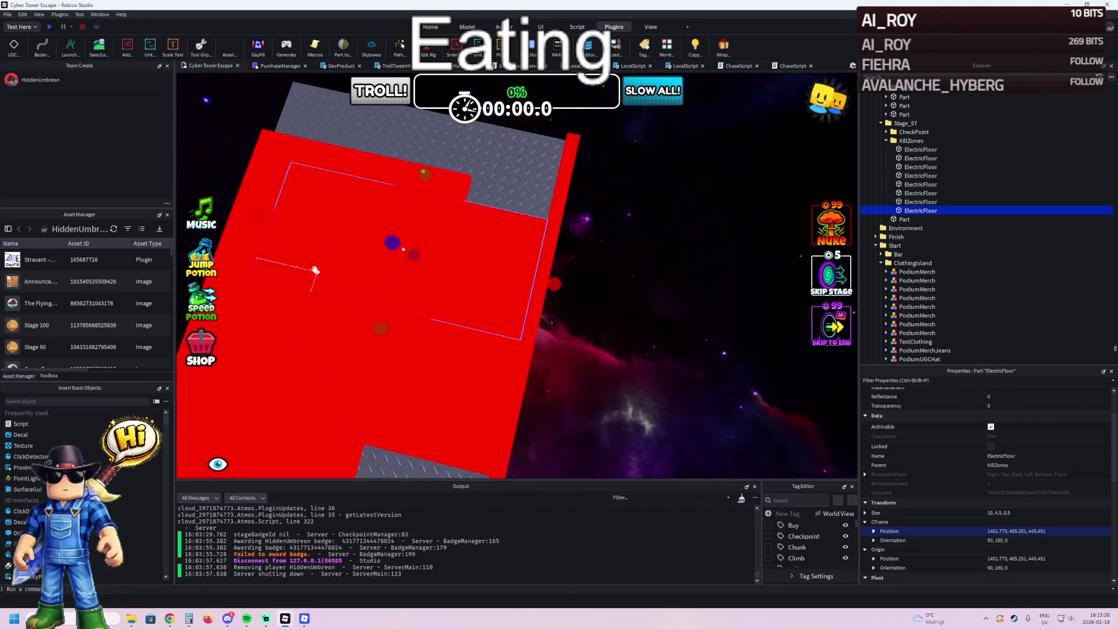
{"action": "mouse_move", "coordinate": [262, 218]}
{"action": "left_mouse_down"}
{"action": "mouse_move", "coordinate": [450, 226]}
{"action": "mouse_move", "coordinate": [424, 219]}
{"action": "mouse_move", "coordinate": [501, 282]}
{"action": "left_mouse_up"}
{"action": "left_click_drag", "start_coordinate": [474, 344], "coordinate": [556, 318]}
- Delete the two surplus ElectricFloor strips, leaving six in KillZones
{"action": "left_click", "coordinate": [361, 192]}
{"action": "mouse_move", "coordinate": [384, 198]}
{"action": "left_mouse_down"}
{"action": "mouse_move", "coordinate": [443, 170]}
{"action": "mouse_move", "coordinate": [324, 149]}
{"action": "left_mouse_up"}
{"action": "key", "text": "Delete"}
{"action": "left_click", "coordinate": [364, 202]}
{"action": "key", "text": "Delete"}
{"action": "left_click_drag", "start_coordinate": [533, 204], "coordinate": [469, 218]}
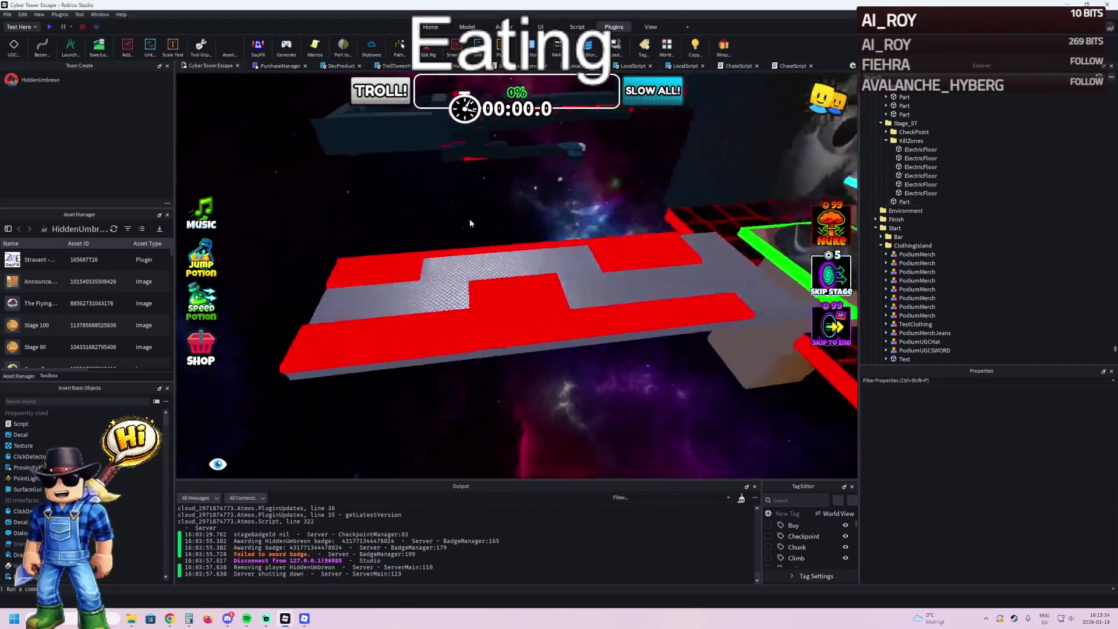
{"action": "left_click", "coordinate": [488, 307]}
{"action": "key", "text": "ctrl+4"}
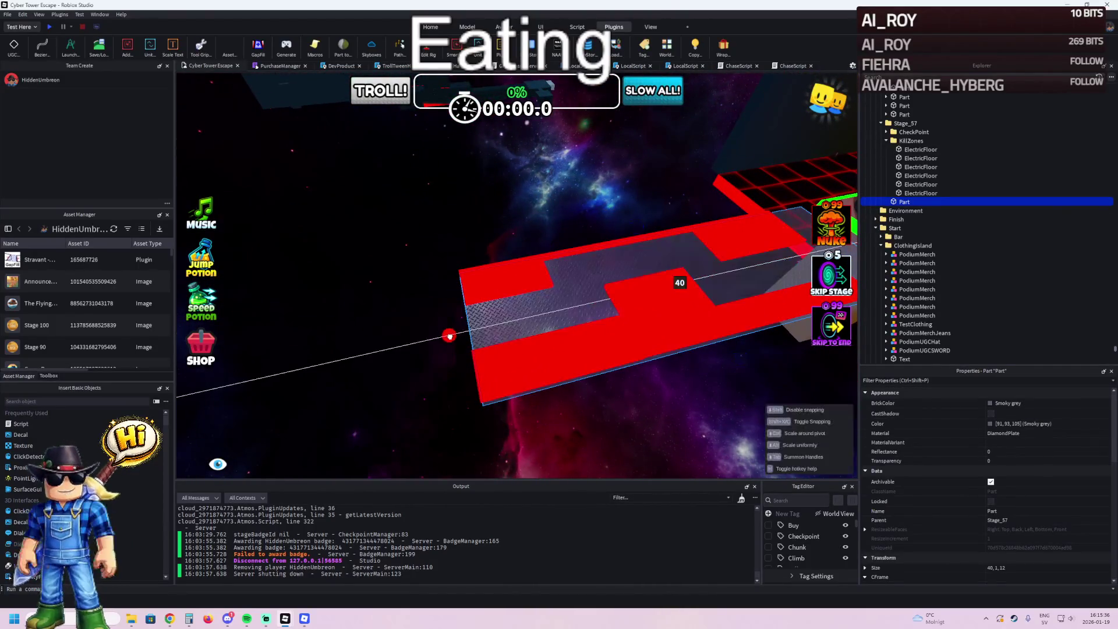
{"action": "left_click_drag", "start_coordinate": [427, 340], "coordinate": [399, 346]}
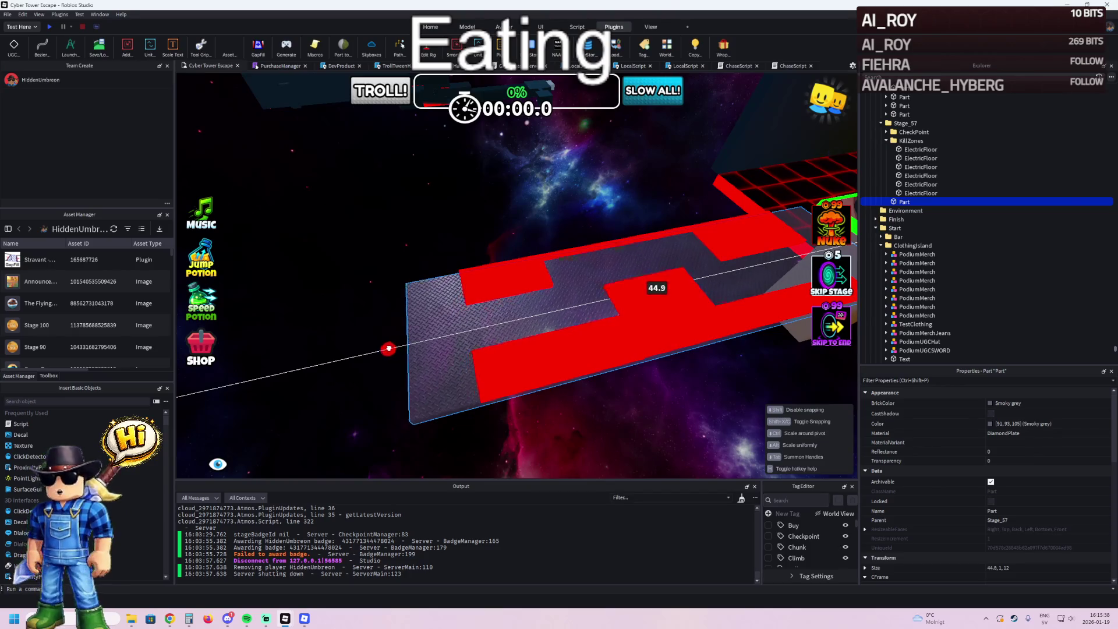
{"action": "scroll", "coordinate": [478, 323], "scroll_direction": "up", "scroll_amount": 2}
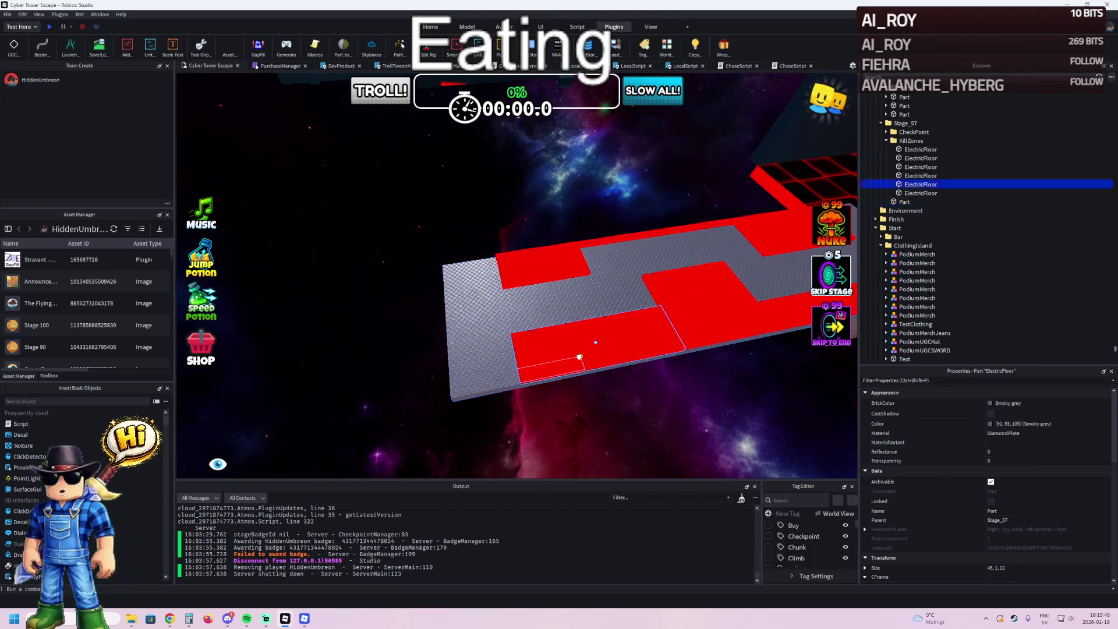
{"action": "left_click", "coordinate": [579, 356]}
{"action": "scroll", "coordinate": [542, 341], "scroll_direction": "up", "scroll_amount": 3}
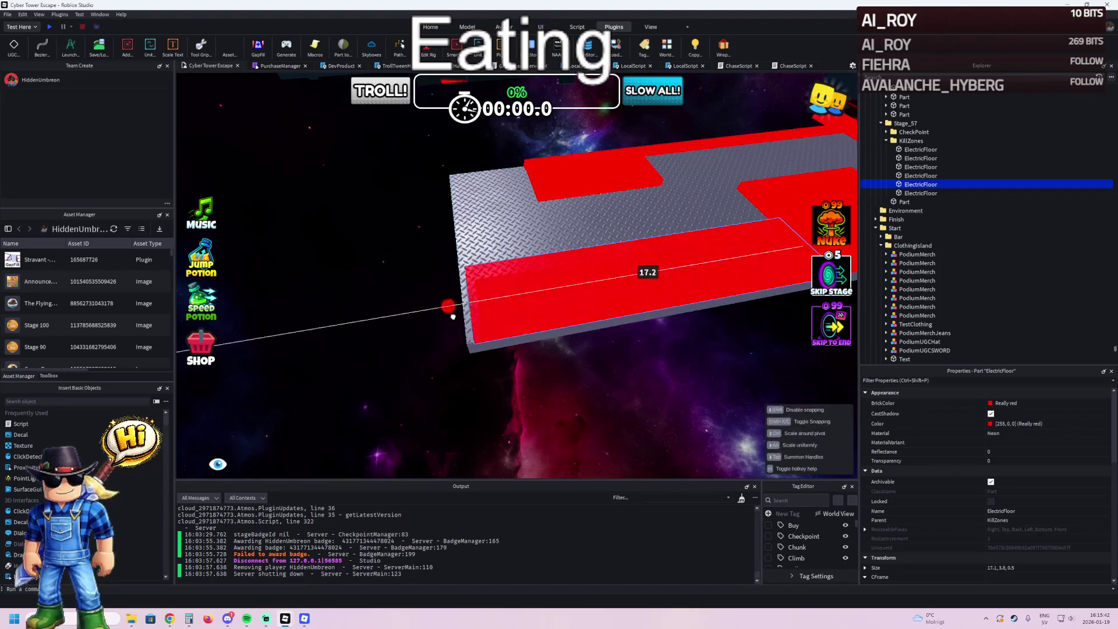
{"action": "left_click_drag", "start_coordinate": [447, 318], "coordinate": [447, 318]}
{"action": "left_click_drag", "start_coordinate": [494, 189], "coordinate": [427, 208]}
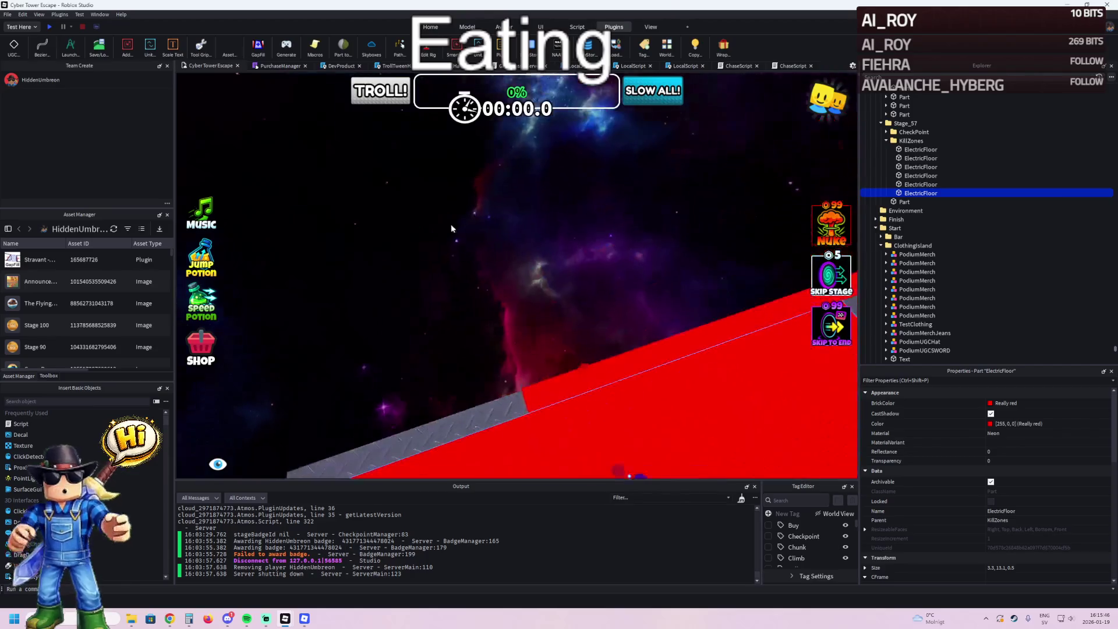
{"action": "left_click", "coordinate": [546, 384]}
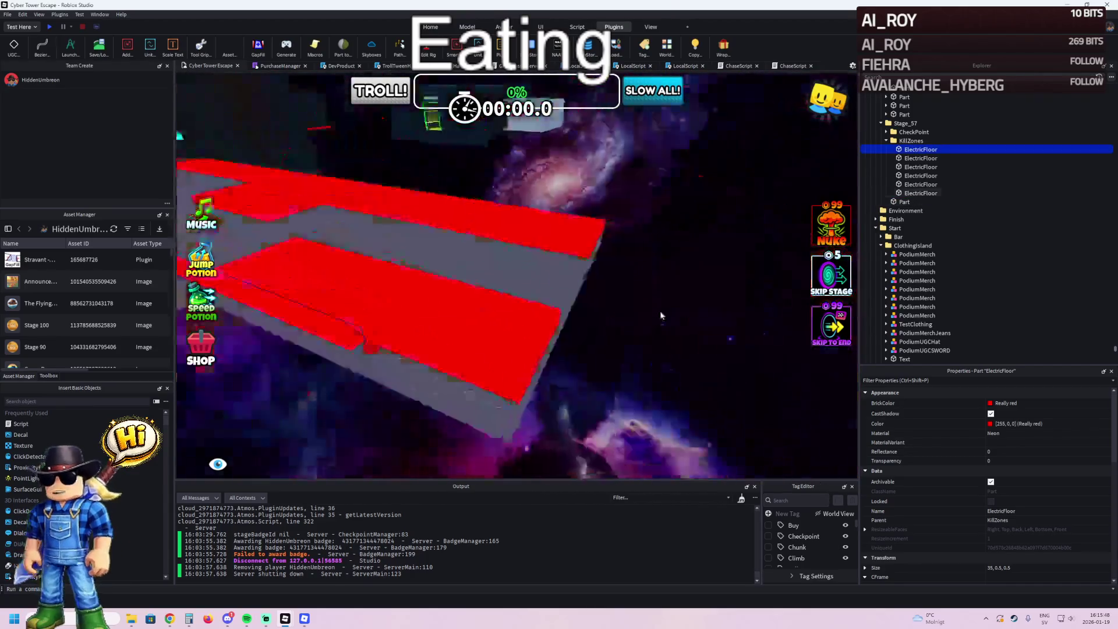
{"action": "key", "text": "f"}
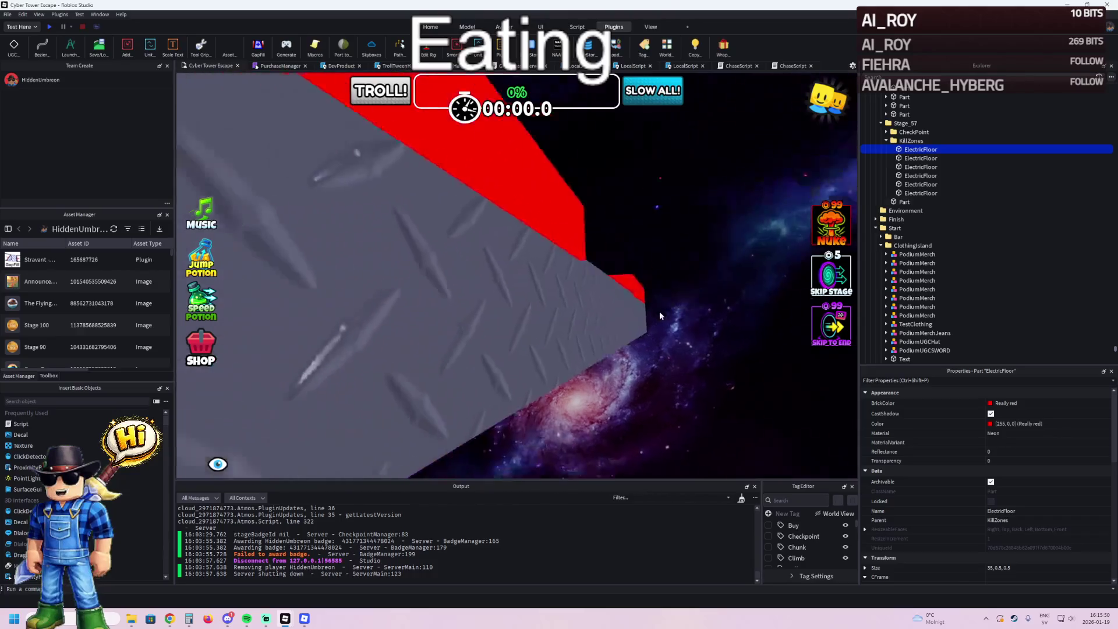
{"action": "mouse_move", "coordinate": [512, 343]}
{"action": "left_mouse_down"}
{"action": "mouse_move", "coordinate": [473, 334]}
{"action": "mouse_move", "coordinate": [488, 327]}
{"action": "left_mouse_up"}
{"action": "left_click", "coordinate": [474, 329]}
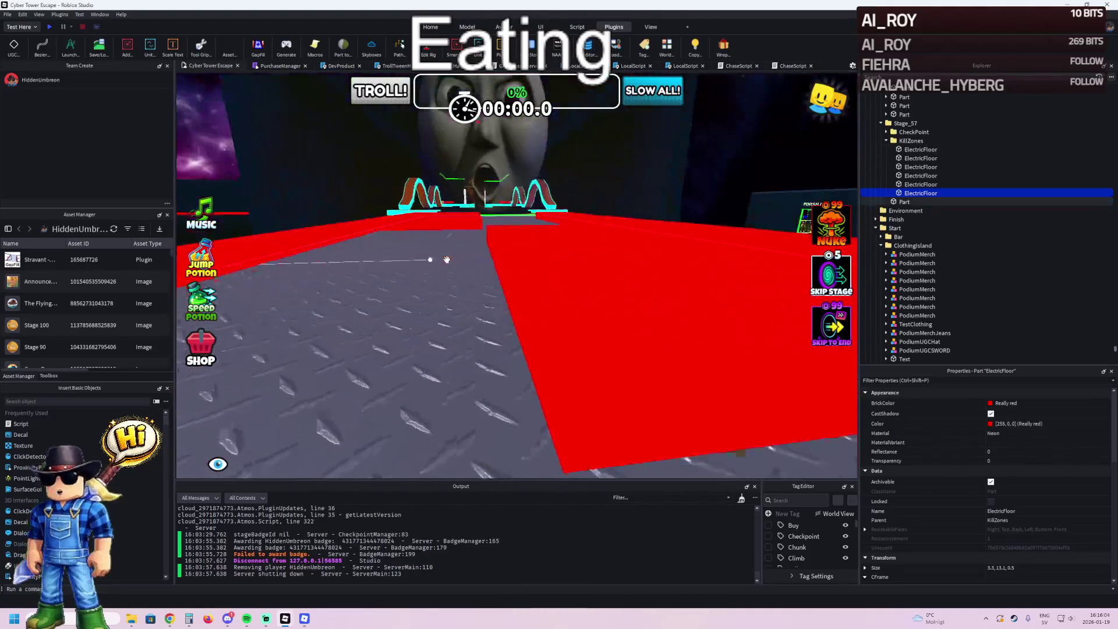
{"action": "key", "text": "f"}
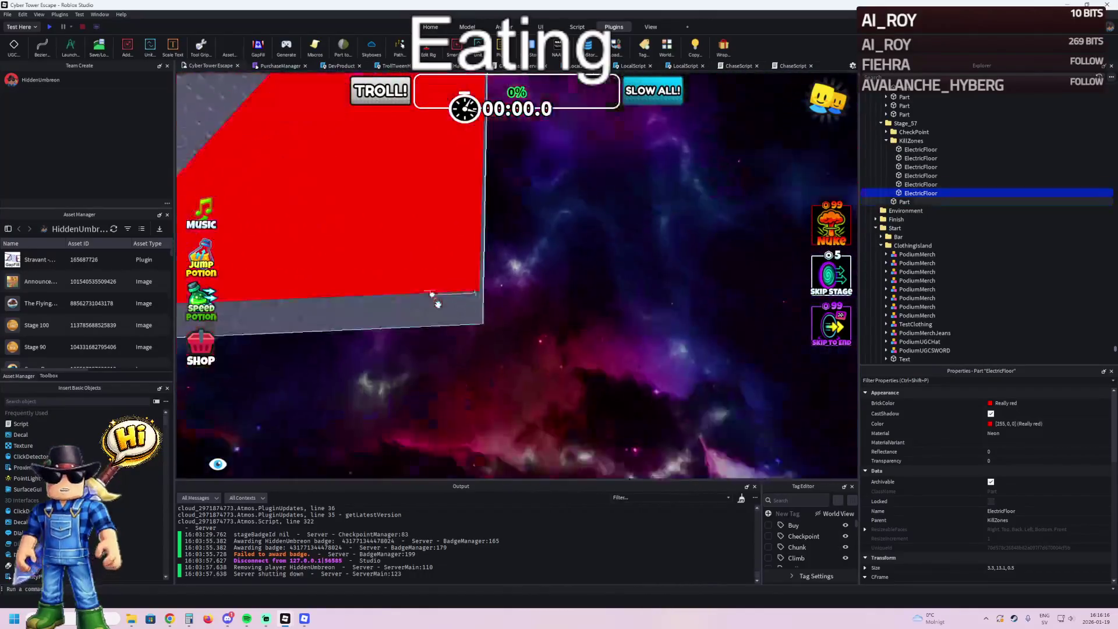
{"action": "left_click", "coordinate": [463, 279]}
{"action": "scroll", "coordinate": [462, 277], "scroll_direction": "down", "scroll_amount": 5}
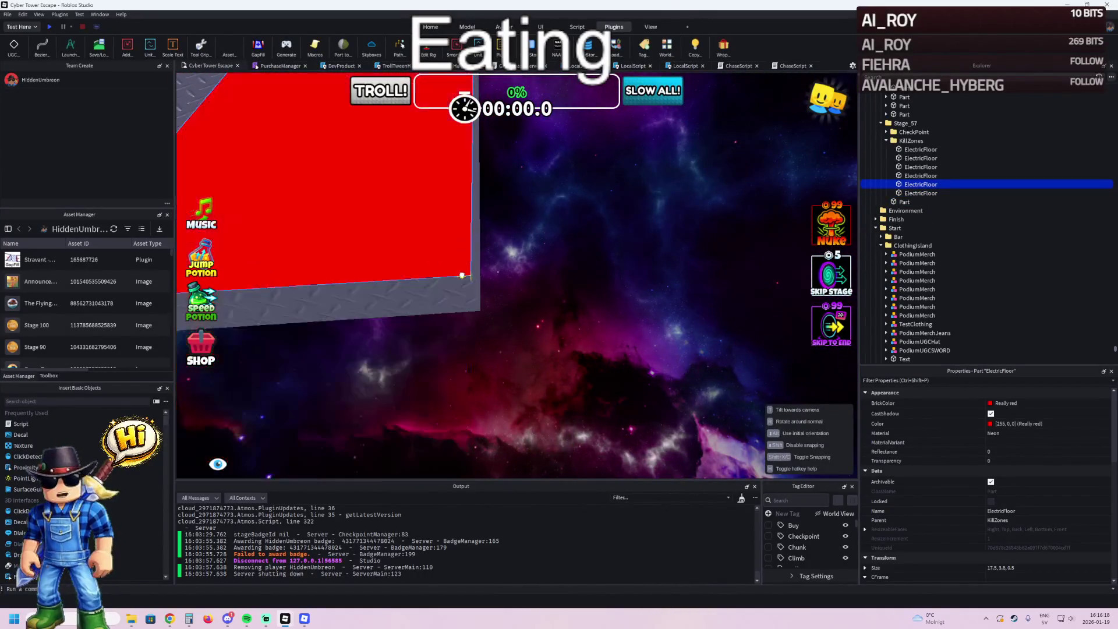
{"action": "scroll", "coordinate": [462, 274], "scroll_direction": "down", "scroll_amount": 5}
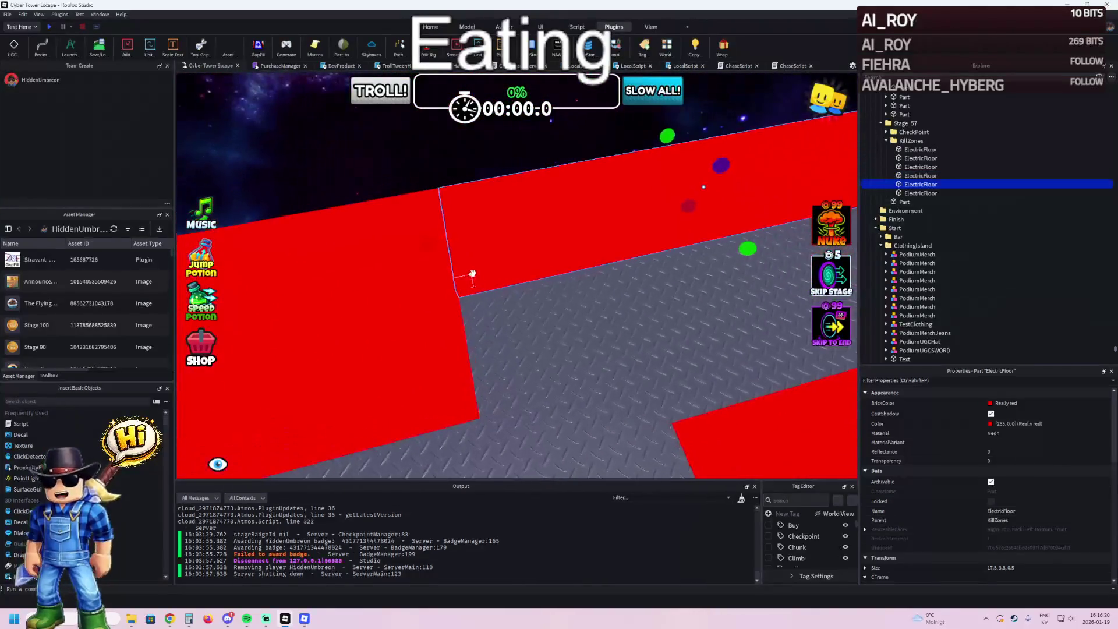
{"action": "left_click", "coordinate": [416, 160]}
{"action": "scroll", "coordinate": [416, 160], "scroll_direction": "down", "scroll_amount": 5}
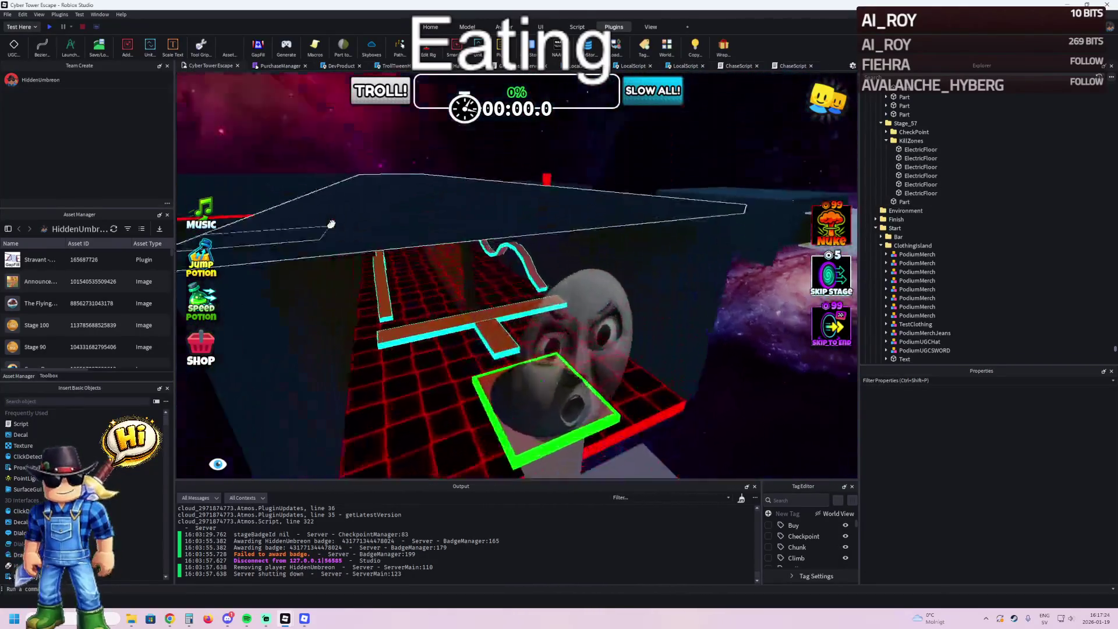
- Bring the running Roblox game window, showing the starting lobby, to the front
{"action": "key", "text": "alt+Tab"}
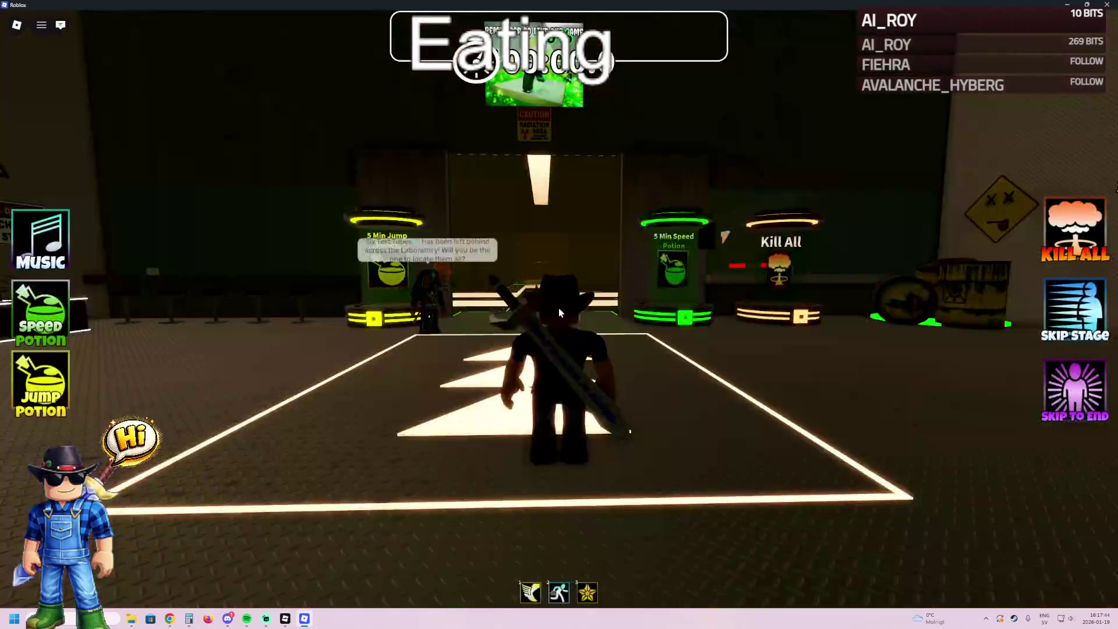
- Run the character sideways in the lobby toward the speed potion pad
{"action": "key", "text": "d"}
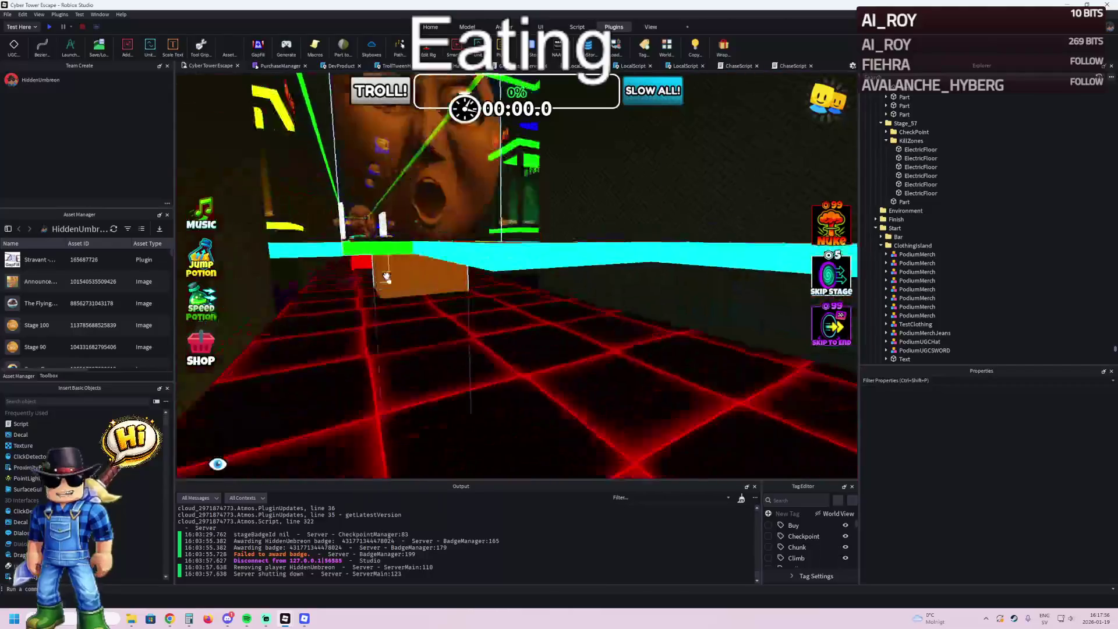
- Shift SlideSurface1 58.8 studs beside the red kill-strip platform, then add the platform to the selection
{"action": "left_click", "coordinate": [419, 334]}
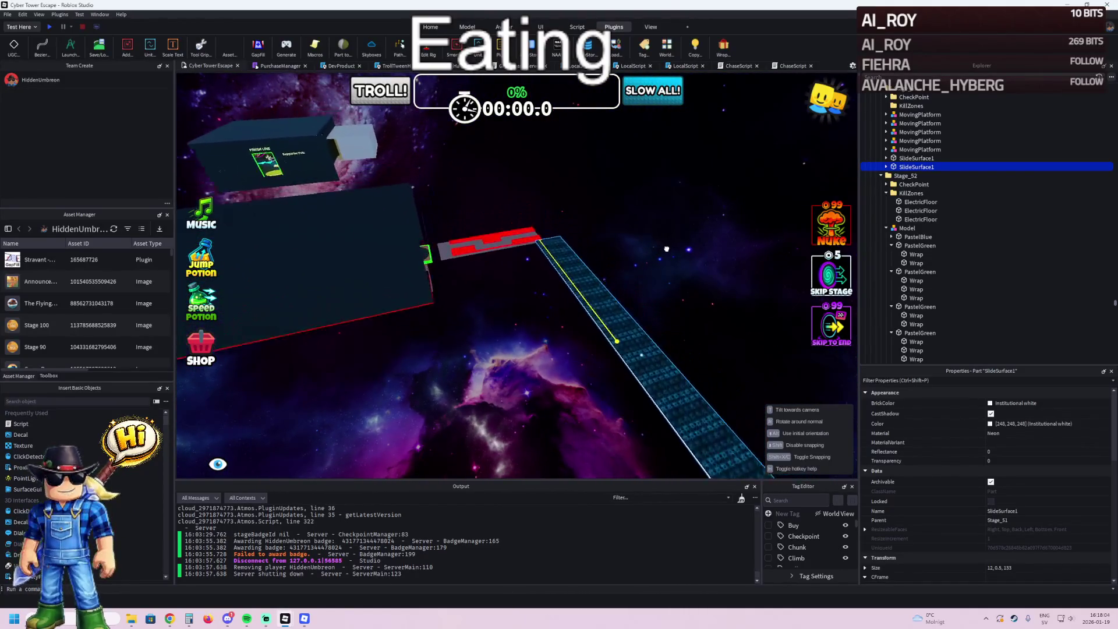
{"action": "key", "text": "ctrl+4"}
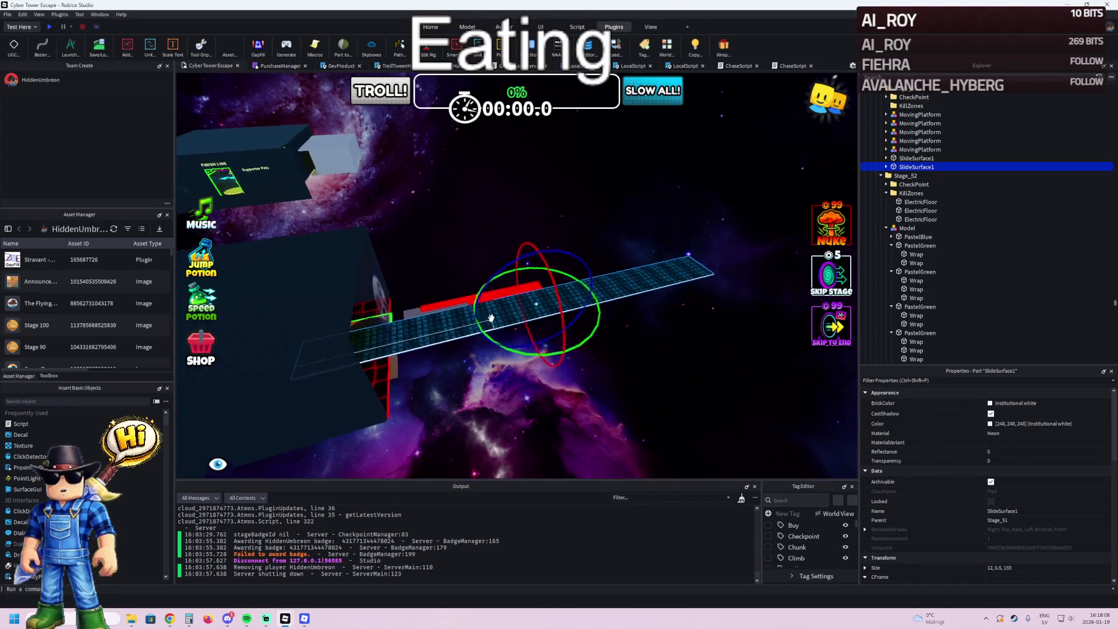
{"action": "mouse_move", "coordinate": [386, 320]}
{"action": "left_mouse_down"}
{"action": "mouse_move", "coordinate": [398, 336]}
{"action": "mouse_move", "coordinate": [412, 303]}
{"action": "mouse_move", "coordinate": [466, 304]}
{"action": "left_mouse_up"}
{"action": "key", "text": "f"}
{"action": "left_click_drag", "start_coordinate": [598, 268], "coordinate": [576, 275]}
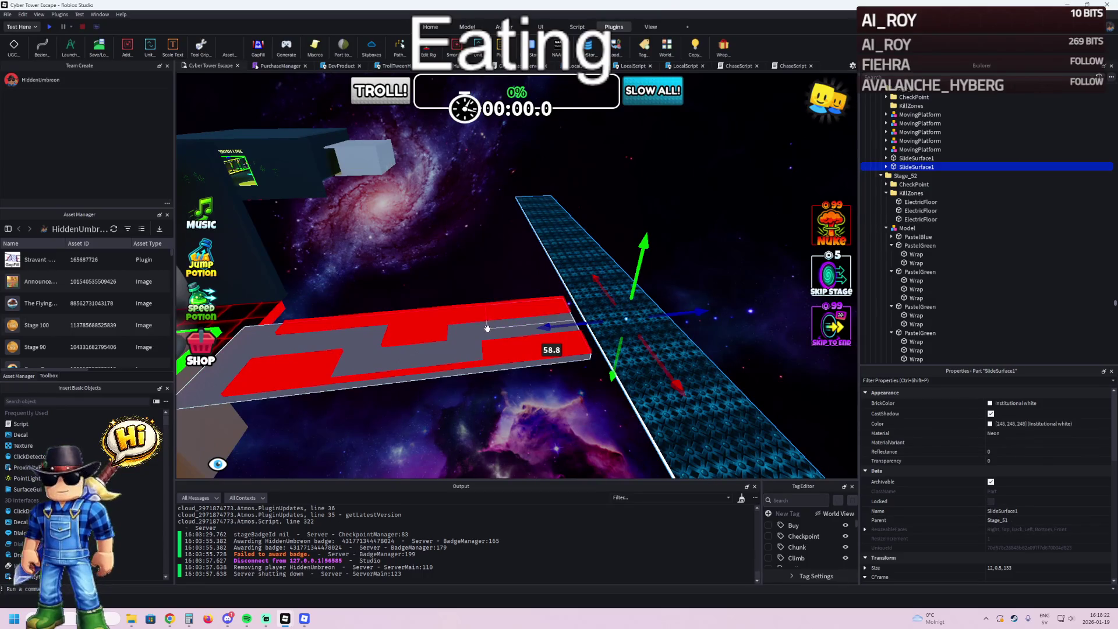
{"action": "left_click", "coordinate": [561, 298]}
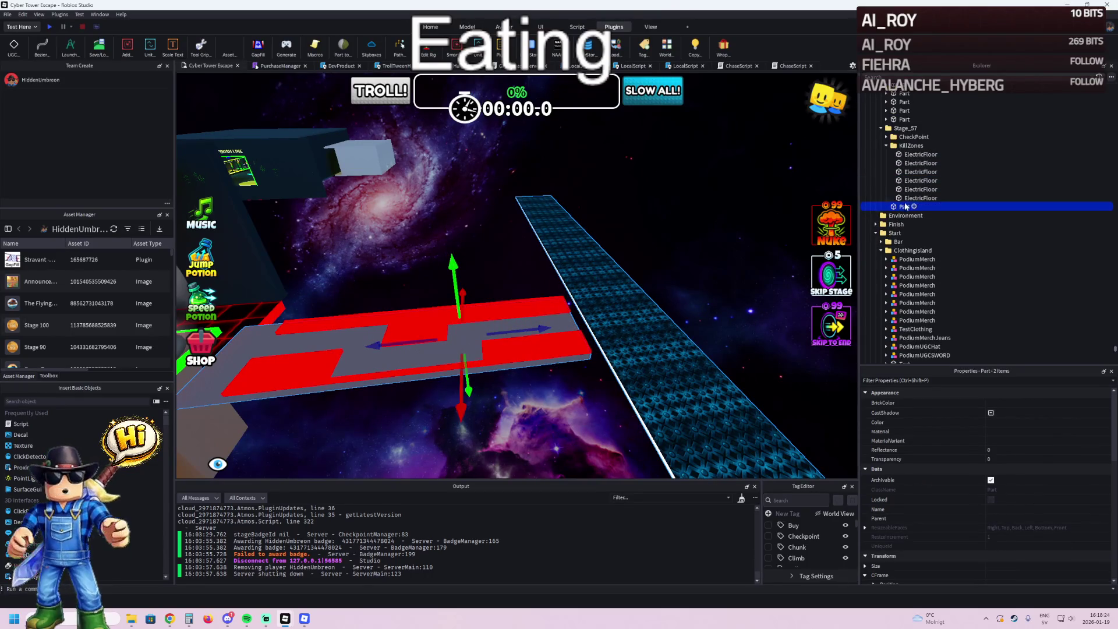
- Move the platform and slide into Stage_57 and shorten SlideSurface1 to 40.6 studs
{"action": "left_click_drag", "start_coordinate": [895, 148], "coordinate": [889, 152]}
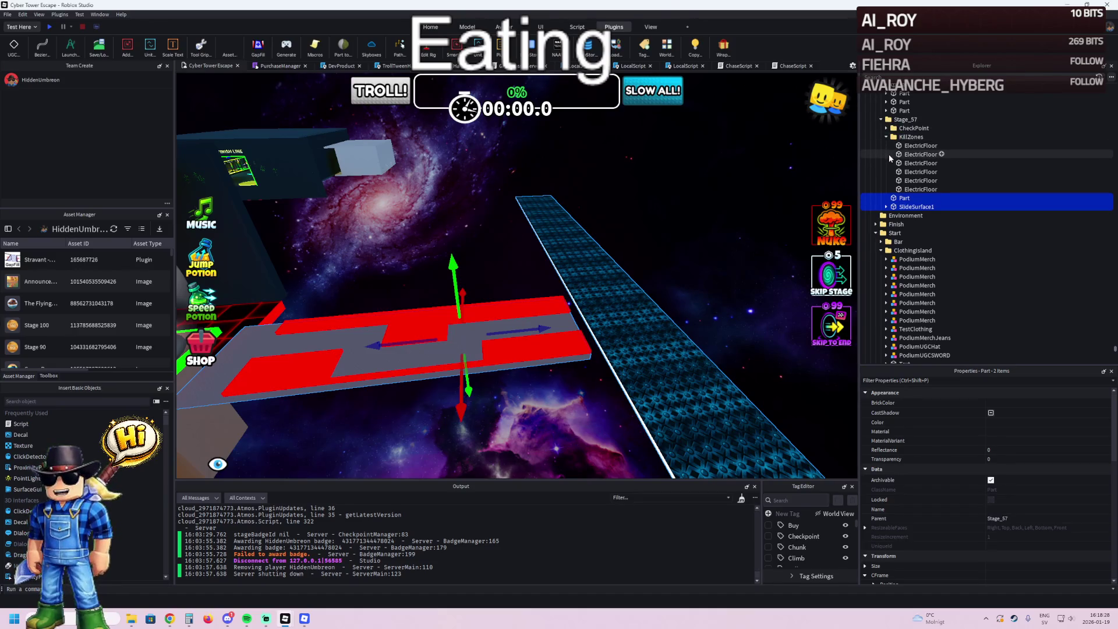
{"action": "left_click", "coordinate": [577, 256]}
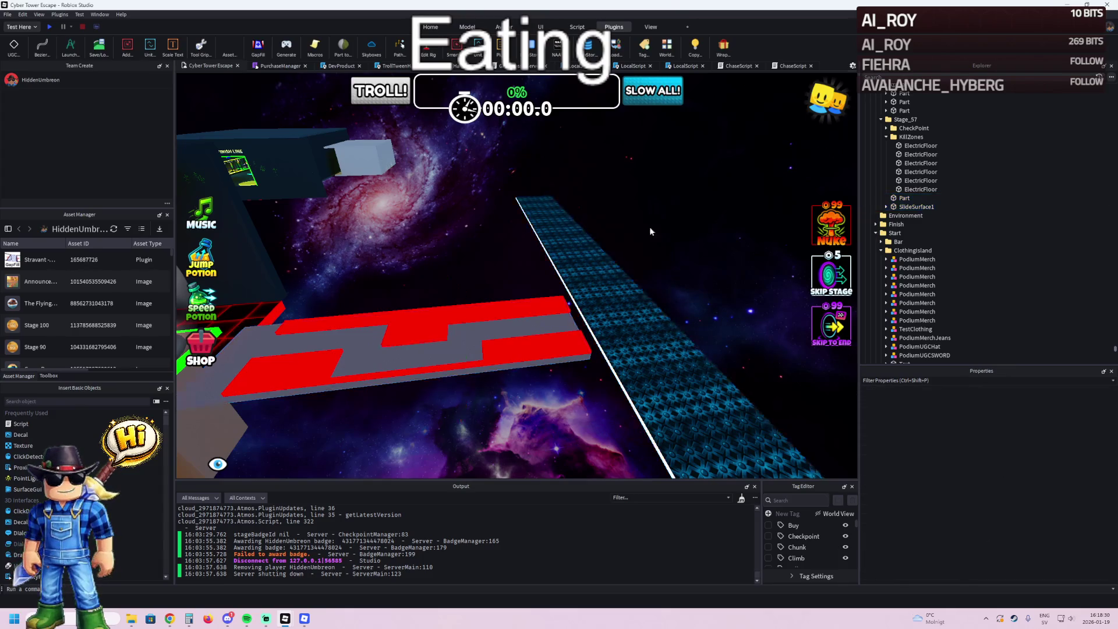
{"action": "key", "text": "f"}
{"action": "scroll", "coordinate": [546, 338], "scroll_direction": "down", "scroll_amount": 5}
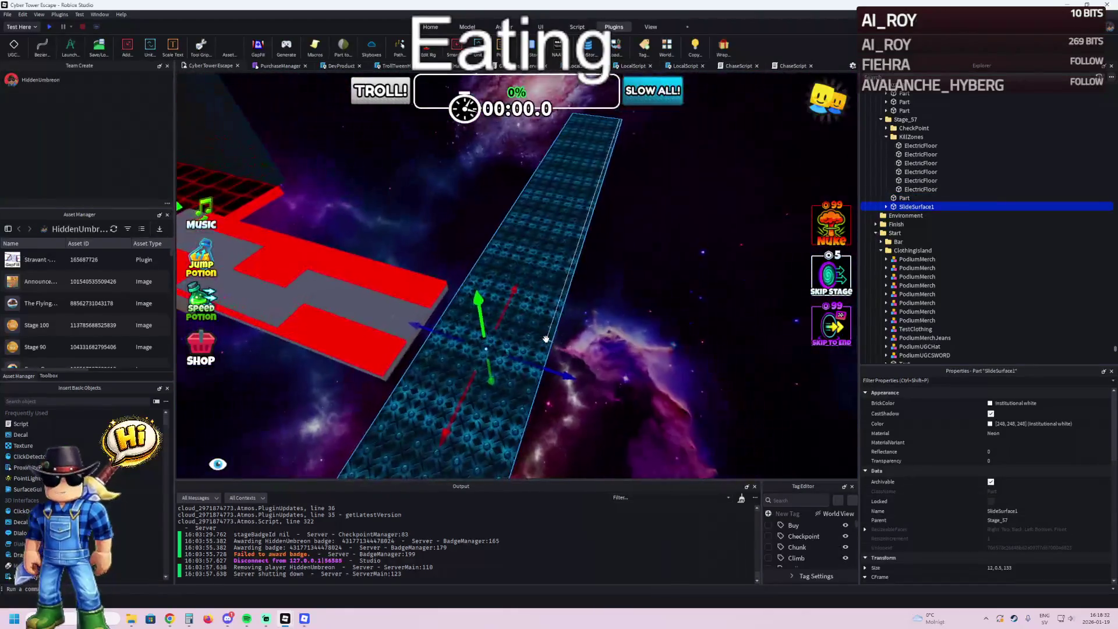
{"action": "key", "text": "w"}
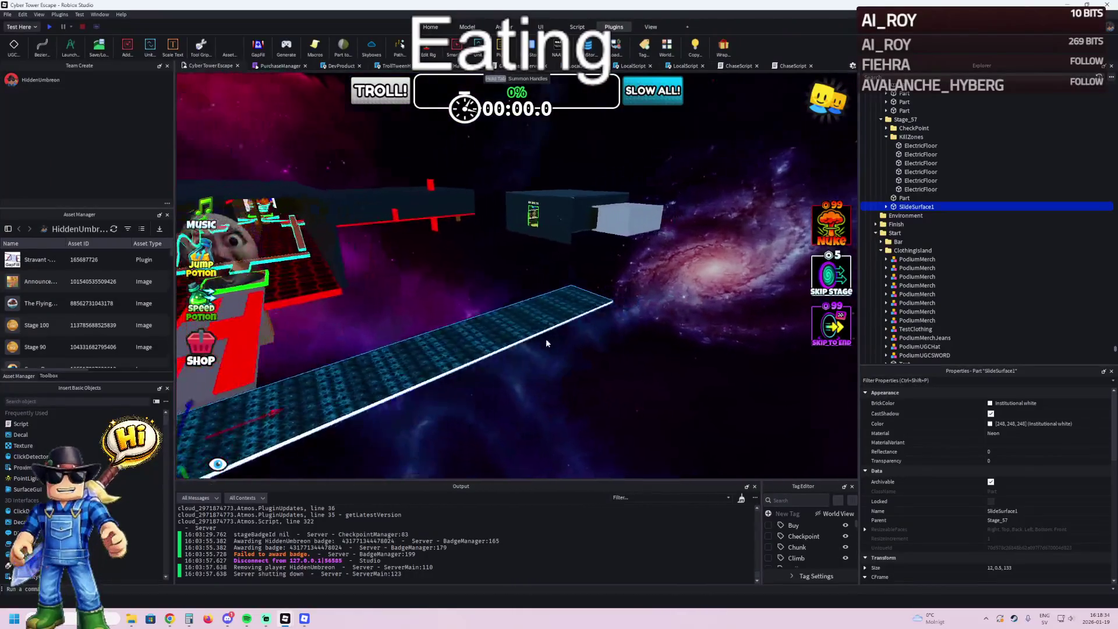
{"action": "mouse_move", "coordinate": [546, 344]}
{"action": "left_mouse_down"}
{"action": "mouse_move", "coordinate": [682, 201]}
{"action": "mouse_move", "coordinate": [326, 274]}
{"action": "mouse_move", "coordinate": [226, 326]}
{"action": "left_mouse_up"}
- Stretch the grey platform lengthwise to 55×1×12
{"action": "left_click", "coordinate": [226, 334]}
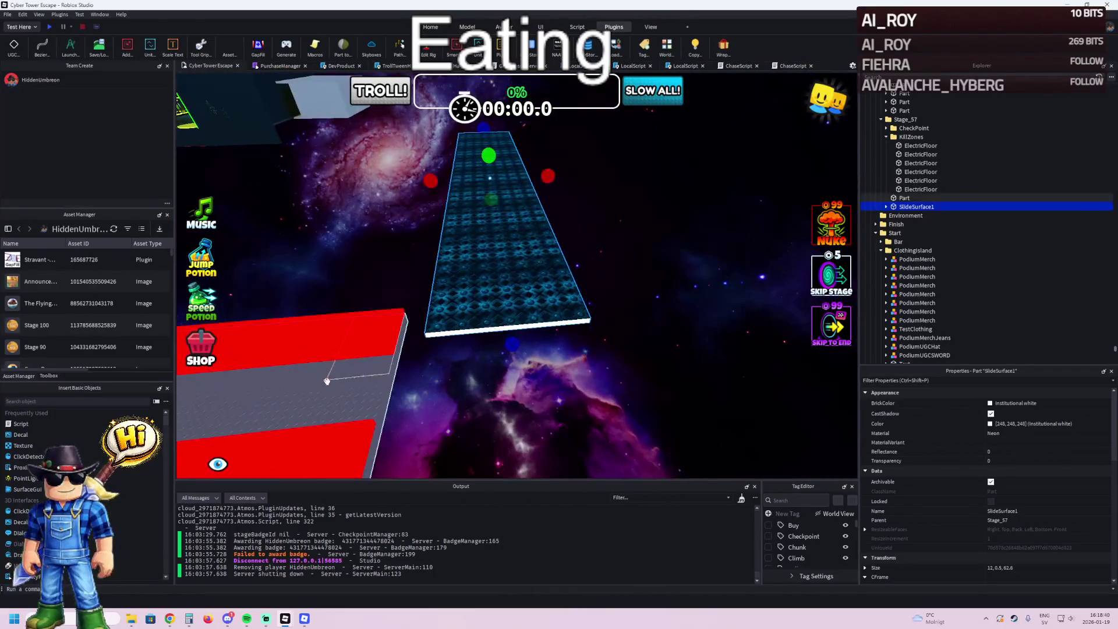
{"action": "left_click_drag", "start_coordinate": [497, 352], "coordinate": [659, 376]}
{"action": "left_click", "coordinate": [662, 295]}
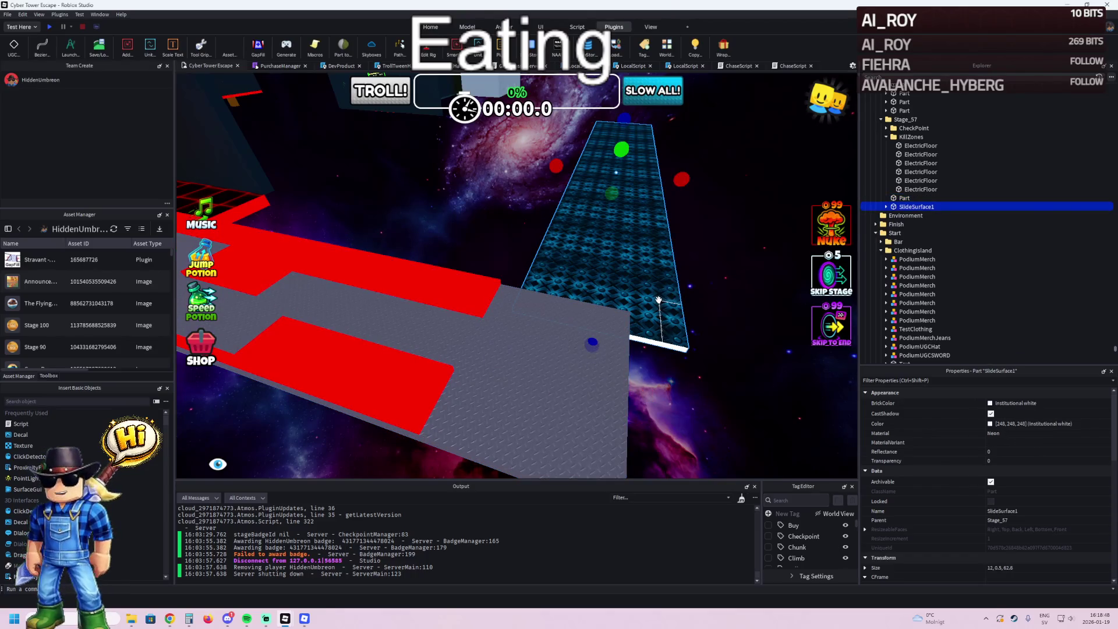
- Lengthen the grey platform to about 60 studs
{"action": "left_click", "coordinate": [560, 350]}
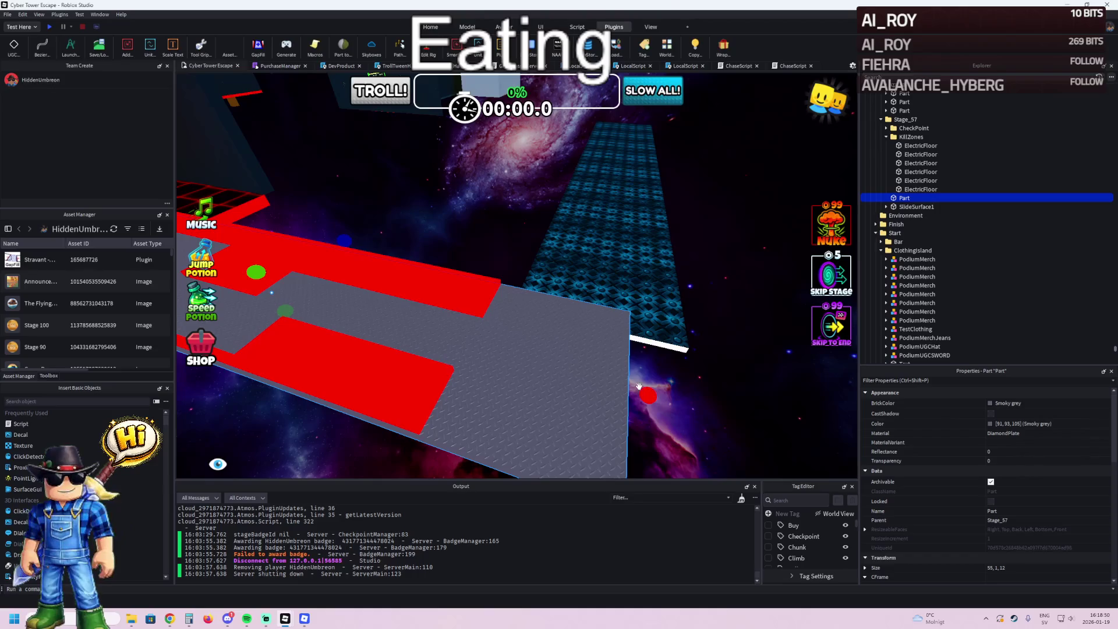
{"action": "left_click_drag", "start_coordinate": [651, 394], "coordinate": [650, 395]}
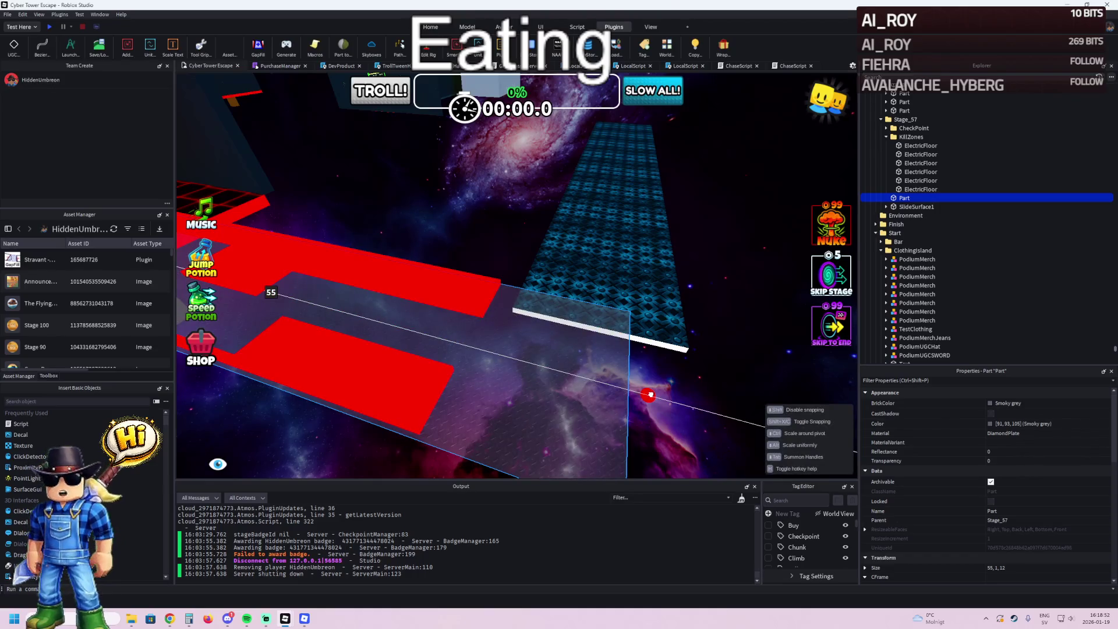
{"action": "left_click_drag", "start_coordinate": [654, 394], "coordinate": [751, 401]}
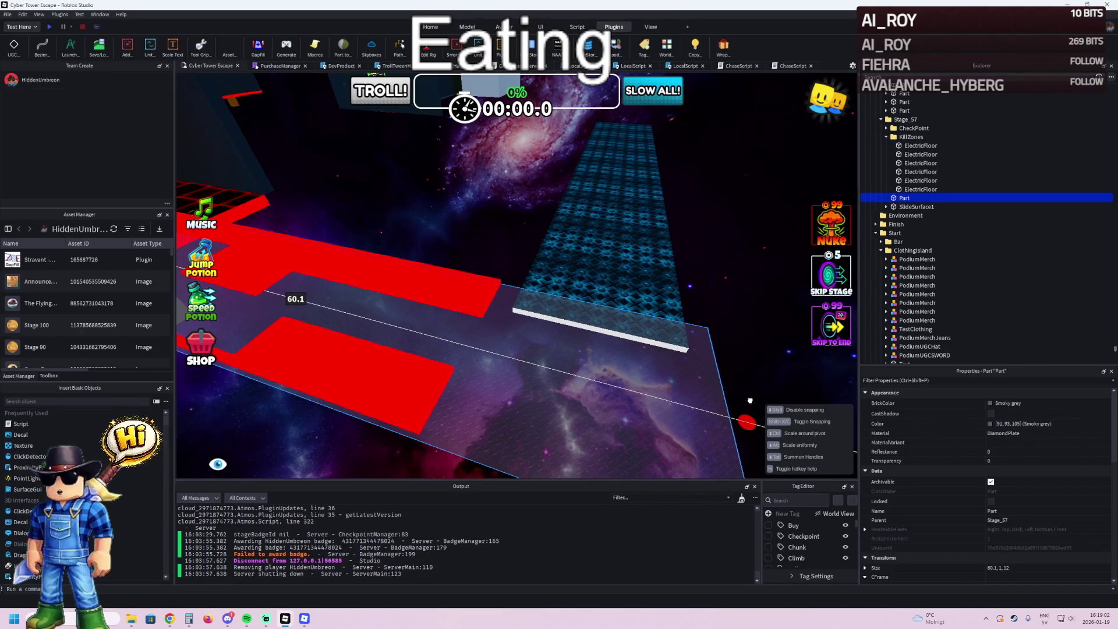
- Move the blue slide sideways so it lines up flush against the platform
{"action": "key", "text": "w"}
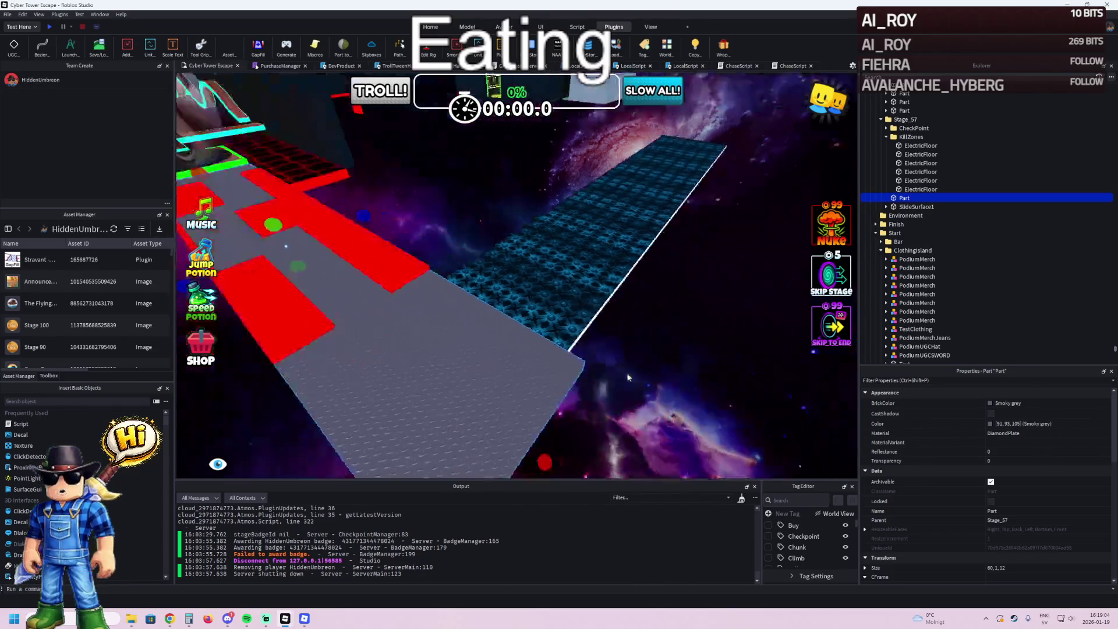
{"action": "left_click_drag", "start_coordinate": [581, 338], "coordinate": [530, 306]}
{"action": "scroll", "coordinate": [529, 305], "scroll_direction": "up", "scroll_amount": 5}
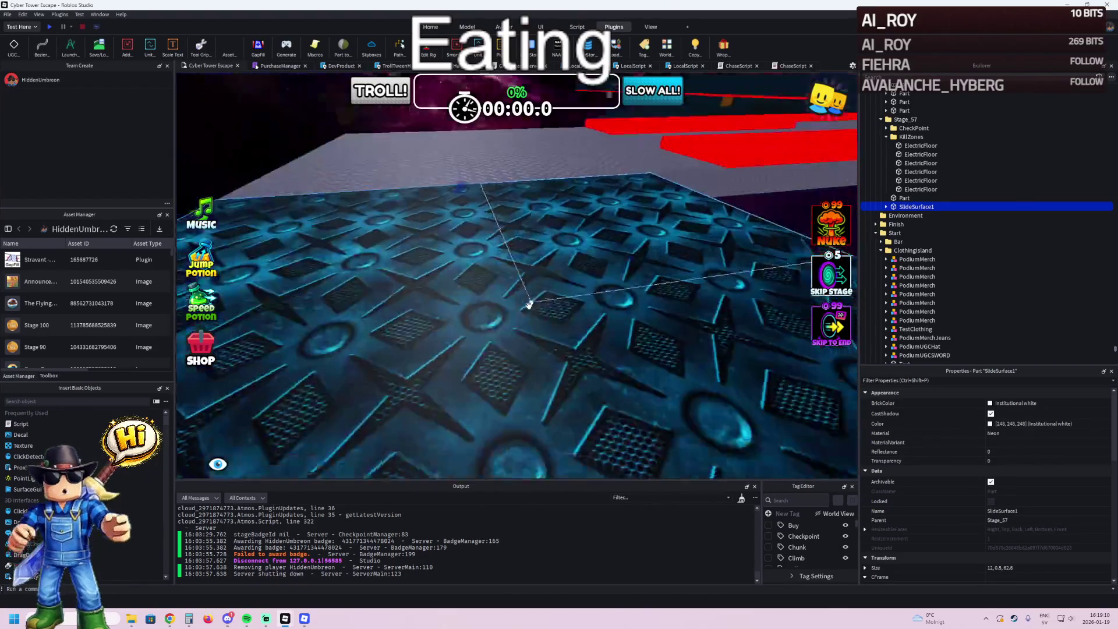
{"action": "scroll", "coordinate": [529, 304], "scroll_direction": "down", "scroll_amount": 5}
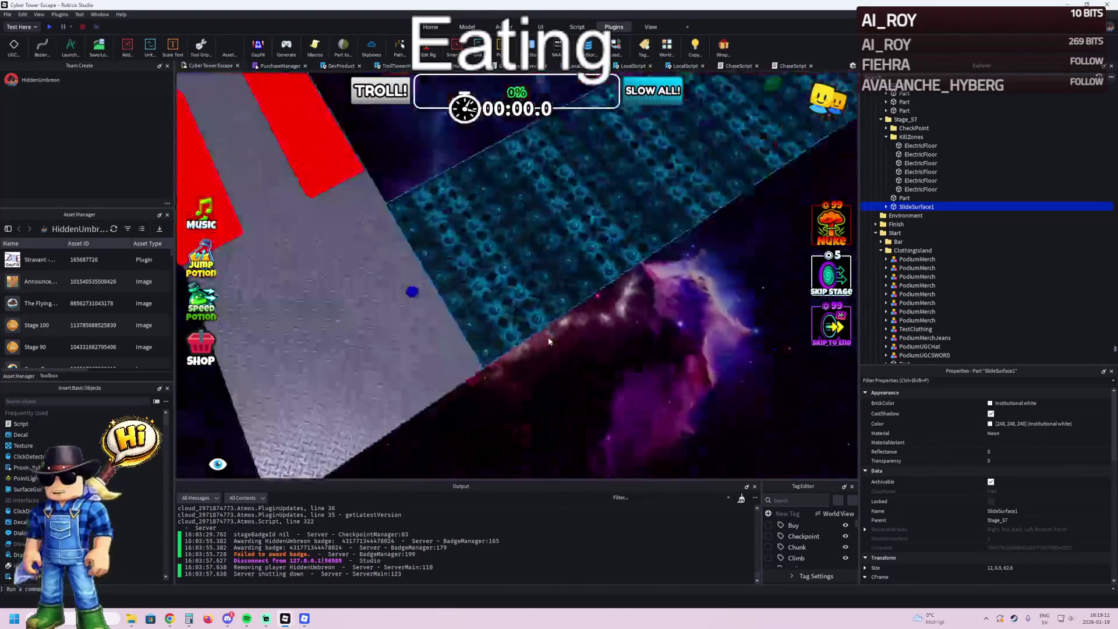
{"action": "scroll", "coordinate": [603, 373], "scroll_direction": "down", "scroll_amount": 3}
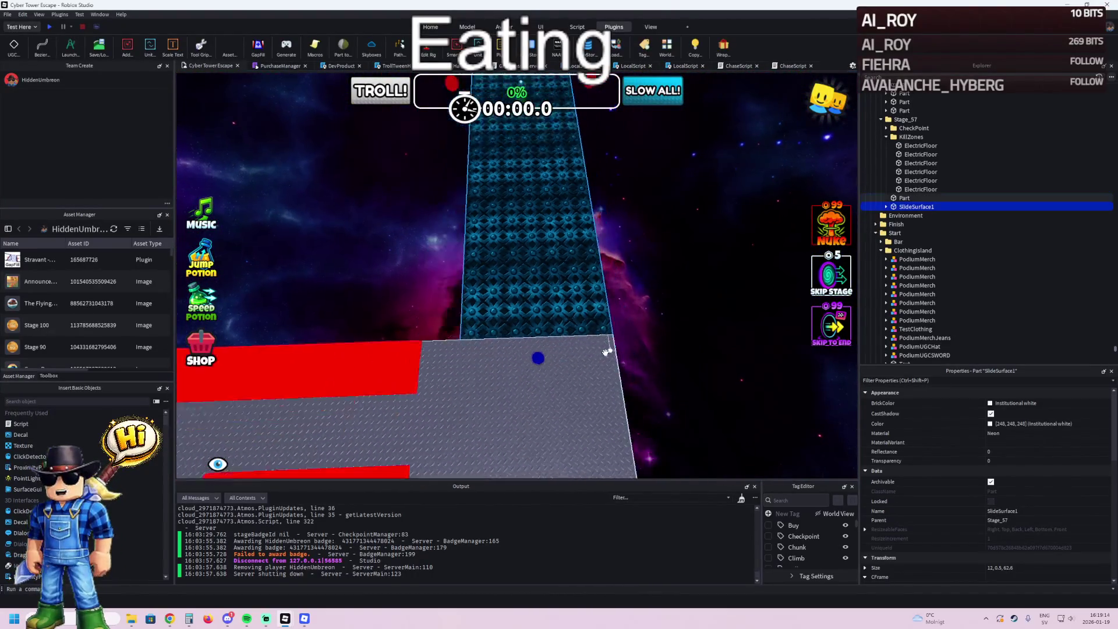
{"action": "scroll", "coordinate": [606, 352], "scroll_direction": "down", "scroll_amount": 4}
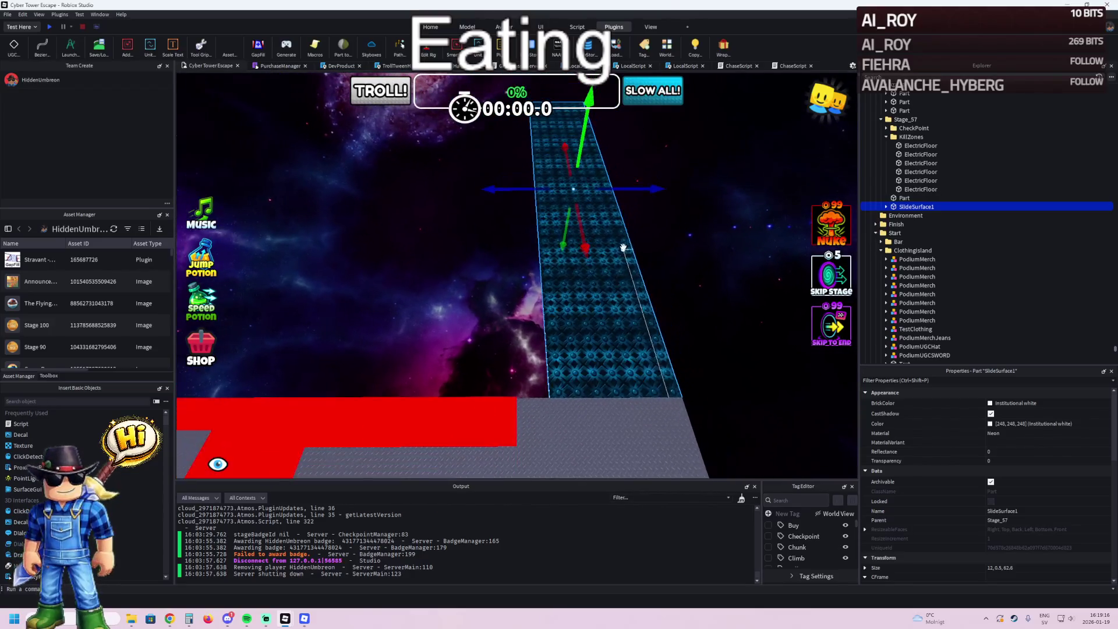
{"action": "left_click_drag", "start_coordinate": [622, 192], "coordinate": [591, 189]}
{"action": "key", "text": "d"}
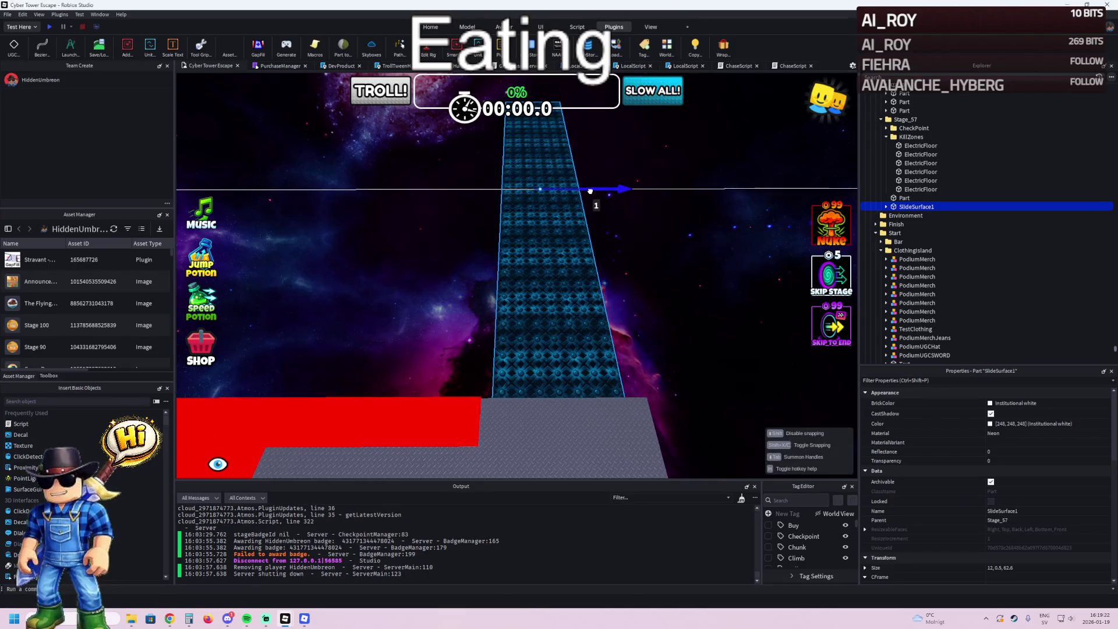
- Shorten the grey platform to 56.1 studs, trim the slide slightly, and clear the selection
{"action": "left_click", "coordinate": [627, 423]}
{"action": "scroll", "coordinate": [630, 429], "scroll_direction": "up", "scroll_amount": 2}
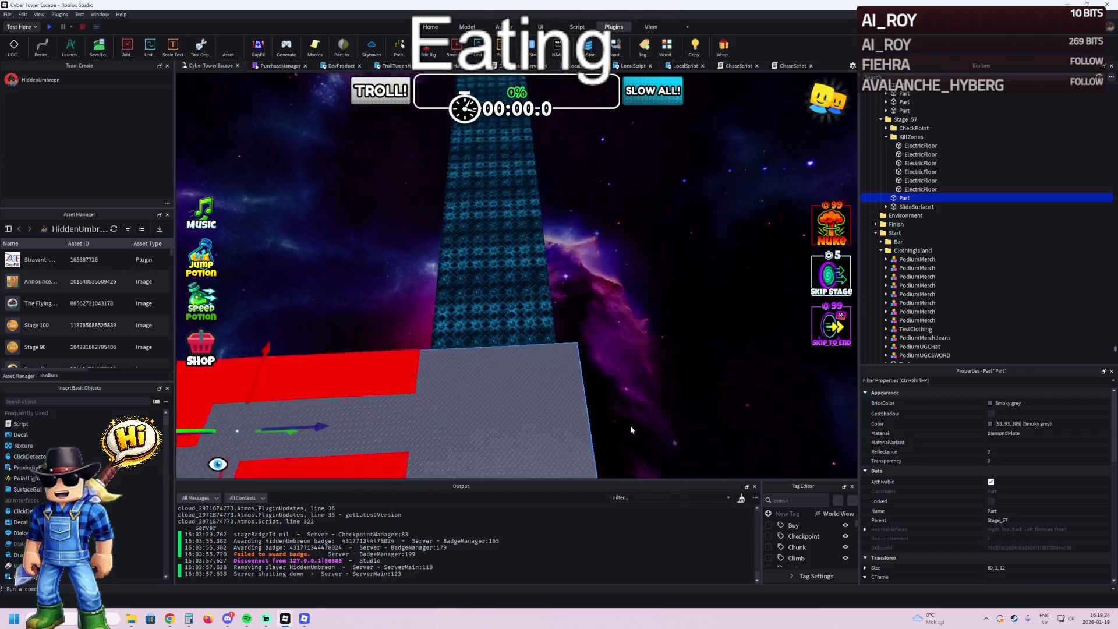
{"action": "left_click_drag", "start_coordinate": [602, 348], "coordinate": [576, 349]}
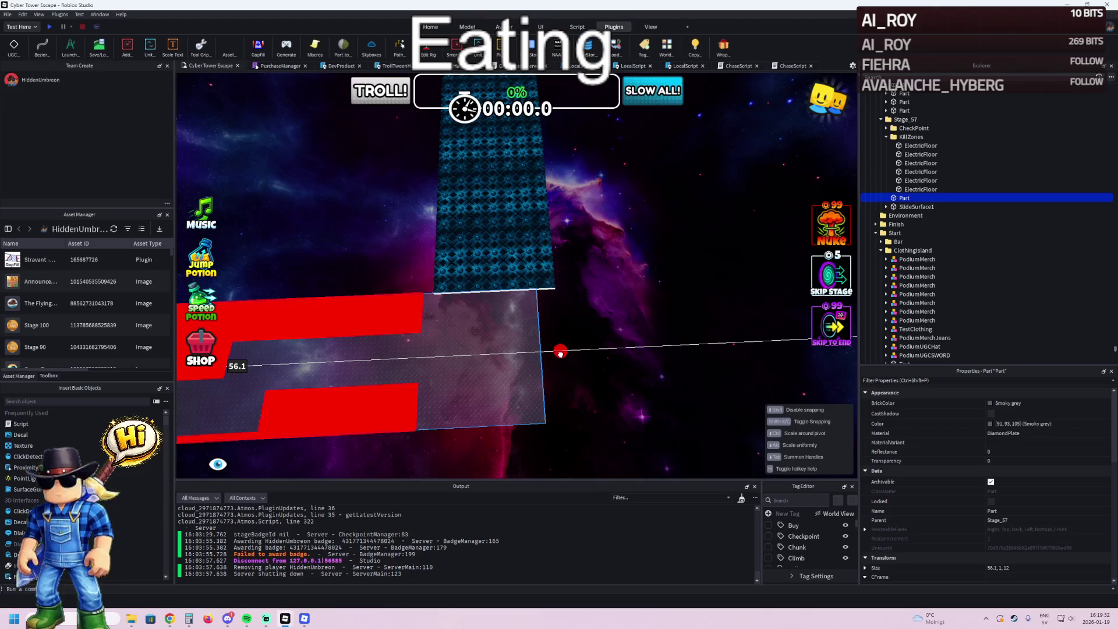
{"action": "left_click_drag", "start_coordinate": [559, 352], "coordinate": [559, 352]}
{"action": "left_click", "coordinate": [524, 204]}
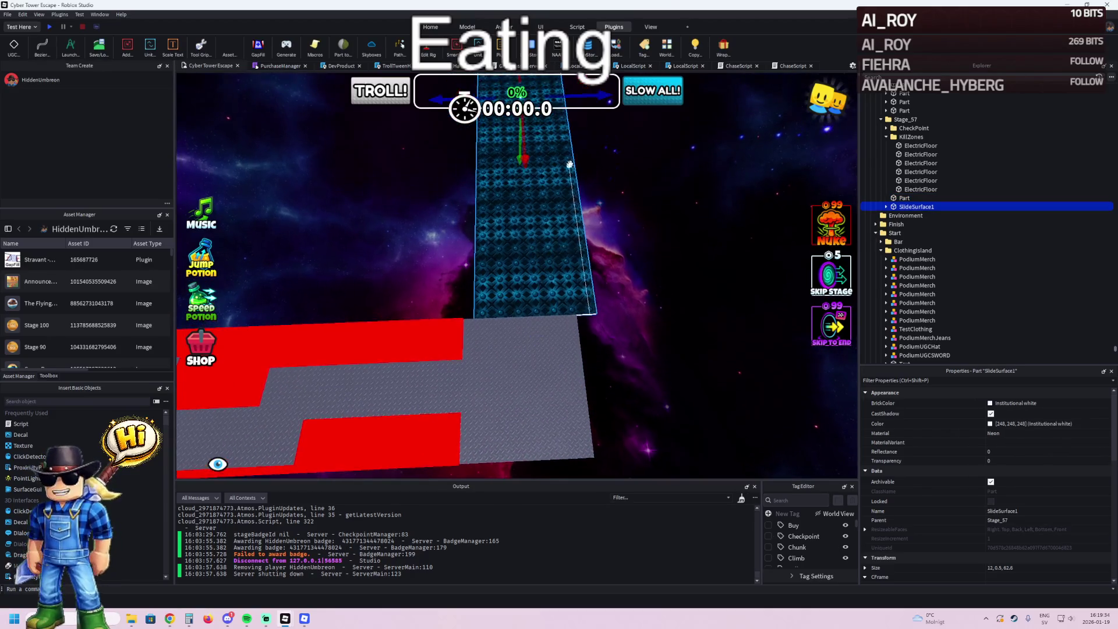
{"action": "left_click_drag", "start_coordinate": [593, 91], "coordinate": [587, 100]}
{"action": "left_click", "coordinate": [563, 330]}
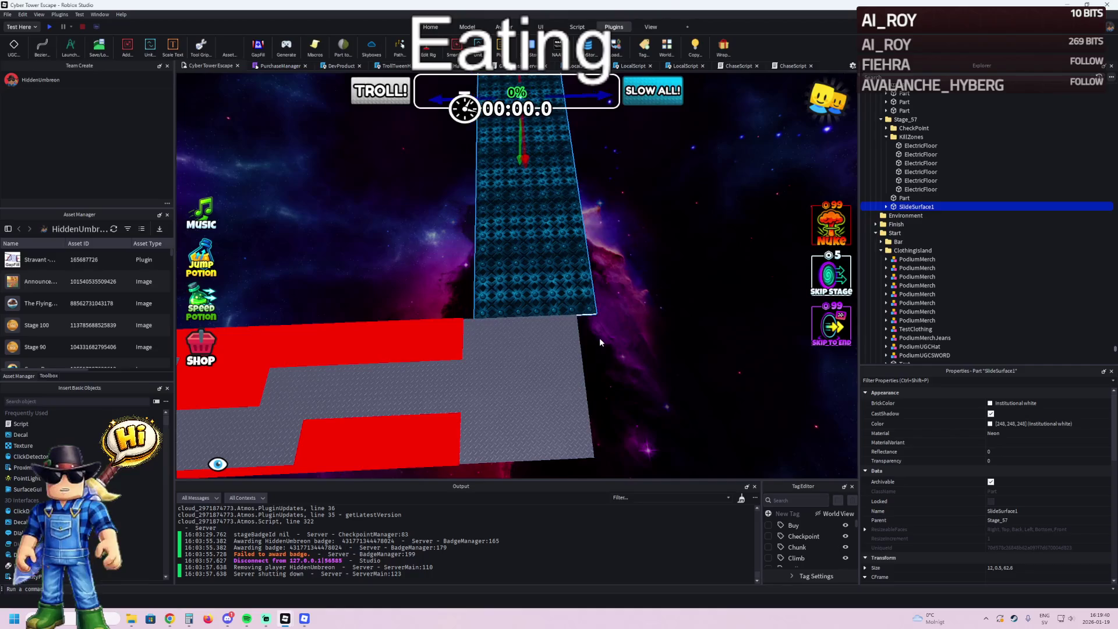
{"action": "left_click", "coordinate": [634, 303]}
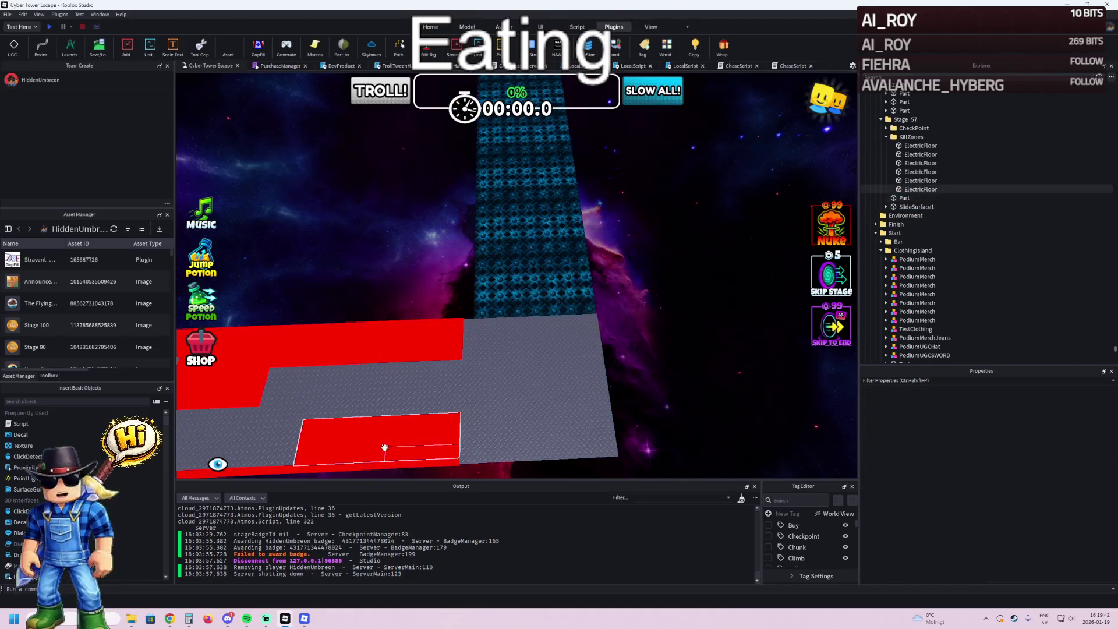
- Stretch two red kill strips to 23.9 and 52.8 studs long
{"action": "left_click", "coordinate": [405, 444]}
{"action": "key", "text": "ctrl+3"}
{"action": "left_click_drag", "start_coordinate": [474, 434], "coordinate": [573, 417]}
{"action": "key", "text": "f"}
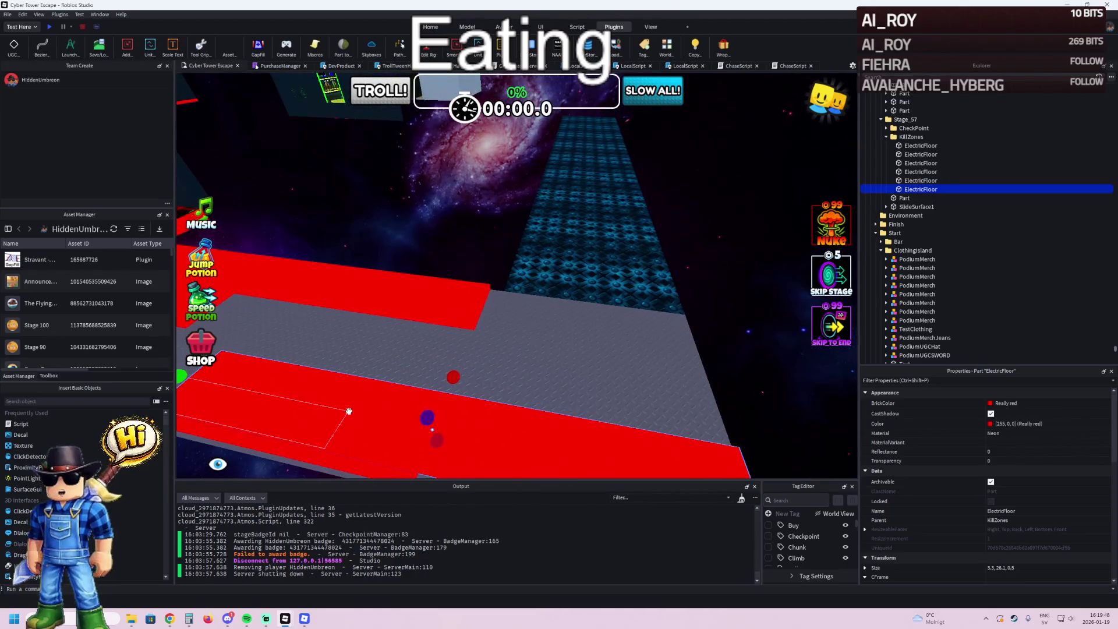
{"action": "left_click", "coordinate": [400, 356]}
{"action": "left_click_drag", "start_coordinate": [431, 362], "coordinate": [463, 358]}
{"action": "left_click_drag", "start_coordinate": [485, 356], "coordinate": [557, 352]}
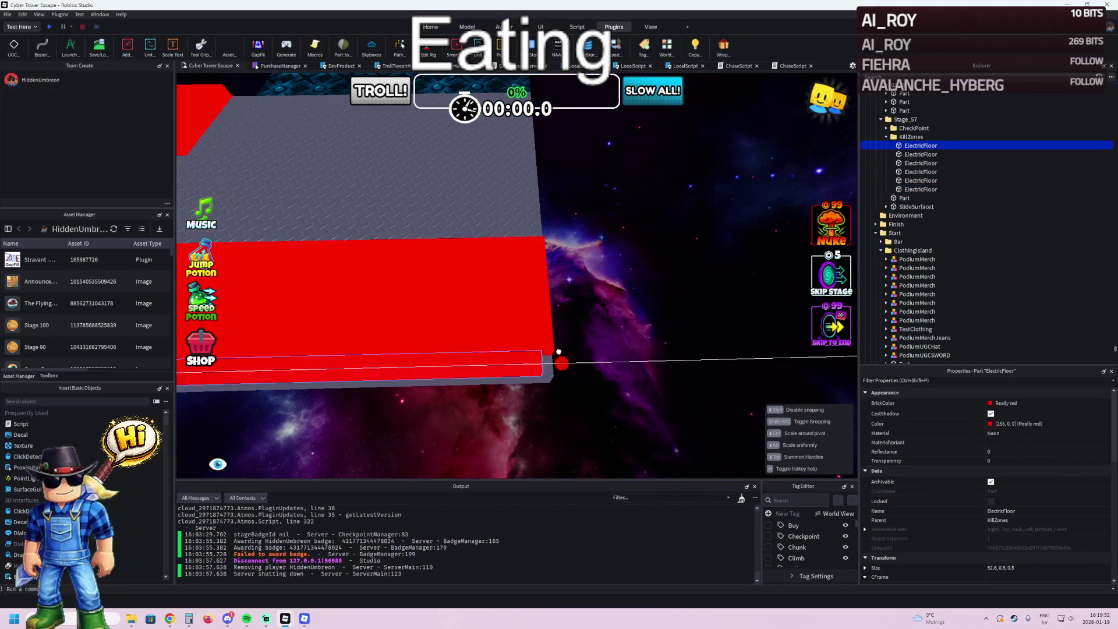
{"action": "left_click", "coordinate": [567, 350]}
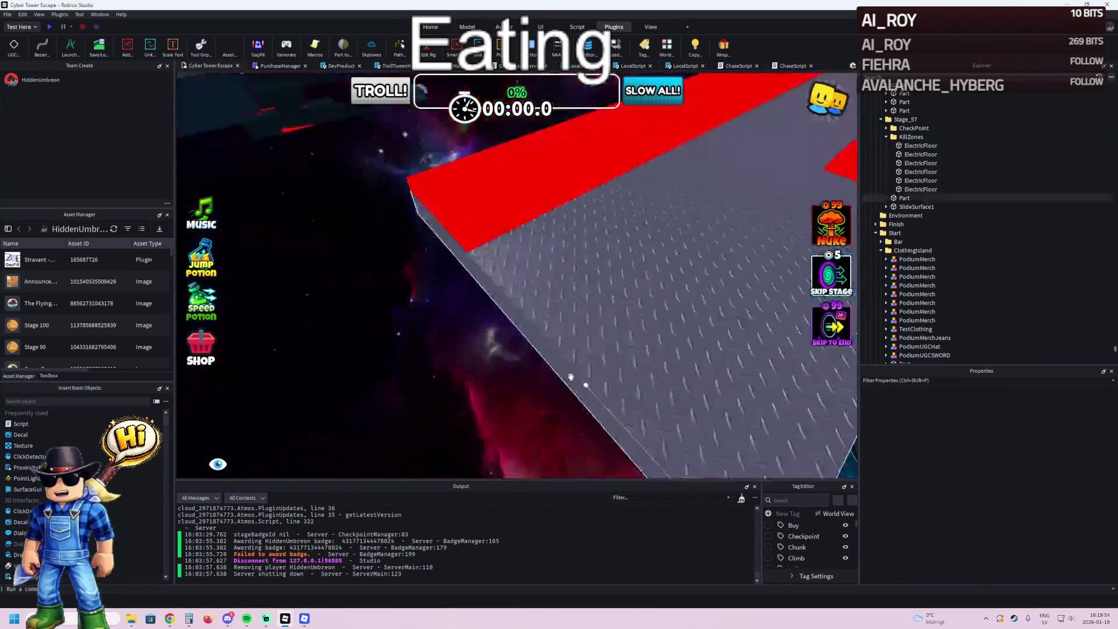
- Select SlideSurface1 and orbit the view to look down the slide
{"action": "left_click_drag", "start_coordinate": [571, 377], "coordinate": [571, 376]}
{"action": "left_click", "coordinate": [571, 377]}
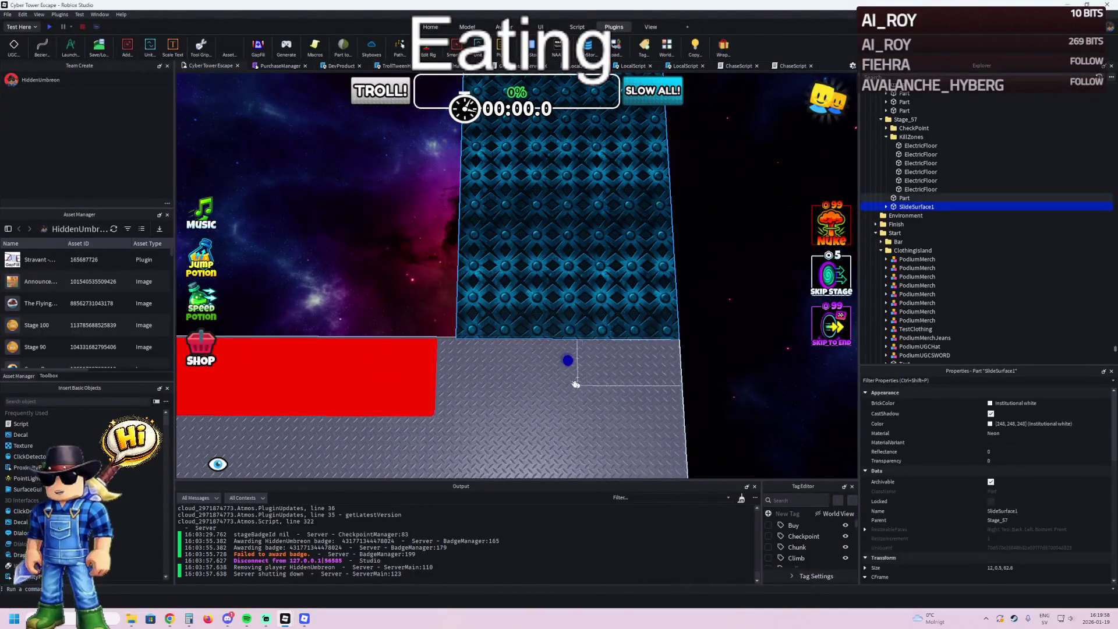
{"action": "mouse_move", "coordinate": [495, 336]}
{"action": "left_mouse_down"}
{"action": "mouse_move", "coordinate": [610, 201]}
{"action": "mouse_move", "coordinate": [618, 231]}
{"action": "left_mouse_up"}
- Check the slide's Velocity setting, narrow SlideSurface1 to 4 studs wide, and duplicate it
{"action": "key", "text": "e"}
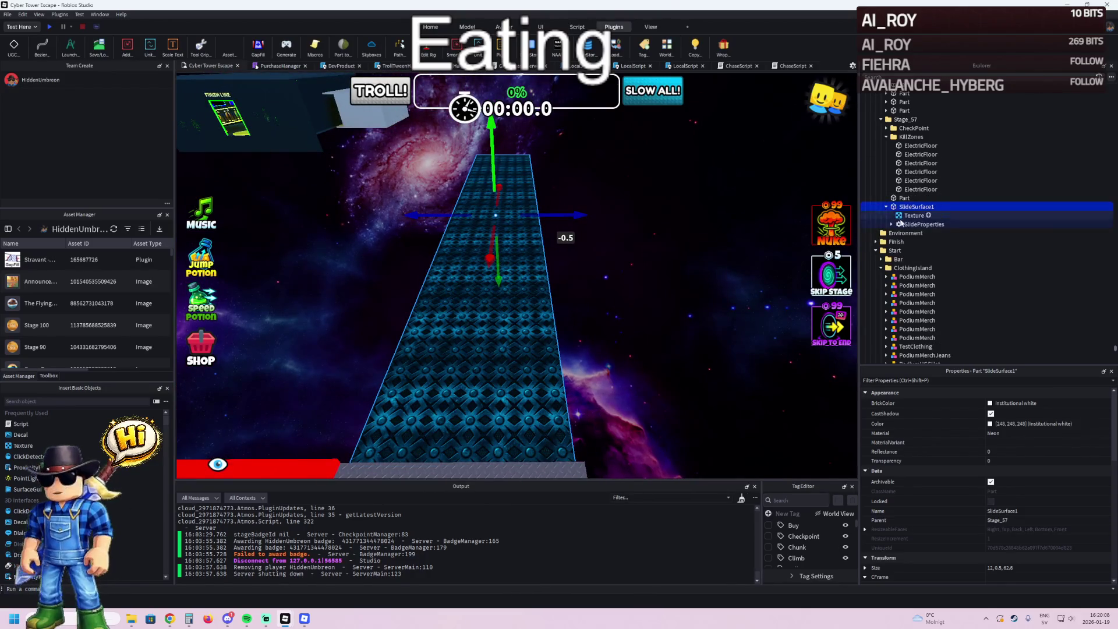
{"action": "left_click", "coordinate": [899, 224]}
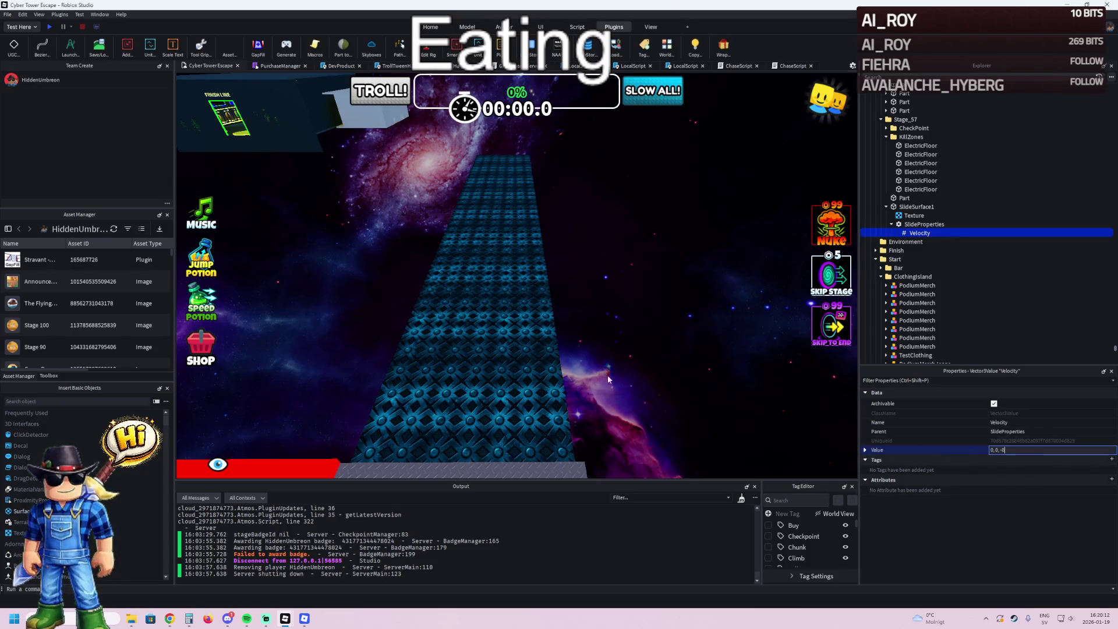
{"action": "left_click", "coordinate": [536, 300]}
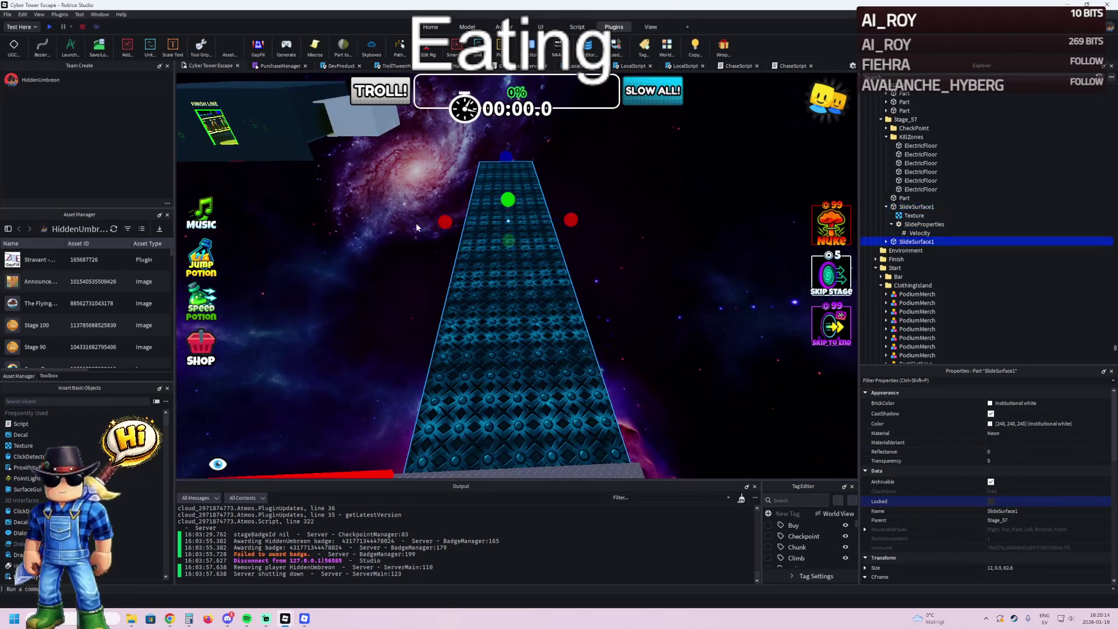
{"action": "left_click_drag", "start_coordinate": [441, 216], "coordinate": [499, 223]}
{"action": "key", "text": "ctrl+2"}
{"action": "key", "text": "ctrl+d"}
- Place the narrow copy beside the original and delete the old wide slide
{"action": "left_click_drag", "start_coordinate": [594, 221], "coordinate": [515, 234]}
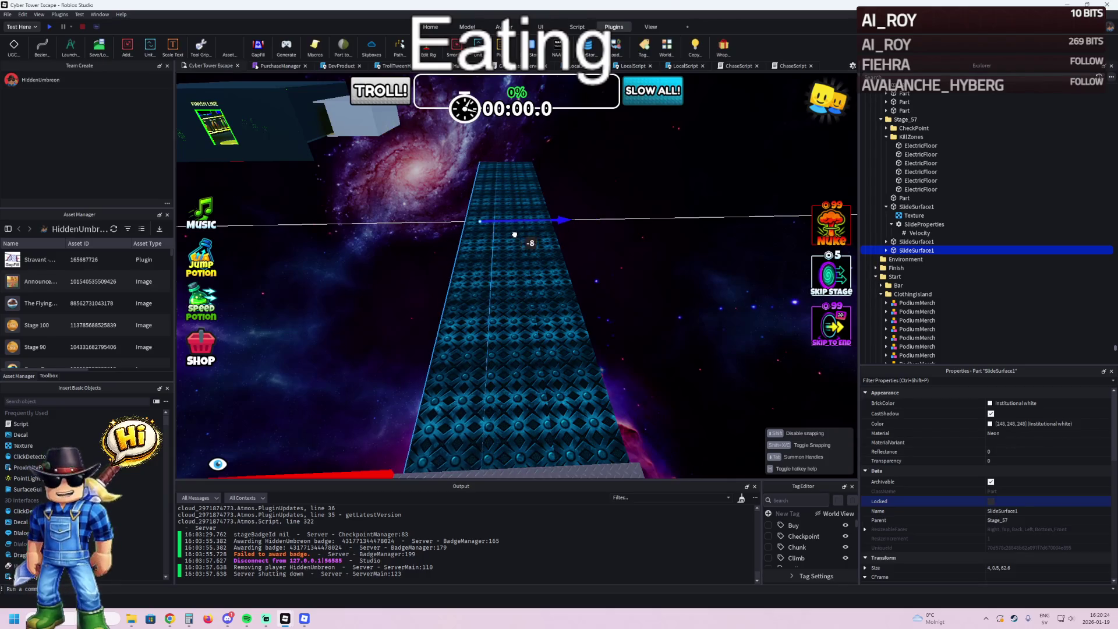
{"action": "left_click", "coordinate": [515, 244]}
{"action": "key", "text": "Delete"}
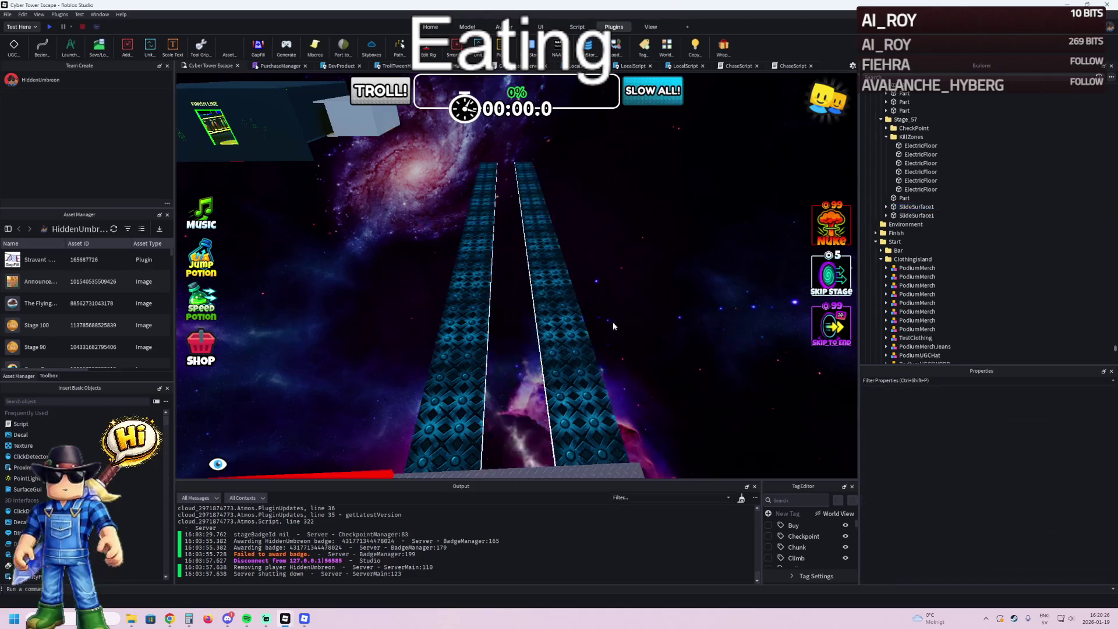
- Duplicate the right-hand strip and set the copy beside the others, making three strips
{"action": "scroll", "coordinate": [633, 315], "scroll_direction": "down", "scroll_amount": 5}
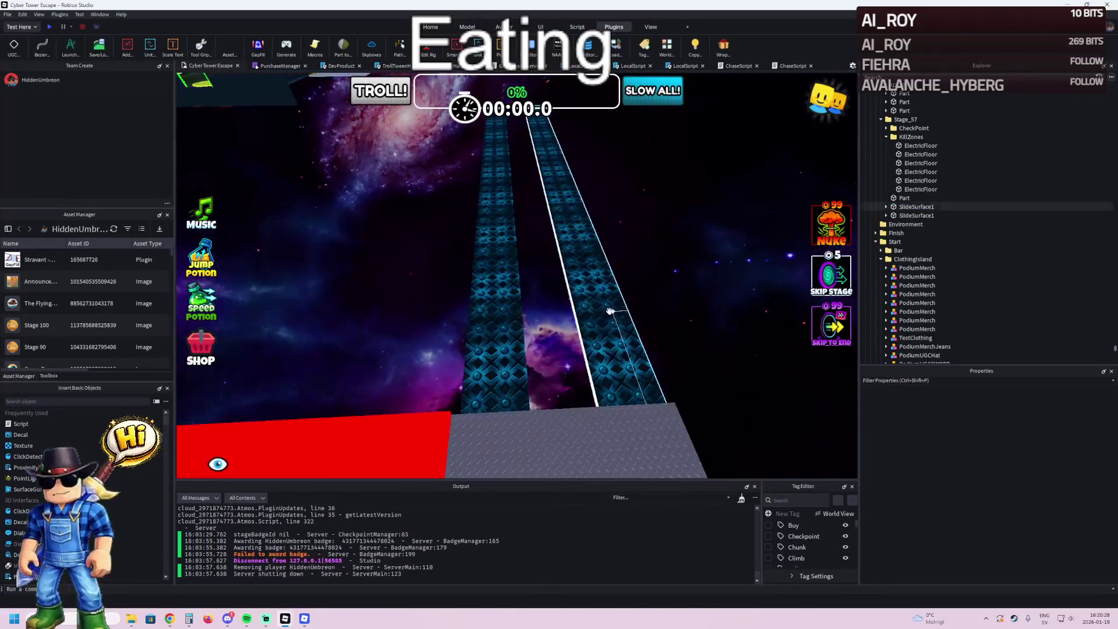
{"action": "left_click", "coordinate": [600, 308]}
{"action": "key", "text": "ctrl+d"}
{"action": "mouse_move", "coordinate": [583, 199]}
{"action": "left_mouse_down"}
{"action": "mouse_move", "coordinate": [552, 215]}
{"action": "mouse_move", "coordinate": [612, 240]}
{"action": "left_mouse_up"}
{"action": "left_click", "coordinate": [636, 260]}
- Set the new strip's SlideProperties Velocity to 0, 0, -5 and start a playtest
{"action": "left_click", "coordinate": [635, 260]}
{"action": "key", "text": "f"}
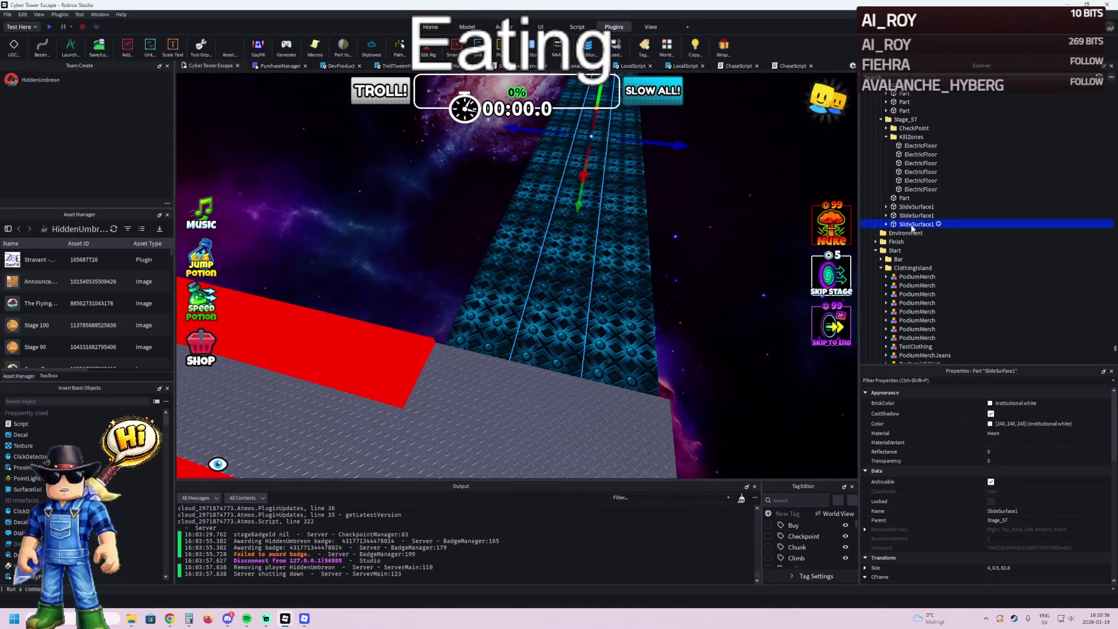
{"action": "double_click", "coordinate": [913, 227]}
{"action": "double_click", "coordinate": [911, 243]}
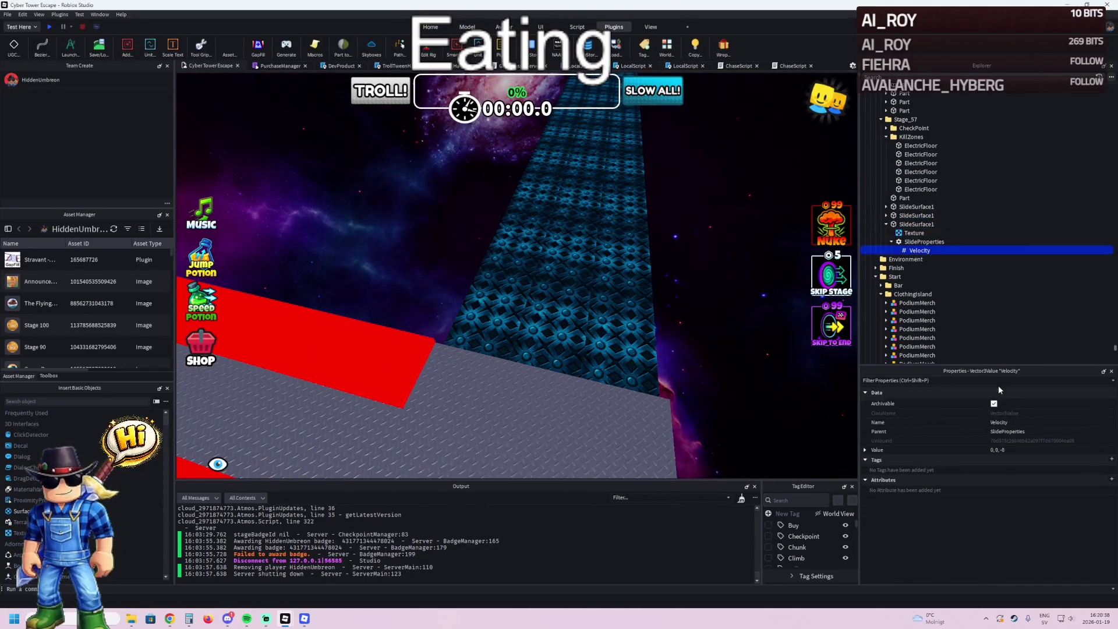
{"action": "double_click", "coordinate": [1002, 450]}
{"action": "type", "text": "5"}
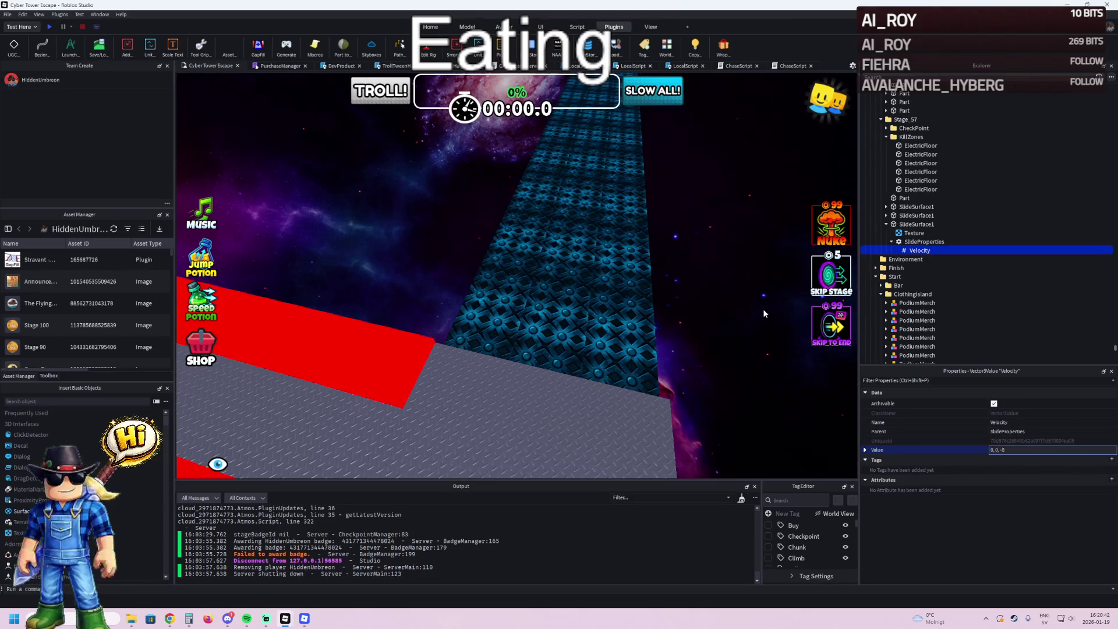
{"action": "scroll", "coordinate": [473, 291], "scroll_direction": "up", "scroll_amount": 5}
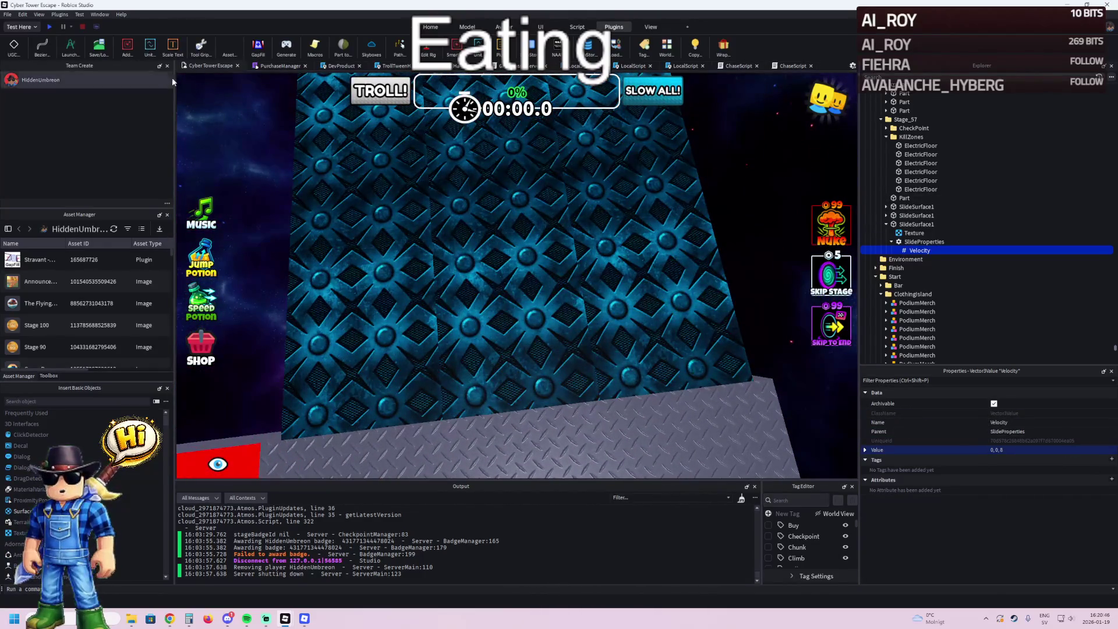
{"action": "left_click", "coordinate": [50, 26]}
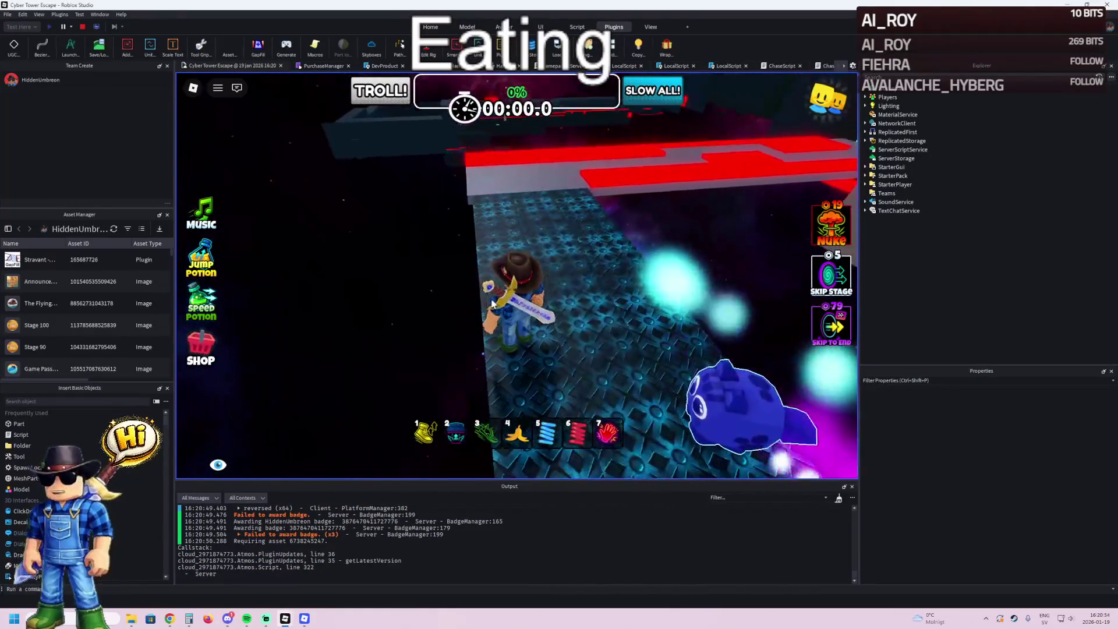
{"action": "key", "text": "w"}
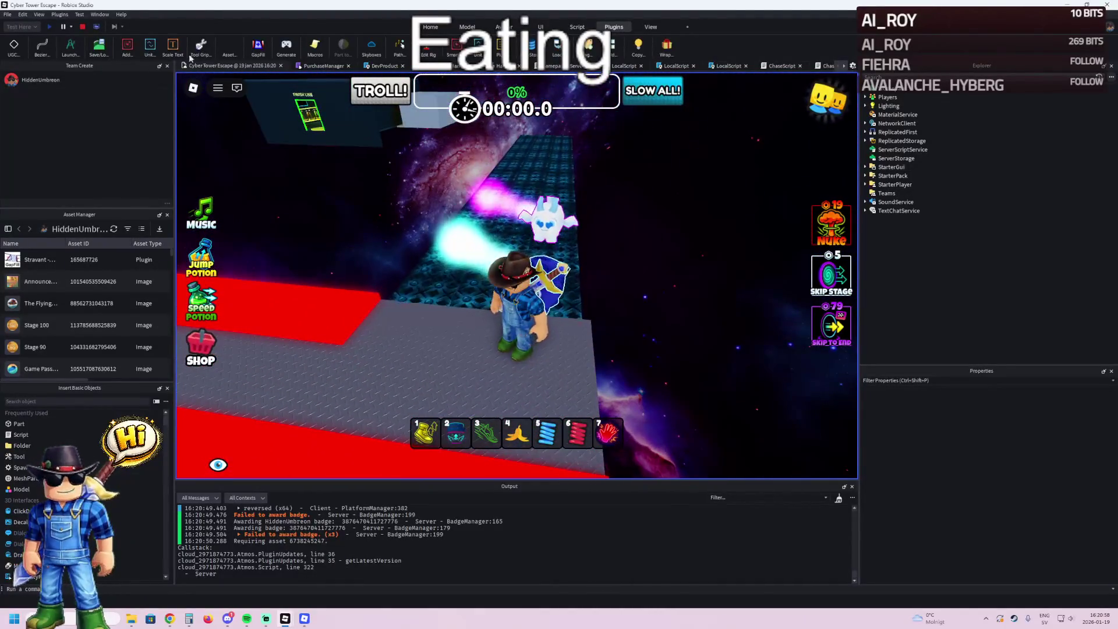
{"action": "left_click", "coordinate": [82, 27]}
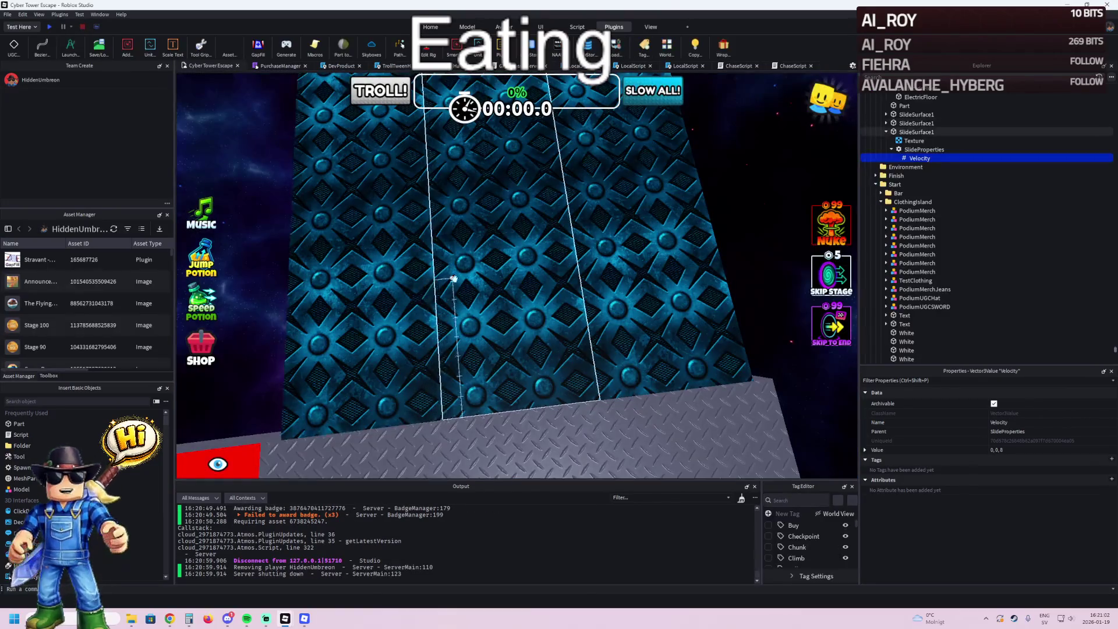
- Select the three narrow slide strips and frame them in view
{"action": "left_click", "coordinate": [611, 256]}
{"action": "left_click", "coordinate": [512, 288], "text": "ctrl"}
{"action": "left_click", "coordinate": [394, 239], "text": "ctrl"}
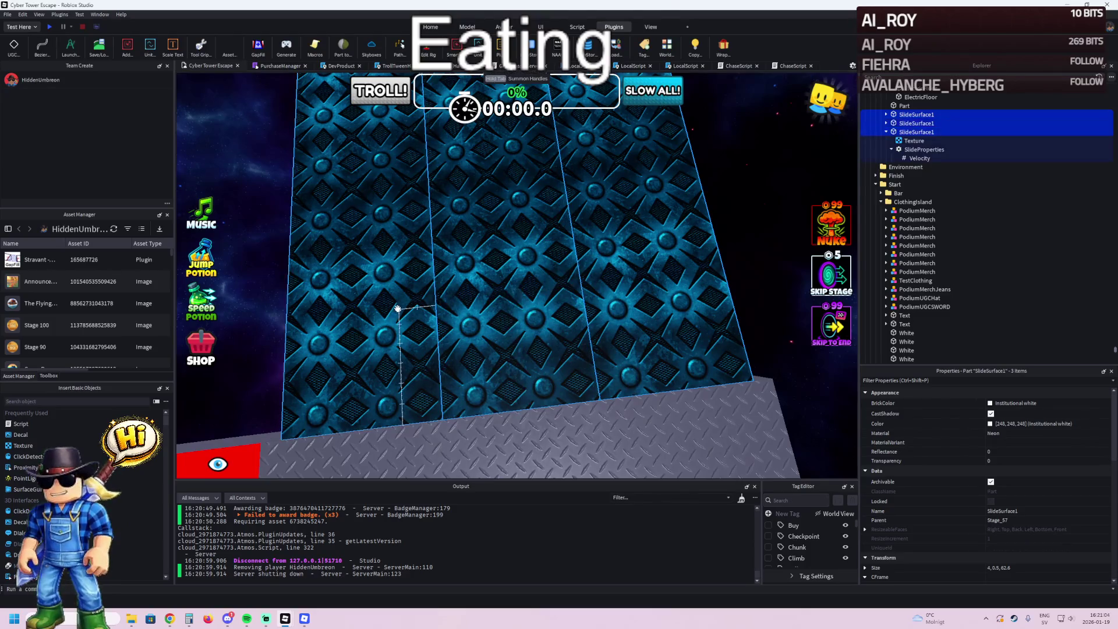
{"action": "key", "text": "f"}
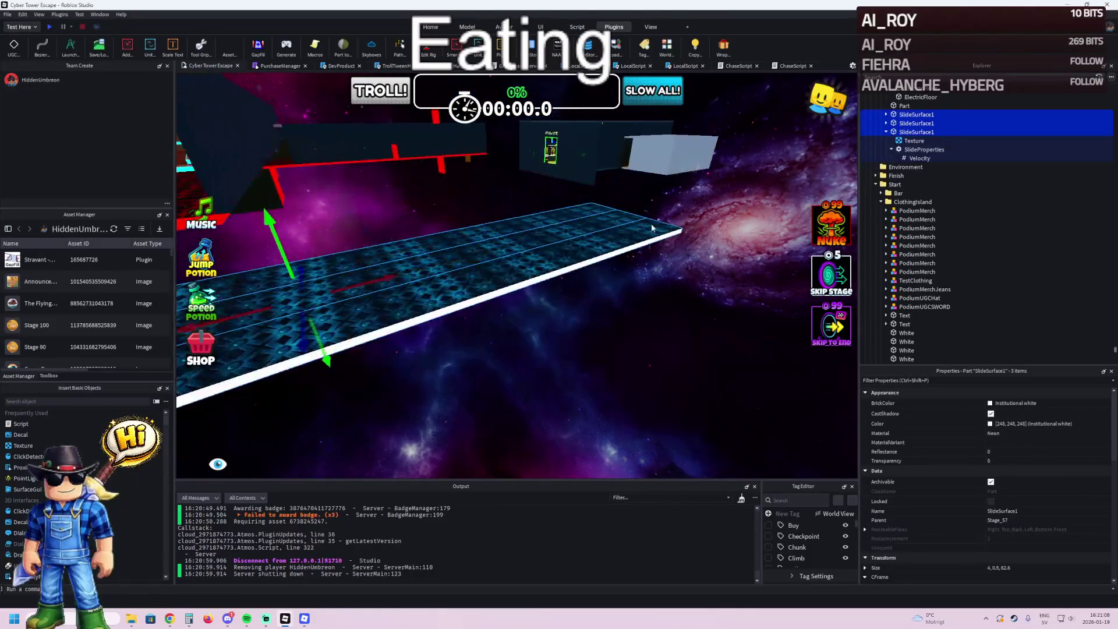
- Lengthen the strips to about 73.7, 72.7 and 72.7 studs
{"action": "left_click", "coordinate": [594, 244]}
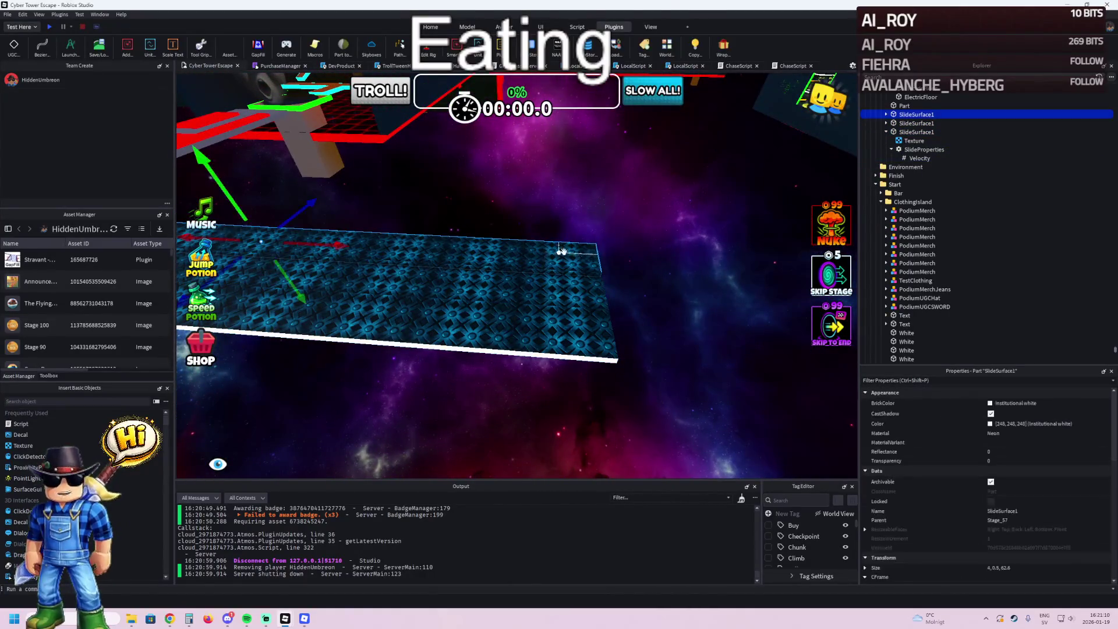
{"action": "left_click_drag", "start_coordinate": [615, 260], "coordinate": [640, 269]}
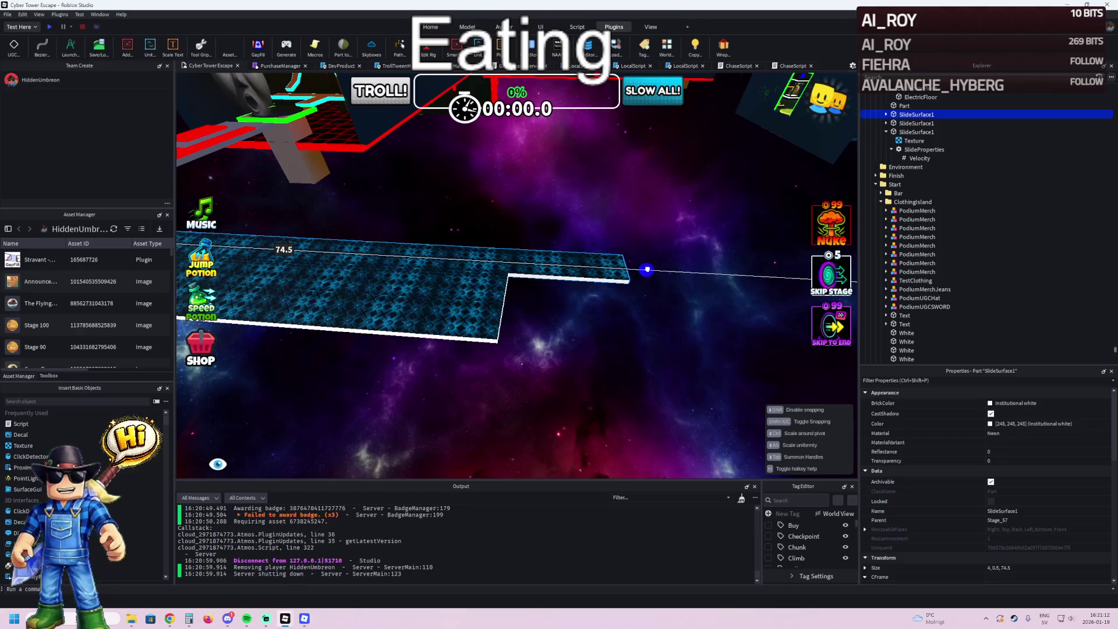
{"action": "left_click", "coordinate": [499, 283]}
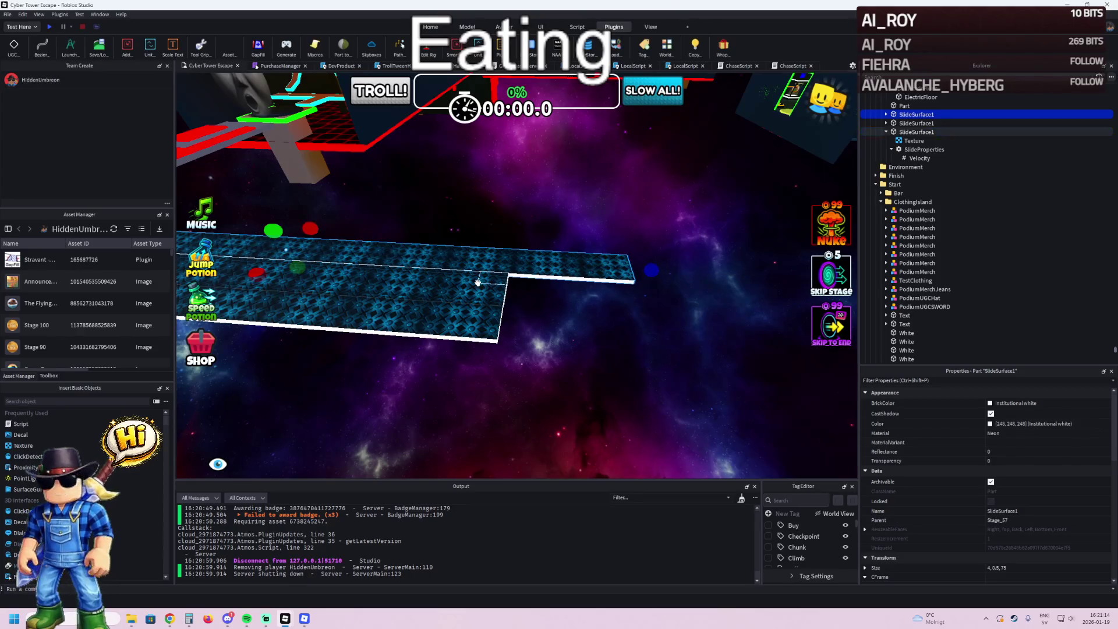
{"action": "left_click_drag", "start_coordinate": [524, 289], "coordinate": [579, 293]}
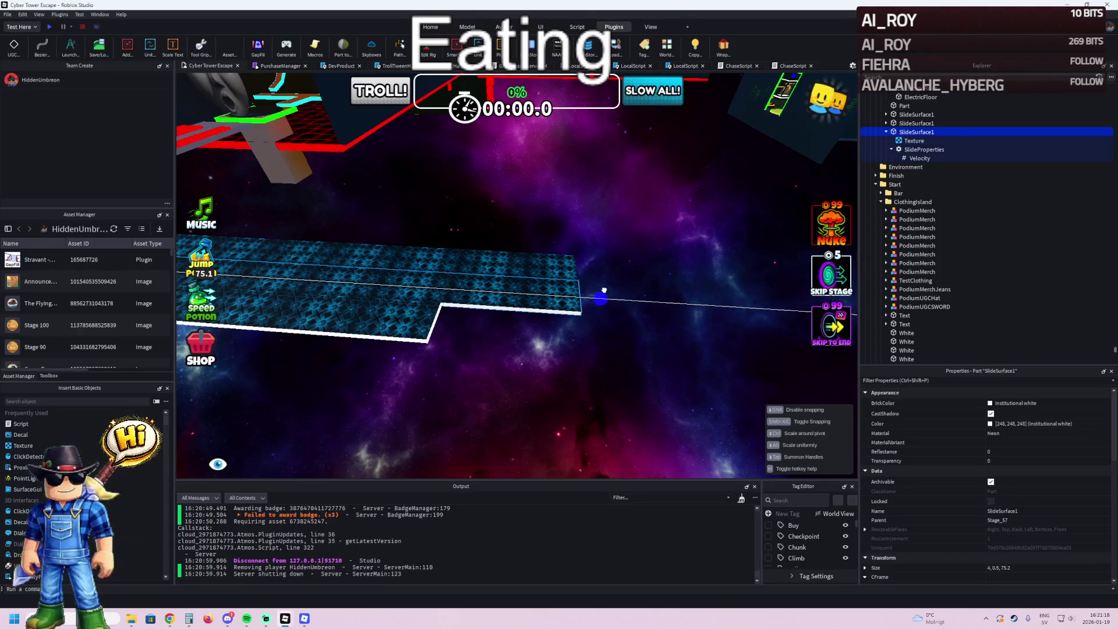
{"action": "left_click", "coordinate": [373, 307]}
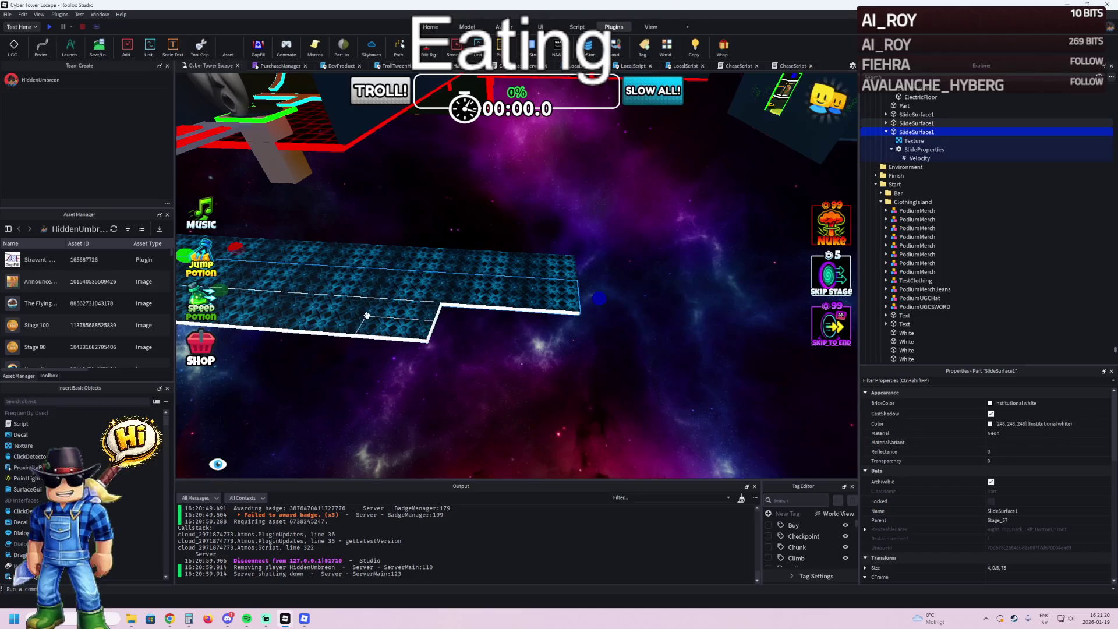
{"action": "key", "text": "f"}
{"action": "left_click_drag", "start_coordinate": [425, 280], "coordinate": [592, 335]}
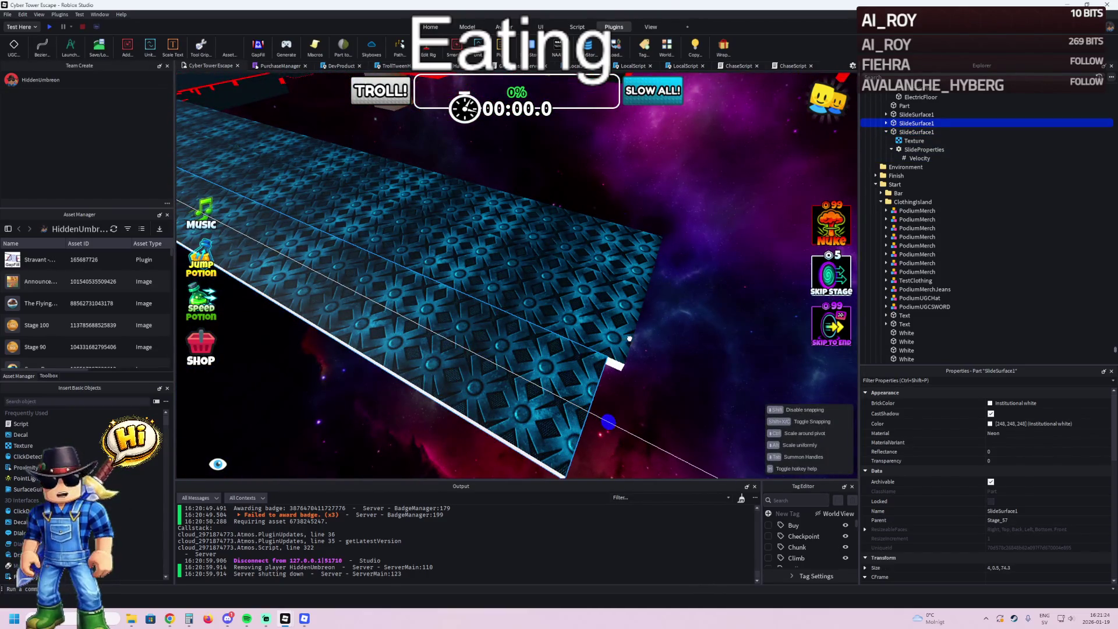
{"action": "scroll", "coordinate": [650, 339], "scroll_direction": "down", "scroll_amount": 5}
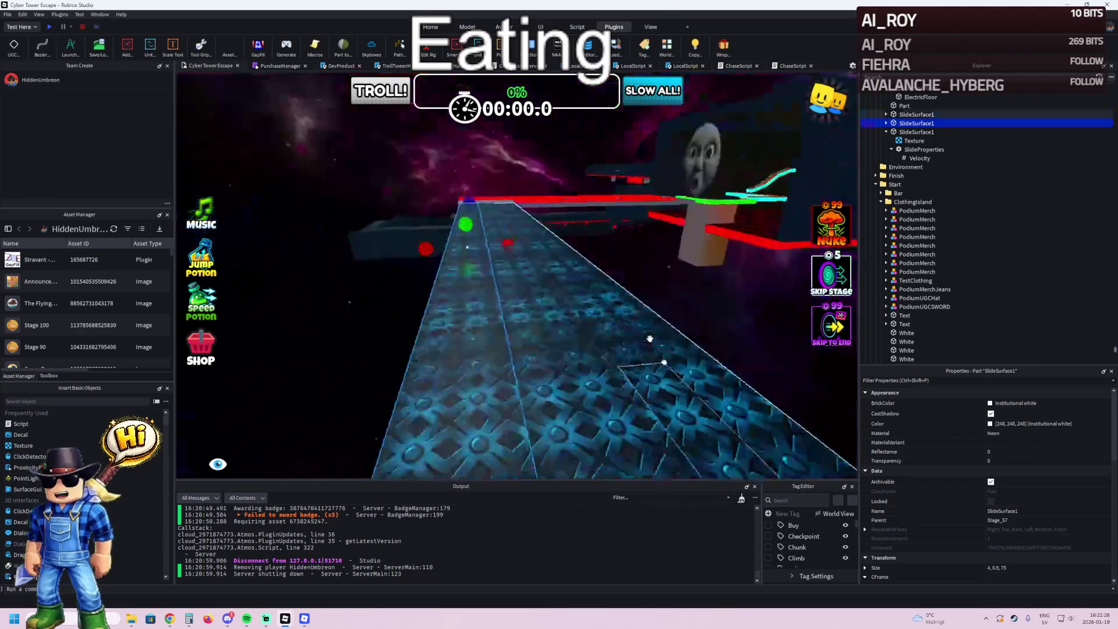
- Drag a red ElectricFloor block over onto the slide strips
{"action": "scroll", "coordinate": [650, 338], "scroll_direction": "up", "scroll_amount": 5}
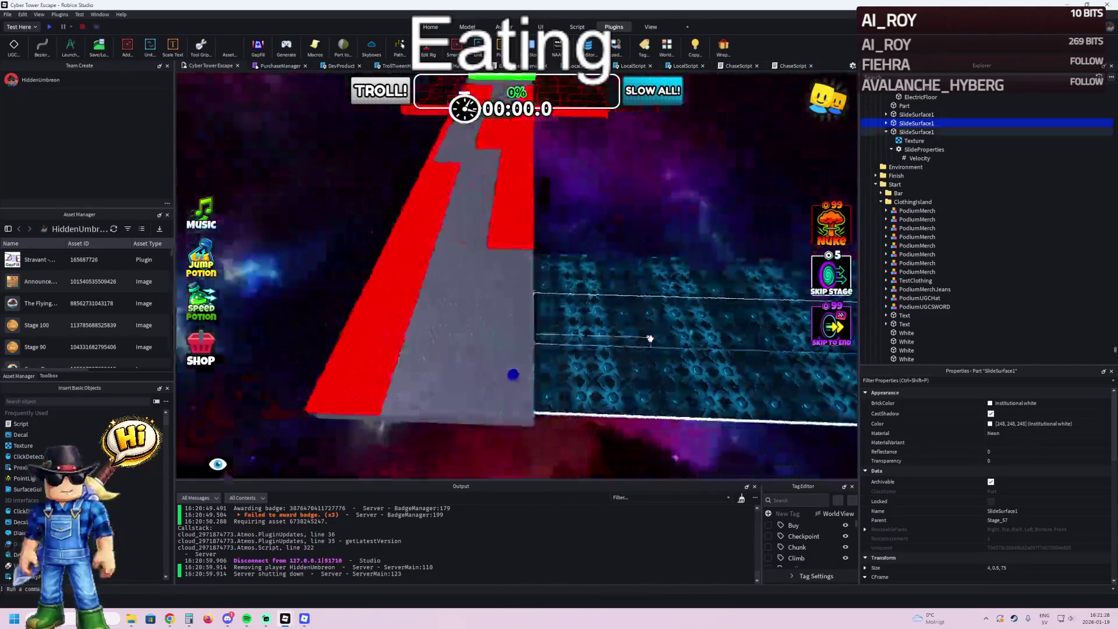
{"action": "scroll", "coordinate": [649, 339], "scroll_direction": "up", "scroll_amount": 8}
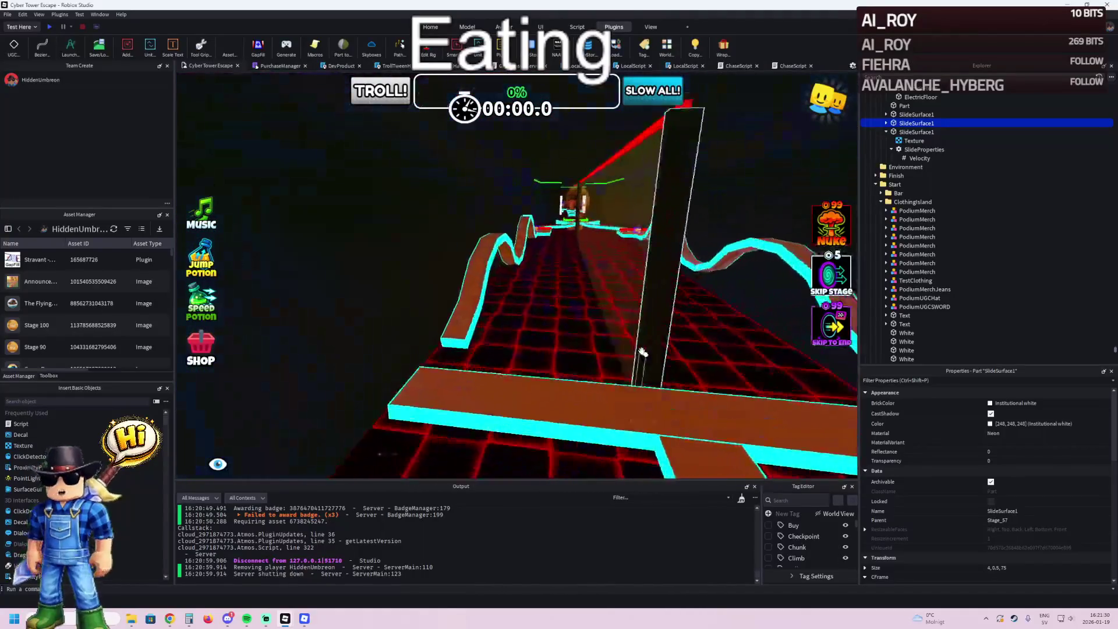
{"action": "scroll", "coordinate": [463, 291], "scroll_direction": "up", "scroll_amount": 8}
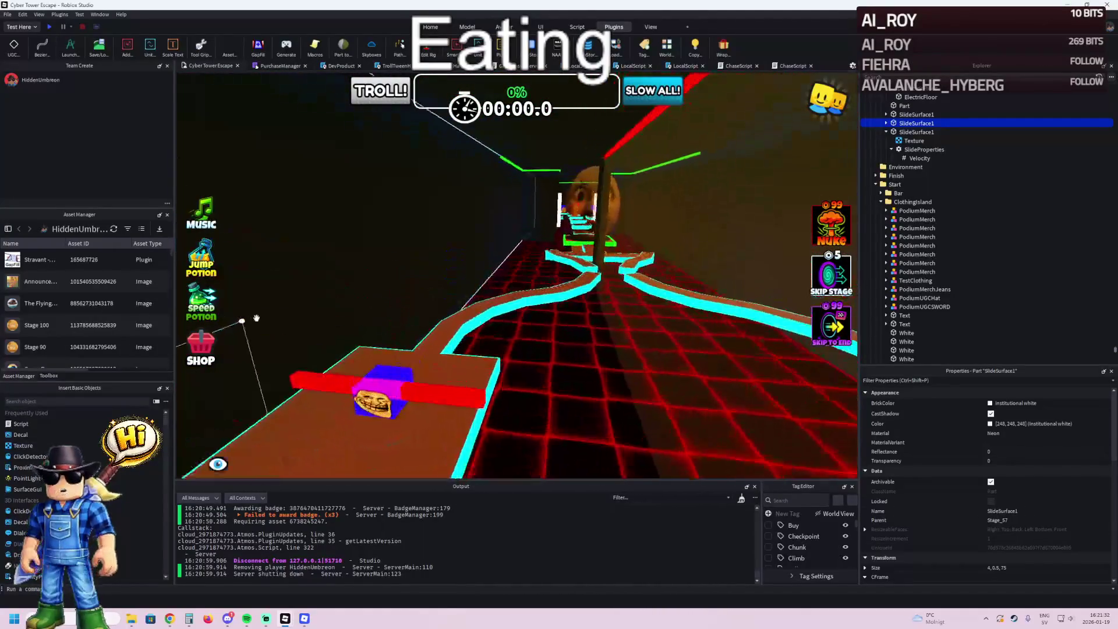
{"action": "scroll", "coordinate": [464, 291], "scroll_direction": "up", "scroll_amount": 8}
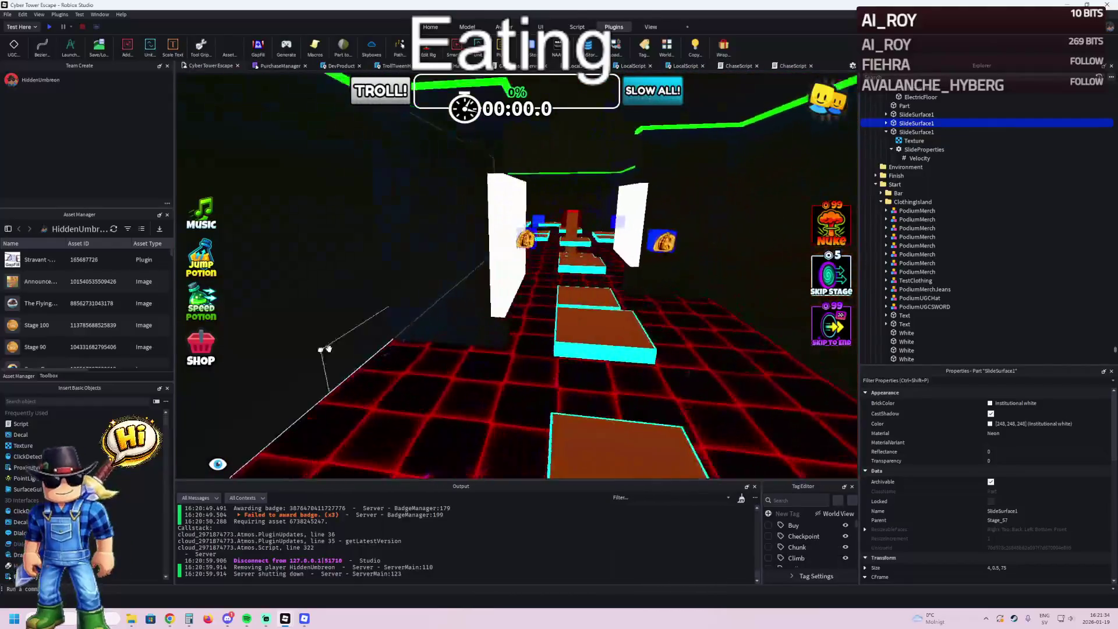
{"action": "scroll", "coordinate": [544, 293], "scroll_direction": "up", "scroll_amount": 3}
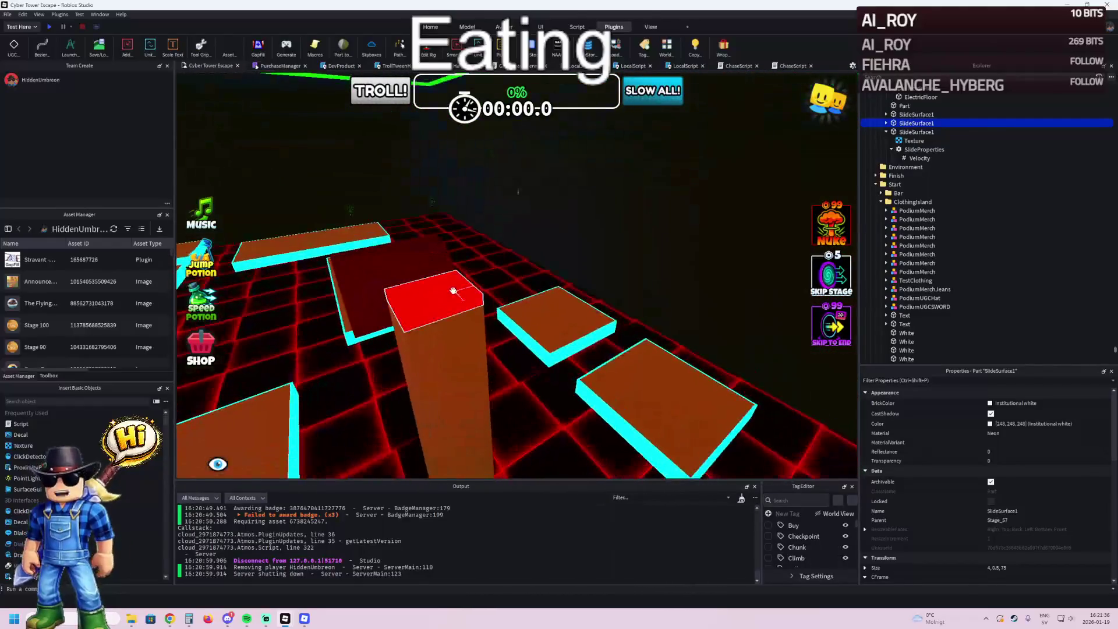
{"action": "left_click", "coordinate": [431, 294]}
{"action": "mouse_move", "coordinate": [431, 294]}
{"action": "left_mouse_down"}
{"action": "mouse_move", "coordinate": [452, 349]}
{"action": "mouse_move", "coordinate": [529, 319]}
{"action": "mouse_move", "coordinate": [501, 310]}
{"action": "mouse_move", "coordinate": [566, 319]}
{"action": "mouse_move", "coordinate": [536, 266]}
{"action": "mouse_move", "coordinate": [506, 305]}
{"action": "left_mouse_up"}
- File the loose ElectricFloor into Stage_57's KillZones folder and focus the view on it
{"action": "left_click", "coordinate": [663, 322]}
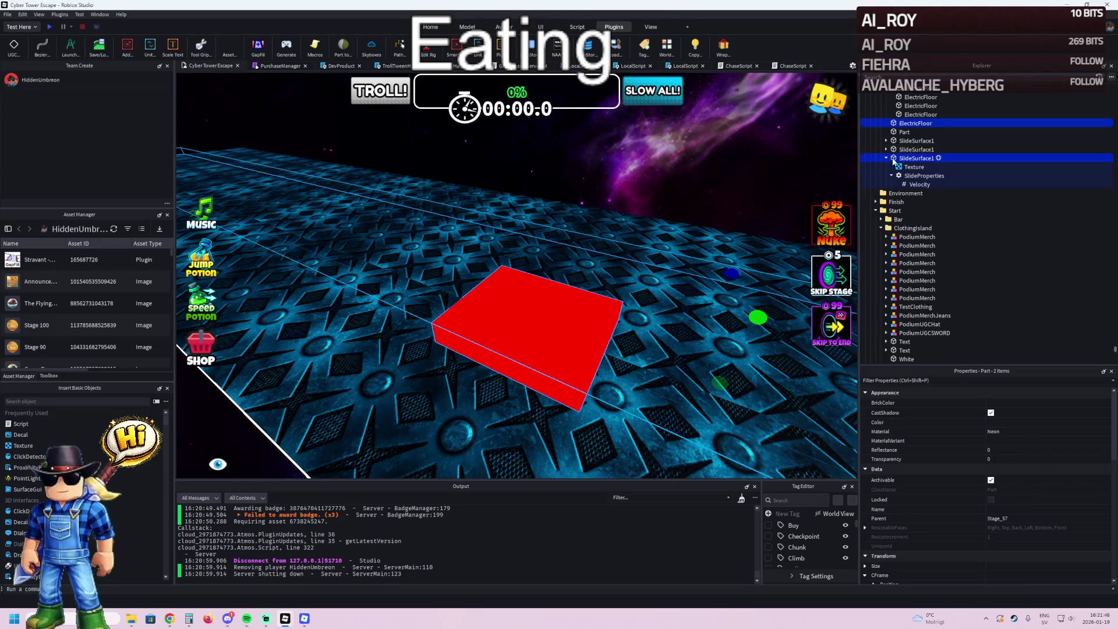
{"action": "left_click", "coordinate": [914, 116]}
{"action": "left_click", "coordinate": [887, 88]}
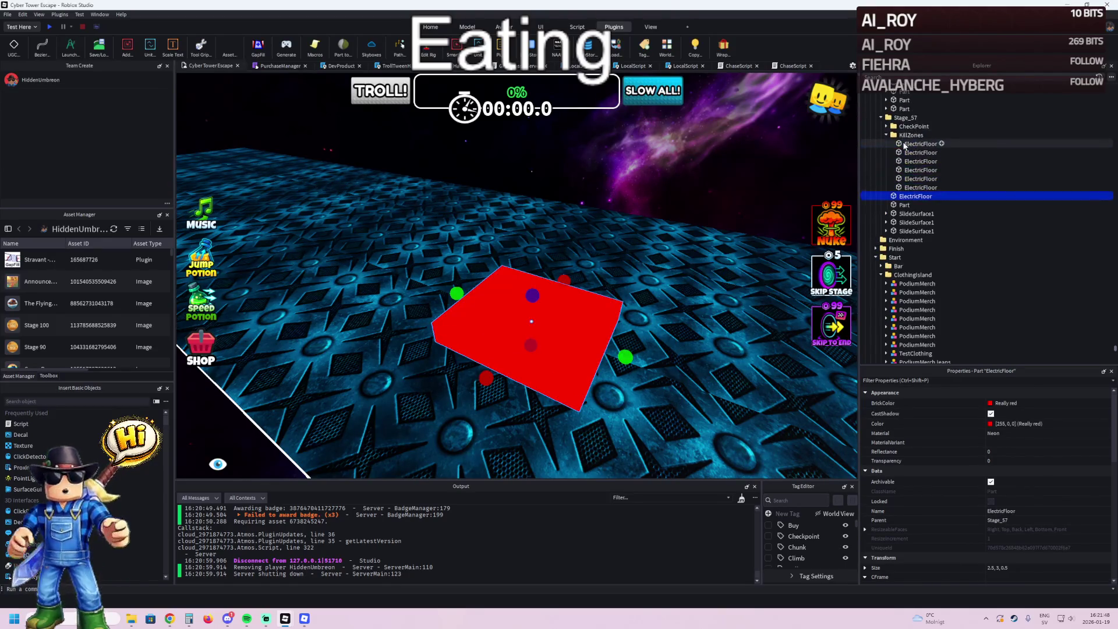
{"action": "left_click", "coordinate": [912, 135]}
{"action": "left_click_drag", "start_coordinate": [899, 144], "coordinate": [911, 135]}
{"action": "scroll", "coordinate": [687, 188], "scroll_direction": "up", "scroll_amount": 5}
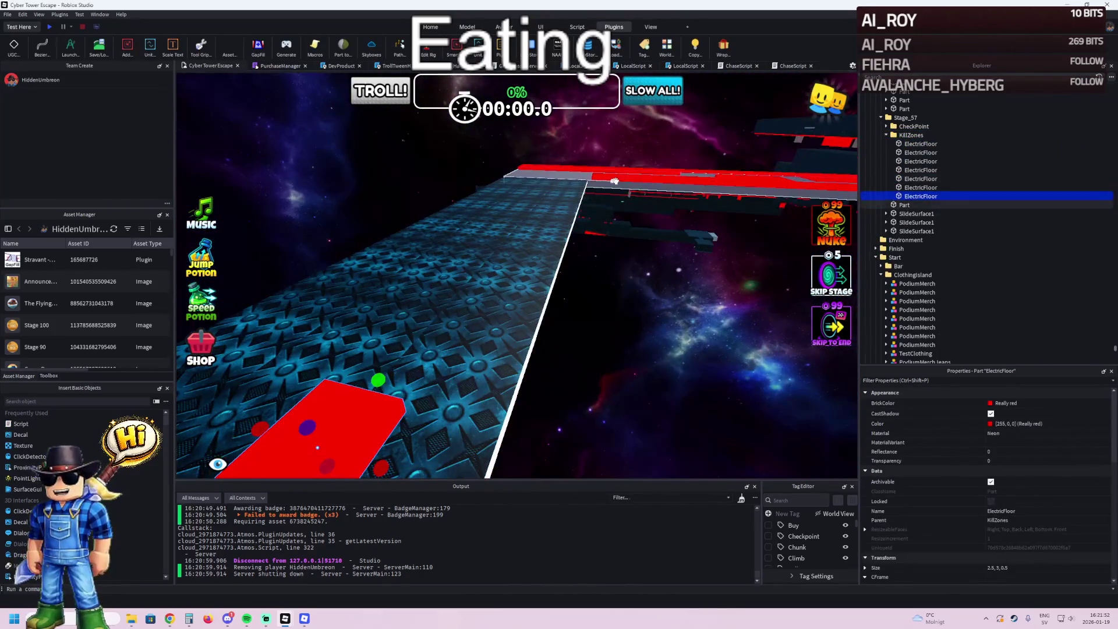
{"action": "key", "text": "f"}
{"action": "left_click_drag", "start_coordinate": [583, 197], "coordinate": [440, 229]}
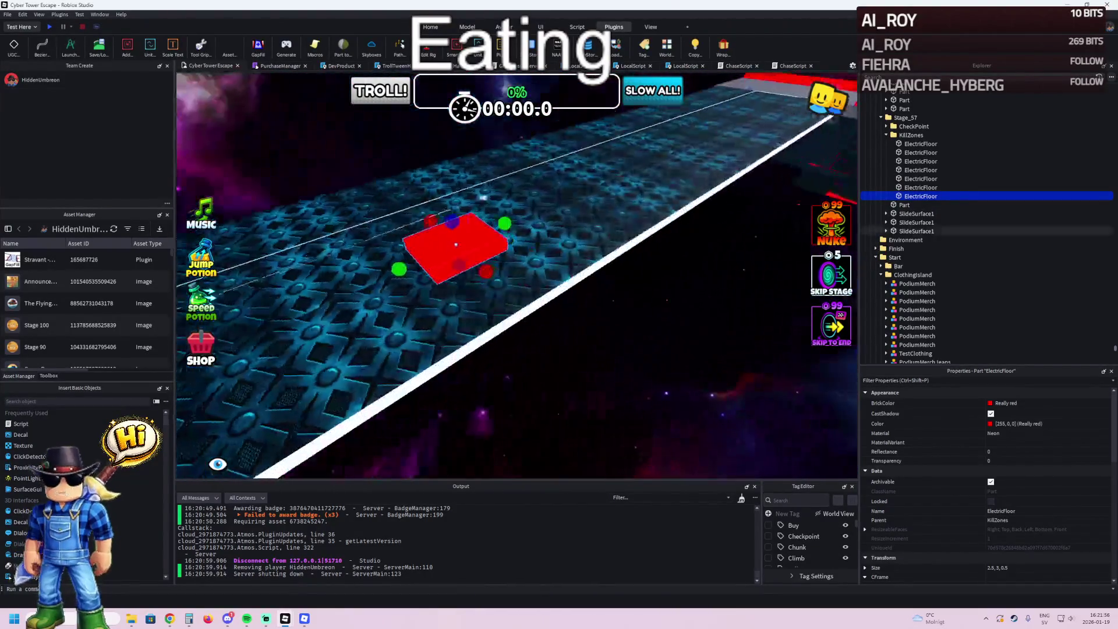
{"action": "left_click", "coordinate": [551, 200]}
- Flatten the red ElectricFloor to 0.8 high, position it on the slide, and stretch it longer
{"action": "mouse_move", "coordinate": [451, 238]}
{"action": "left_mouse_down"}
{"action": "mouse_move", "coordinate": [555, 212]}
{"action": "mouse_move", "coordinate": [500, 222]}
{"action": "left_mouse_up"}
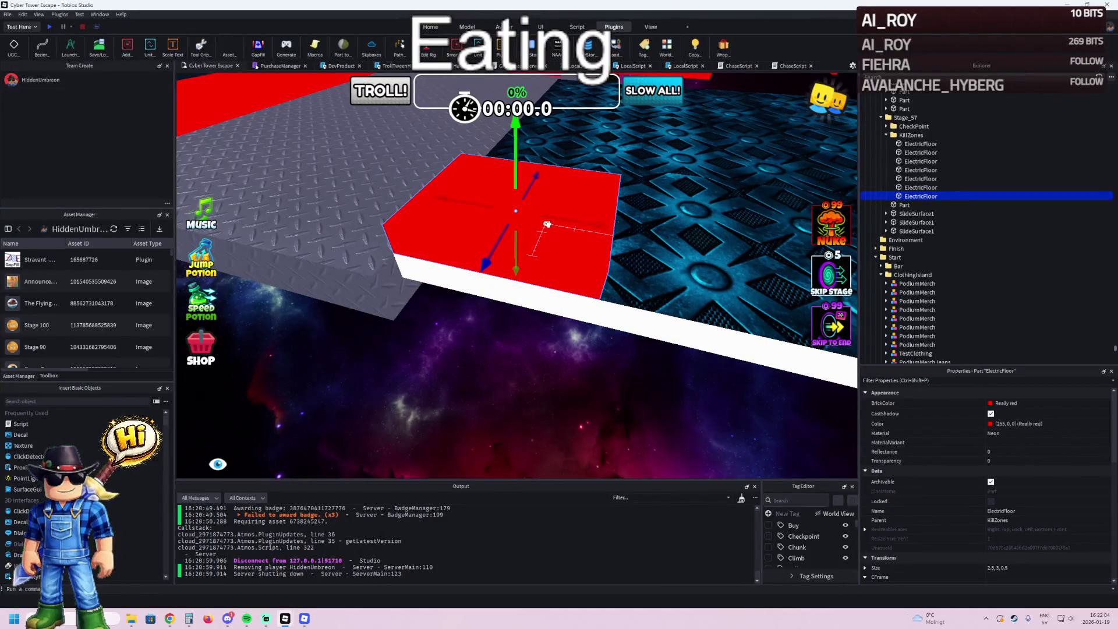
{"action": "mouse_move", "coordinate": [633, 229]}
{"action": "left_mouse_down"}
{"action": "mouse_move", "coordinate": [495, 220]}
{"action": "mouse_move", "coordinate": [569, 216]}
{"action": "left_mouse_up"}
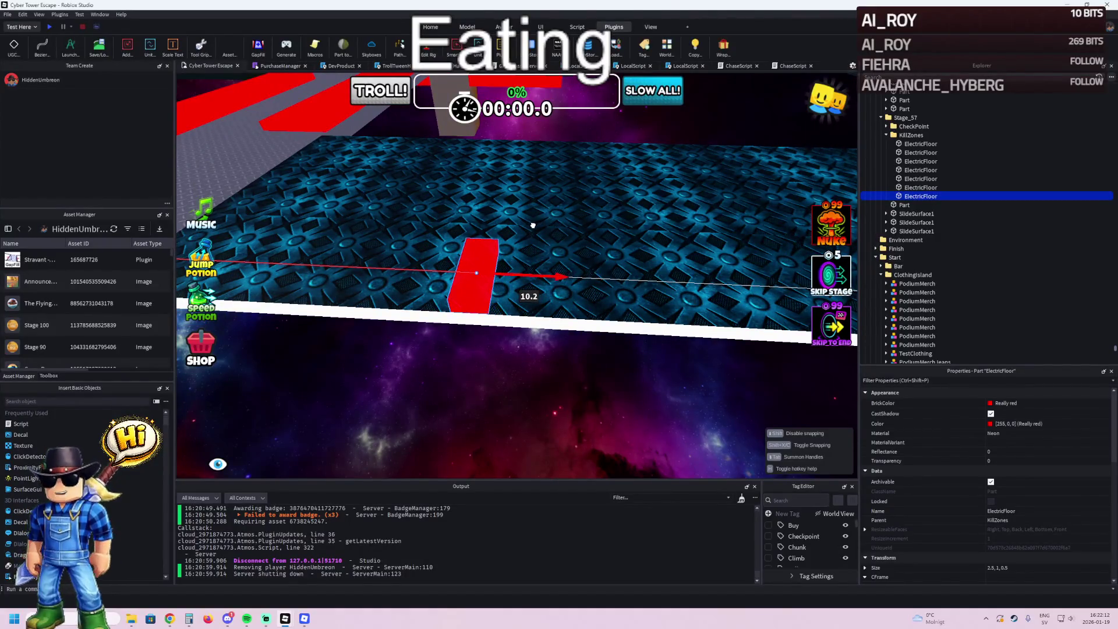
{"action": "left_click_drag", "start_coordinate": [602, 227], "coordinate": [647, 228]}
{"action": "key", "text": "ctrl+3"}
{"action": "left_click_drag", "start_coordinate": [489, 267], "coordinate": [603, 261]}
- Fly to Stage_40 and drag a red MovingPlatform wall toward the new slide
{"action": "key", "text": "w"}
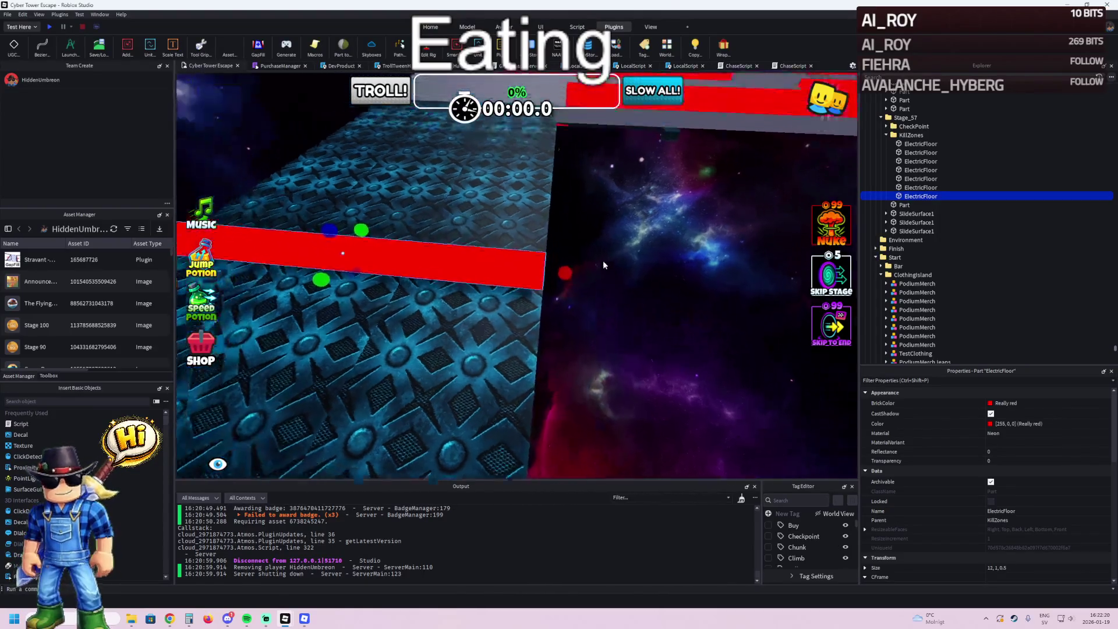
{"action": "key", "text": "w"}
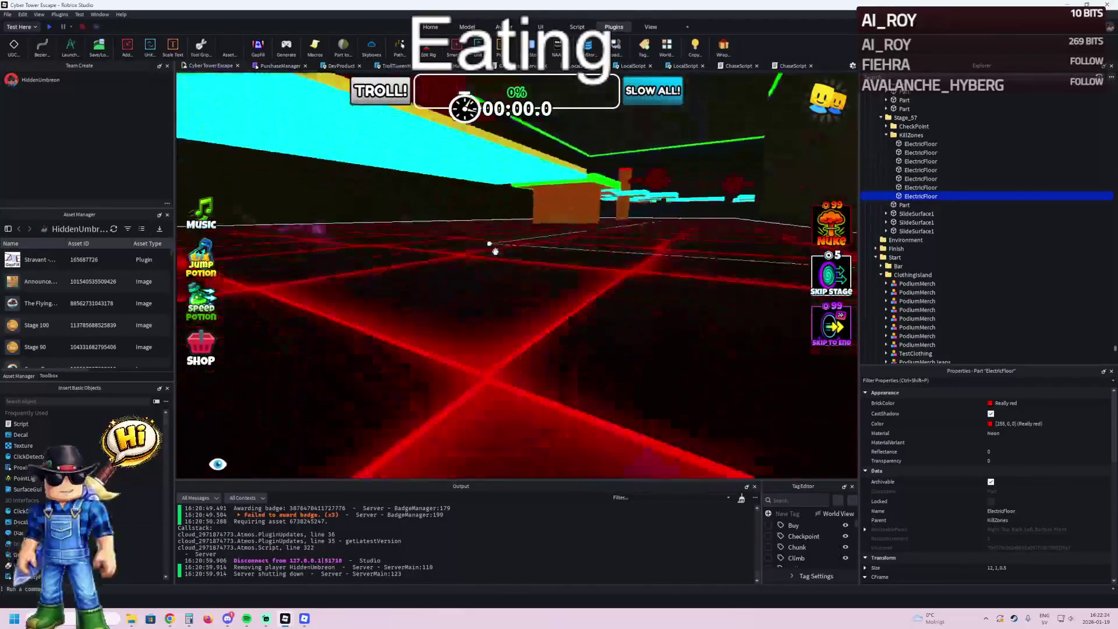
{"action": "left_click", "coordinate": [460, 291]}
{"action": "mouse_move", "coordinate": [462, 289]}
{"action": "left_mouse_down"}
{"action": "mouse_move", "coordinate": [425, 313]}
{"action": "mouse_move", "coordinate": [551, 274]}
{"action": "mouse_move", "coordinate": [512, 266]}
{"action": "mouse_move", "coordinate": [571, 258]}
{"action": "mouse_move", "coordinate": [585, 256]}
{"action": "mouse_move", "coordinate": [591, 291]}
{"action": "mouse_move", "coordinate": [594, 256]}
{"action": "mouse_move", "coordinate": [576, 245]}
{"action": "mouse_move", "coordinate": [589, 245]}
{"action": "mouse_move", "coordinate": [584, 284]}
{"action": "mouse_move", "coordinate": [539, 276]}
{"action": "left_mouse_up"}
{"action": "key", "text": "f"}
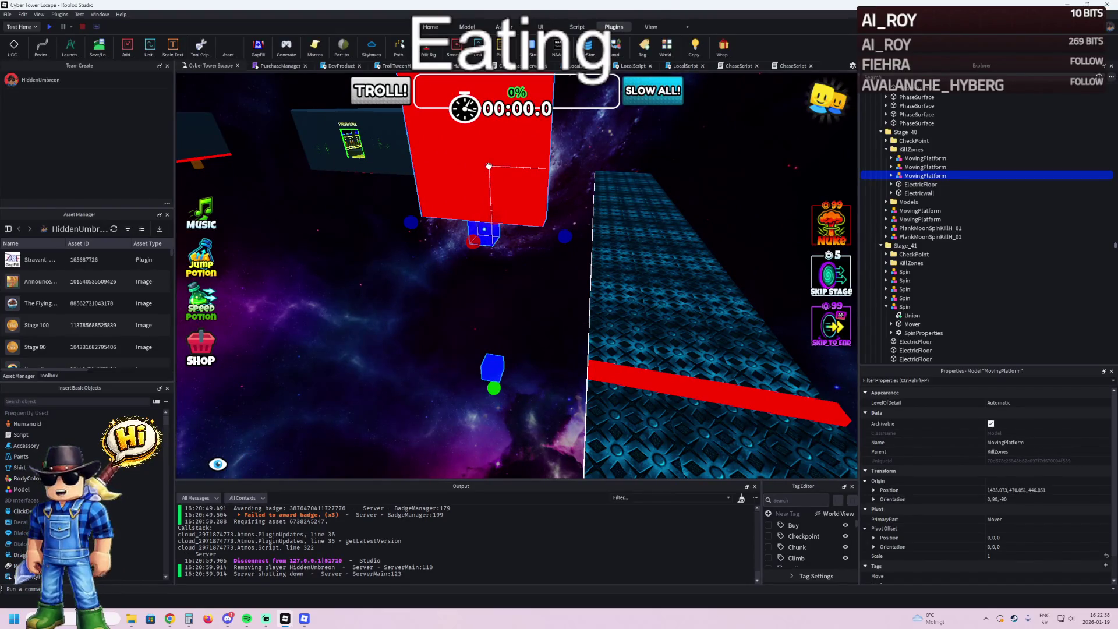
- Align the moving red wall with SlideSurface1's position on the blue track
{"action": "mouse_move", "coordinate": [489, 166]}
{"action": "left_mouse_down"}
{"action": "mouse_move", "coordinate": [538, 142]}
{"action": "mouse_move", "coordinate": [518, 343]}
{"action": "left_mouse_up"}
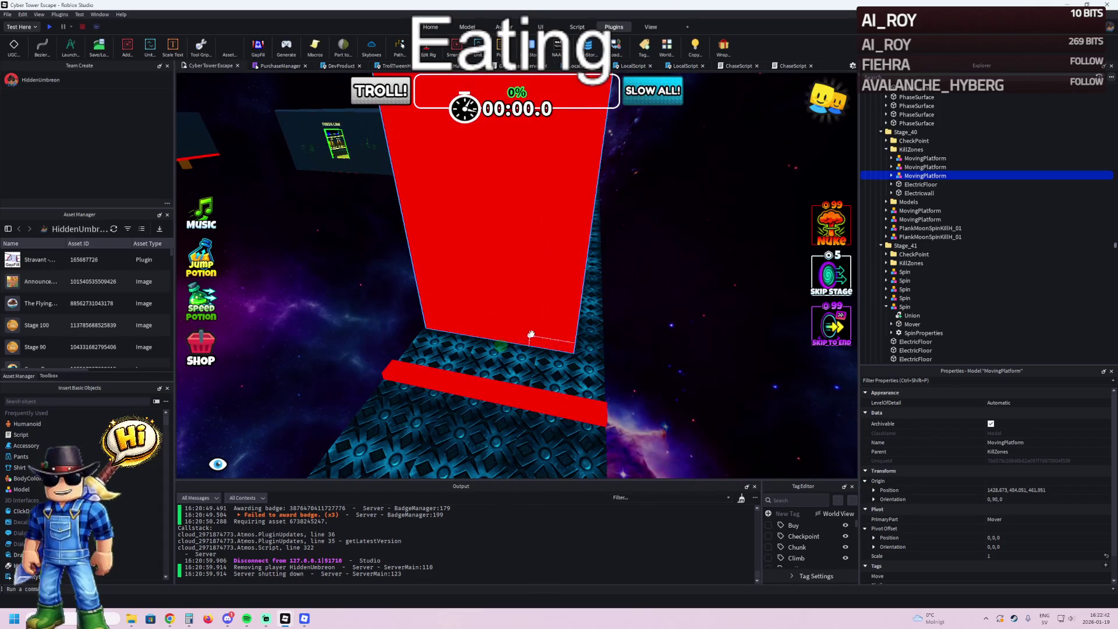
{"action": "left_click", "coordinate": [580, 348]}
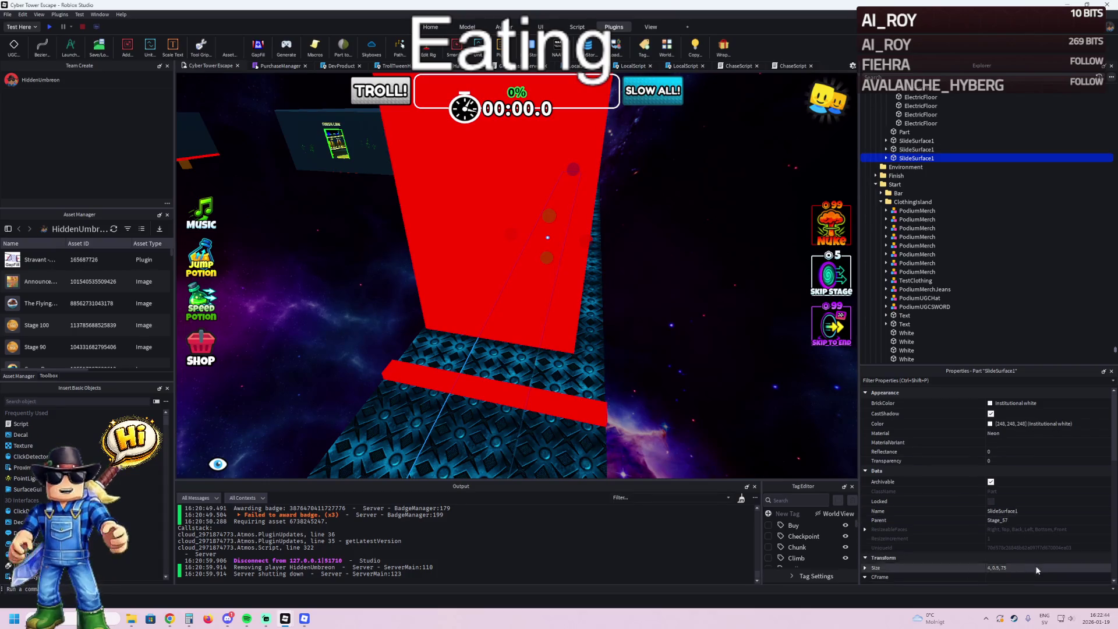
{"action": "scroll", "coordinate": [1035, 567], "scroll_direction": "down", "scroll_amount": 1}
{"action": "key", "text": "ctrl+z"}
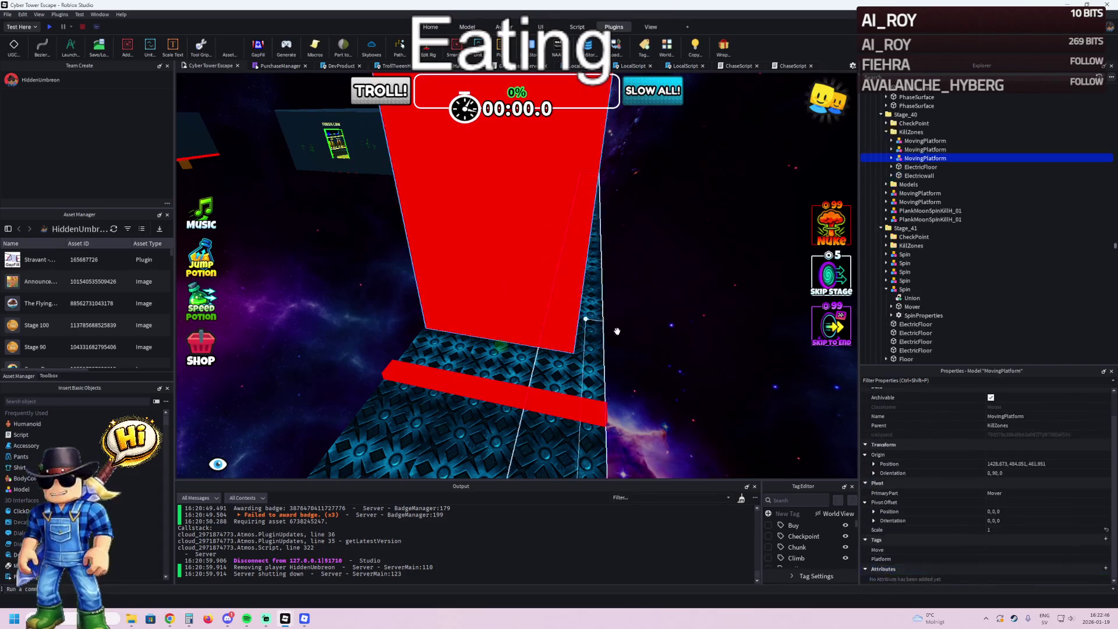
{"action": "left_click", "coordinate": [1057, 463]}
{"action": "key", "text": "Return"}
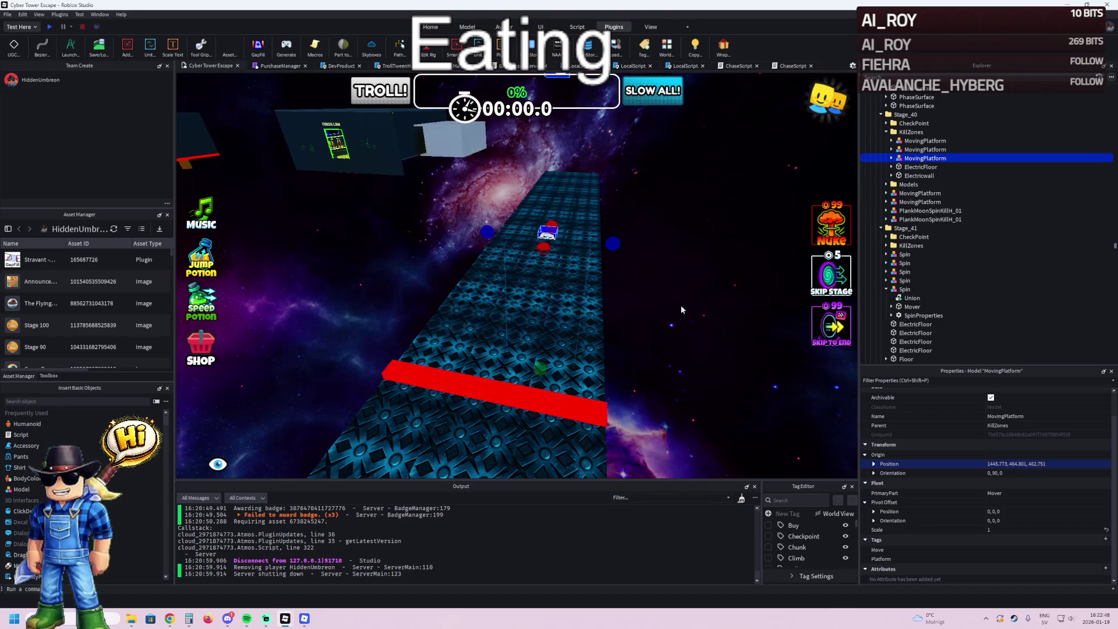
{"action": "key", "text": "f"}
- Put the MovingPlatform model inside the Stage_57 folder in the Explorer
{"action": "left_click", "coordinate": [496, 295]}
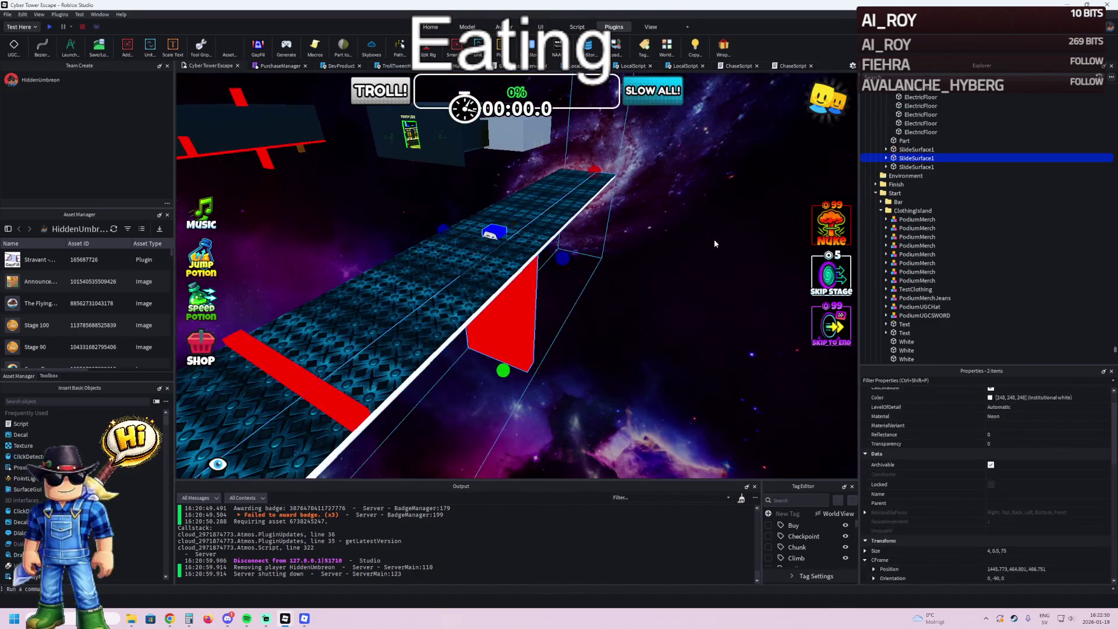
{"action": "left_click", "coordinate": [909, 133]}
{"action": "key", "text": "F2"}
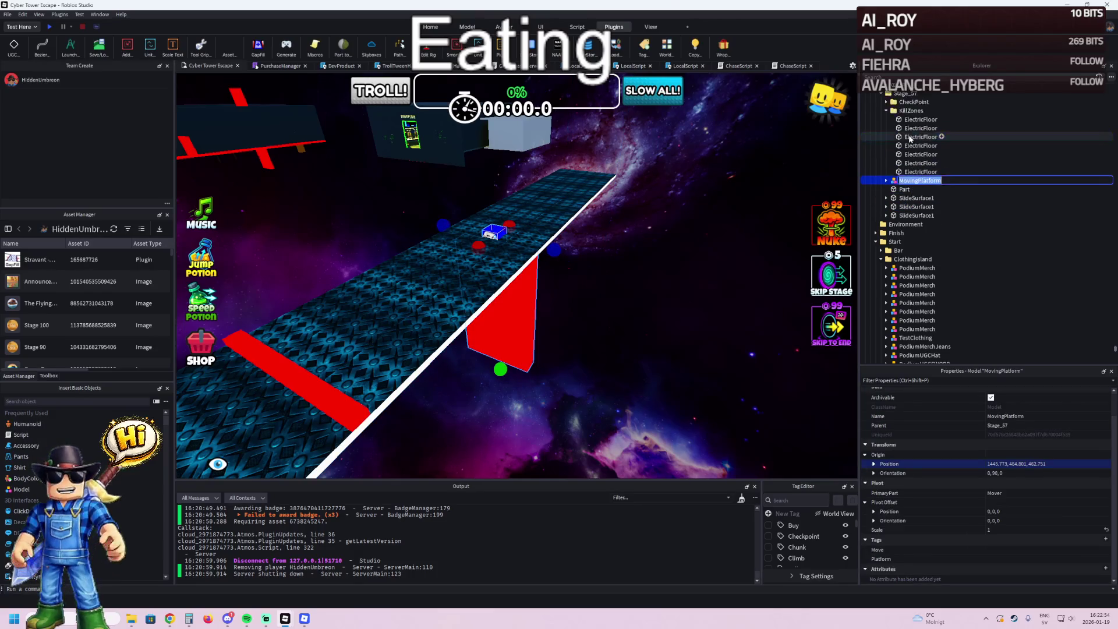
{"action": "double_click", "coordinate": [898, 112]}
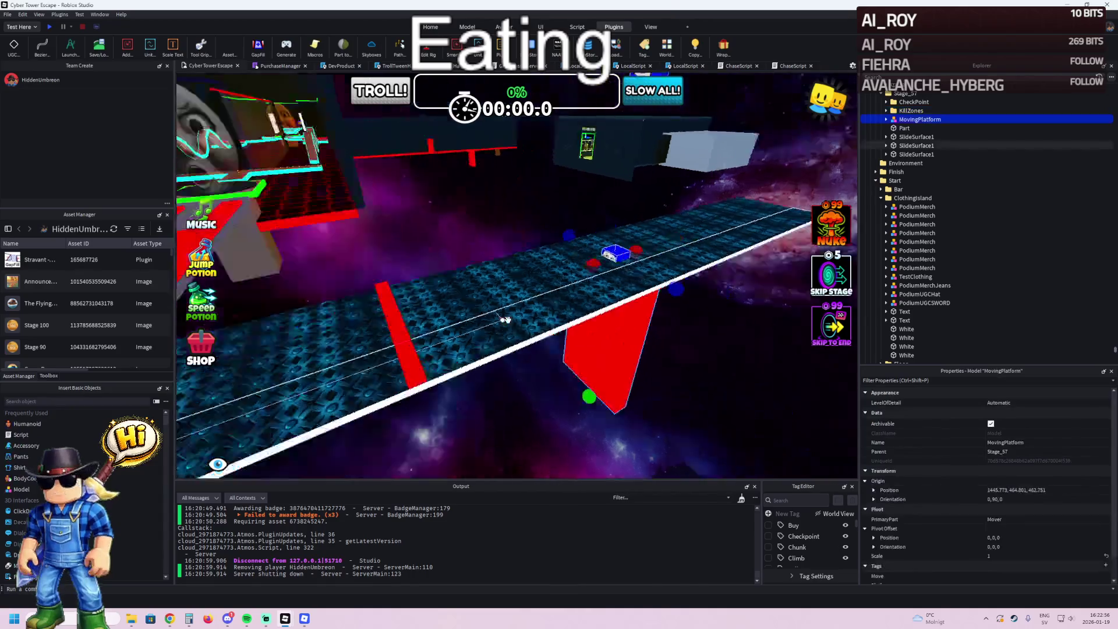
{"action": "left_click", "coordinate": [508, 320]}
- Slide the red wall along the track and widen its TestSurface across the slide
{"action": "left_click_drag", "start_coordinate": [615, 267], "coordinate": [513, 299]}
{"action": "left_click_drag", "start_coordinate": [556, 359], "coordinate": [627, 376]}
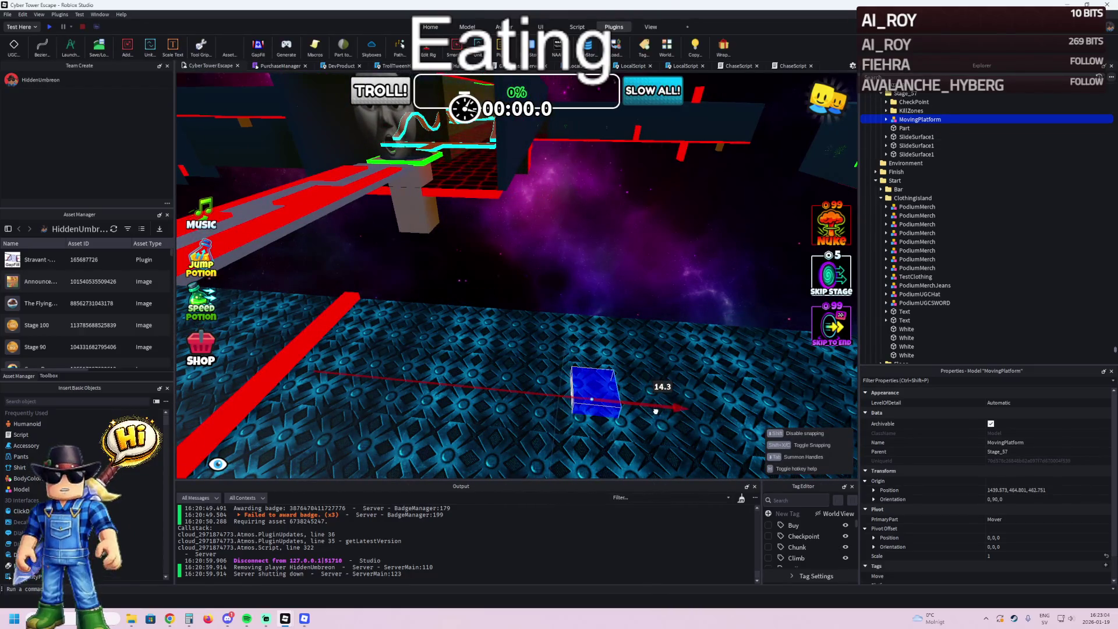
{"action": "left_click_drag", "start_coordinate": [672, 411], "coordinate": [670, 412]}
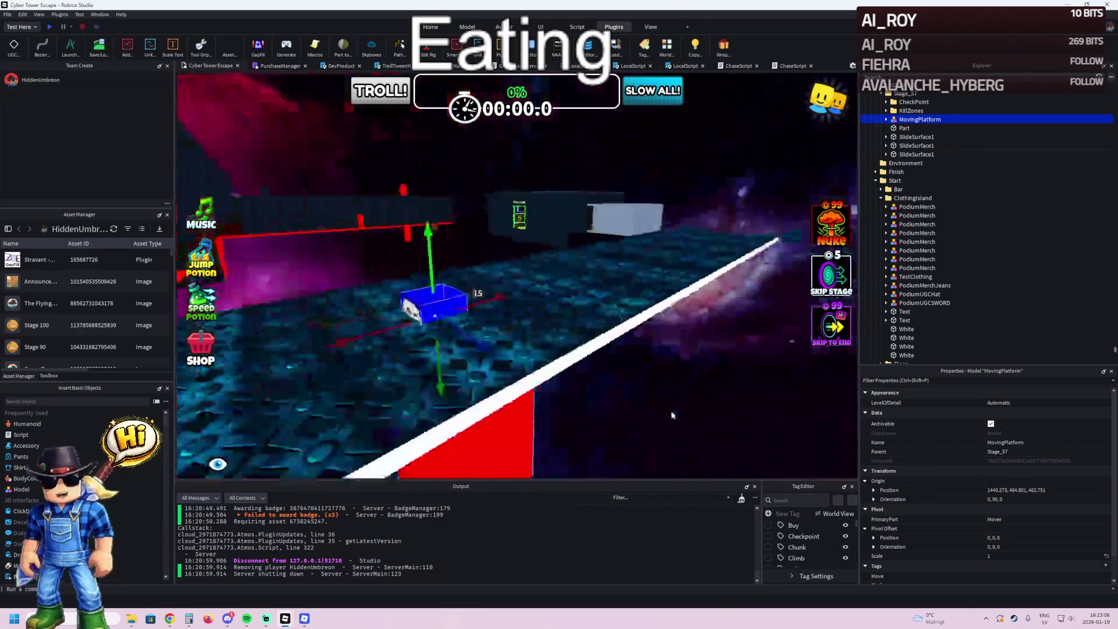
{"action": "left_click", "coordinate": [621, 366]}
{"action": "key", "text": "ctrl+3"}
{"action": "mouse_move", "coordinate": [643, 320]}
{"action": "left_mouse_down"}
{"action": "mouse_move", "coordinate": [686, 322]}
{"action": "mouse_move", "coordinate": [673, 330]}
{"action": "left_mouse_up"}
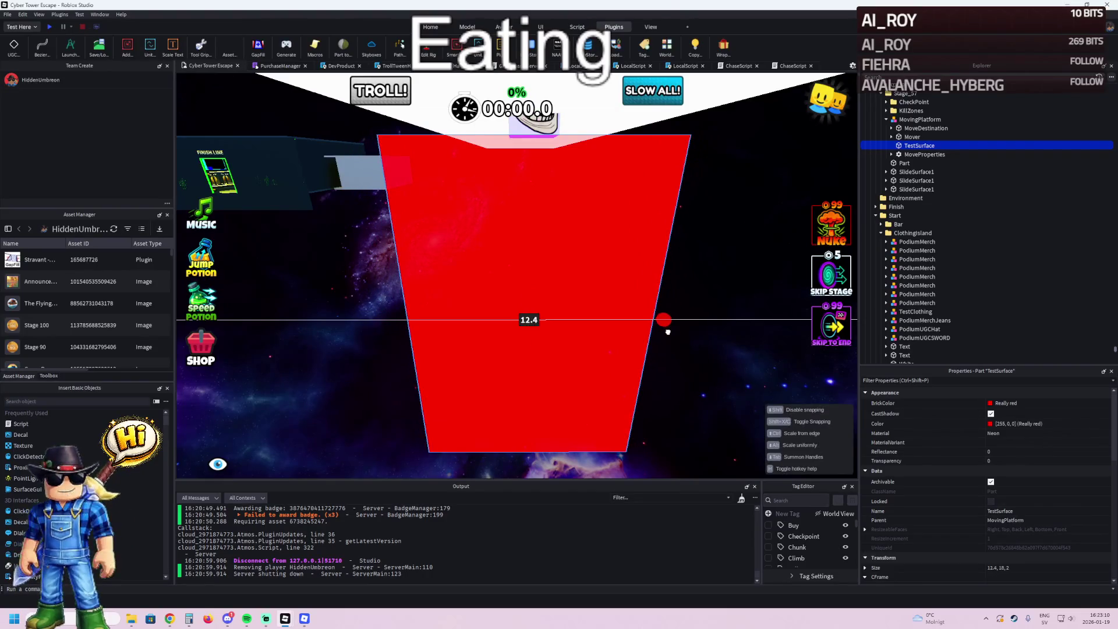
{"action": "scroll", "coordinate": [663, 334], "scroll_direction": "down", "scroll_amount": 5}
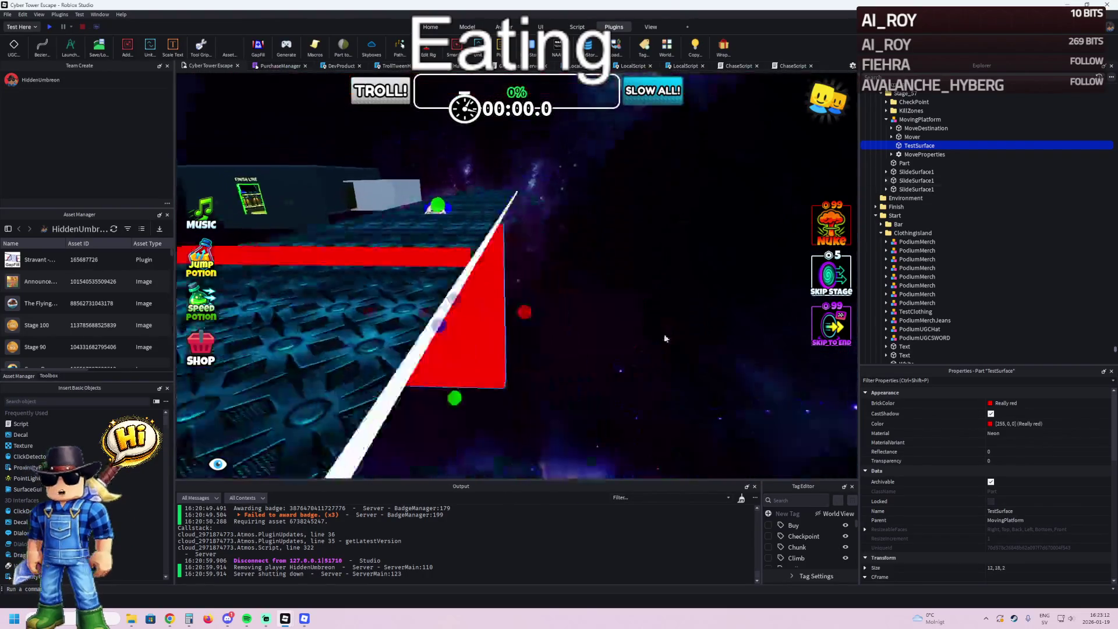
- Duplicate the MovingPlatform, raise it to about 483.9 and flip it to 0,-90,180
{"action": "left_click", "coordinate": [515, 350]}
{"action": "right_click", "coordinate": [516, 349]}
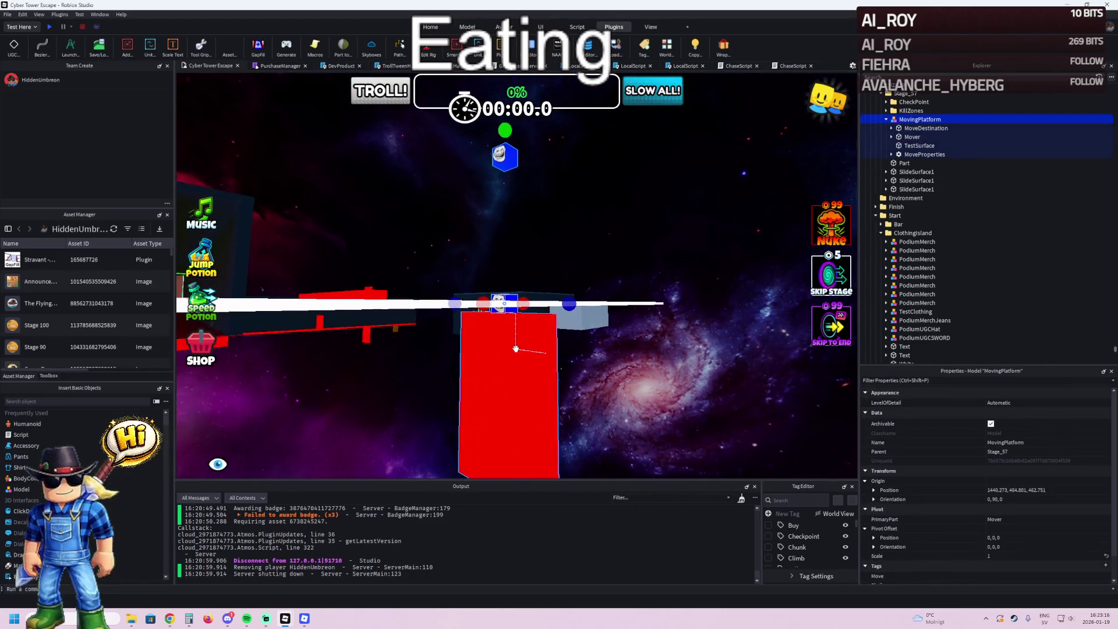
{"action": "right_click", "coordinate": [515, 348]}
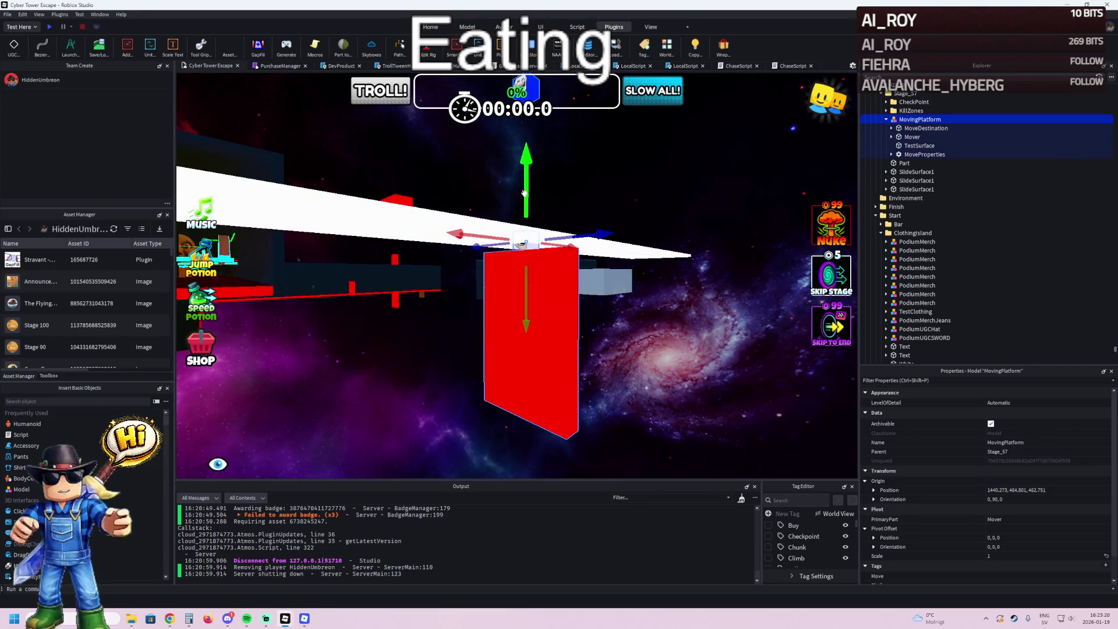
{"action": "right_click", "coordinate": [524, 192]}
{"action": "left_click", "coordinate": [531, 150]}
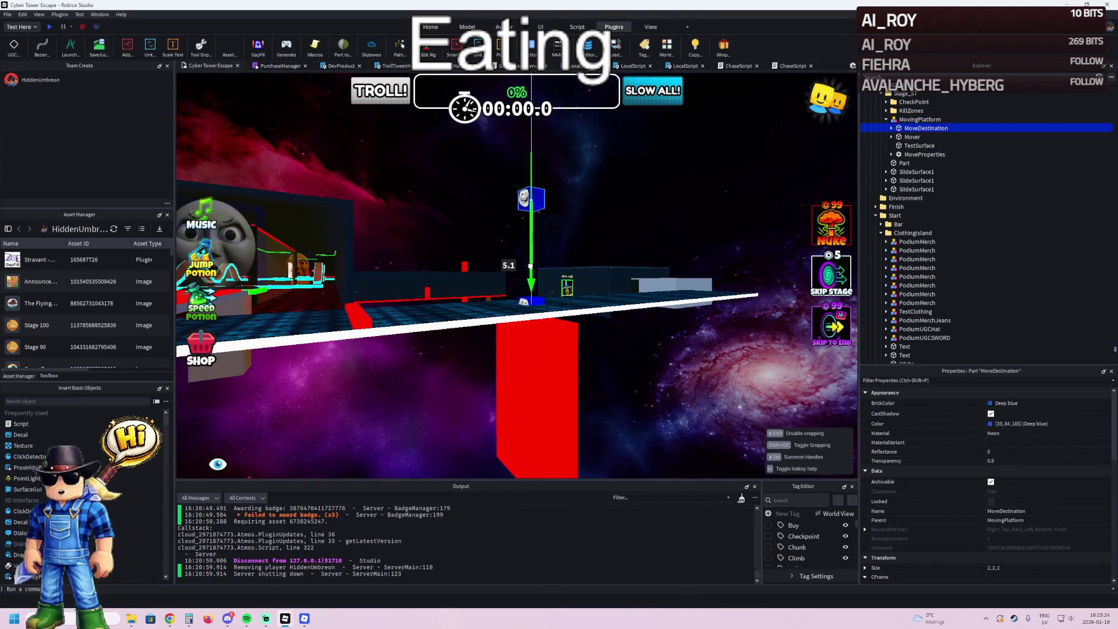
{"action": "left_click", "coordinate": [552, 389]}
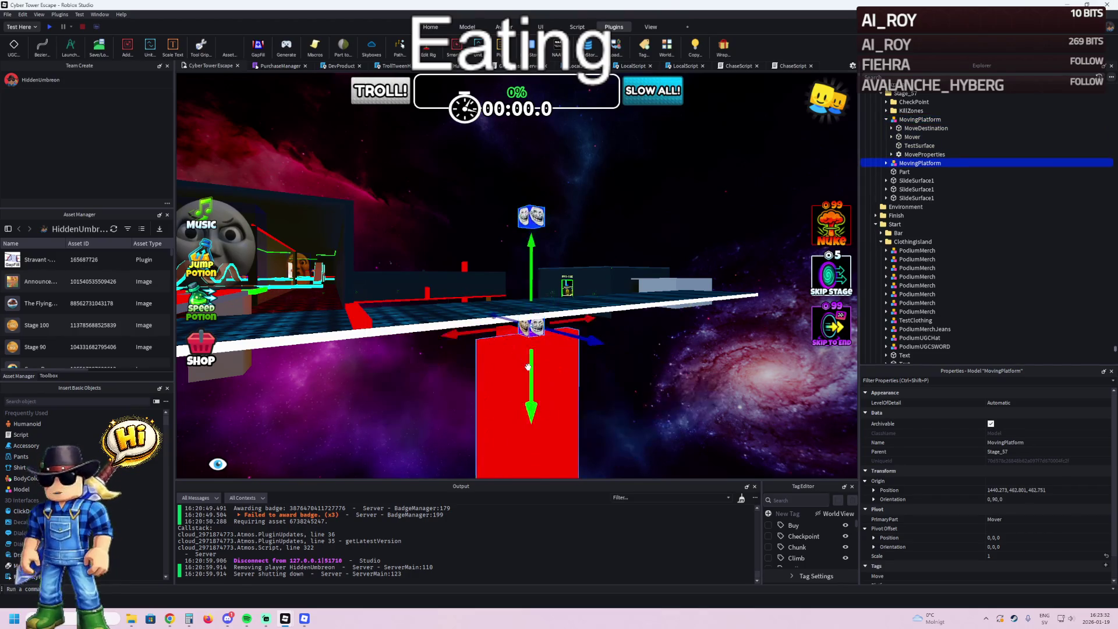
{"action": "mouse_move", "coordinate": [531, 420]}
{"action": "left_mouse_down"}
{"action": "mouse_move", "coordinate": [531, 175]}
{"action": "mouse_move", "coordinate": [534, 251]}
{"action": "mouse_move", "coordinate": [537, 222]}
{"action": "left_mouse_up"}
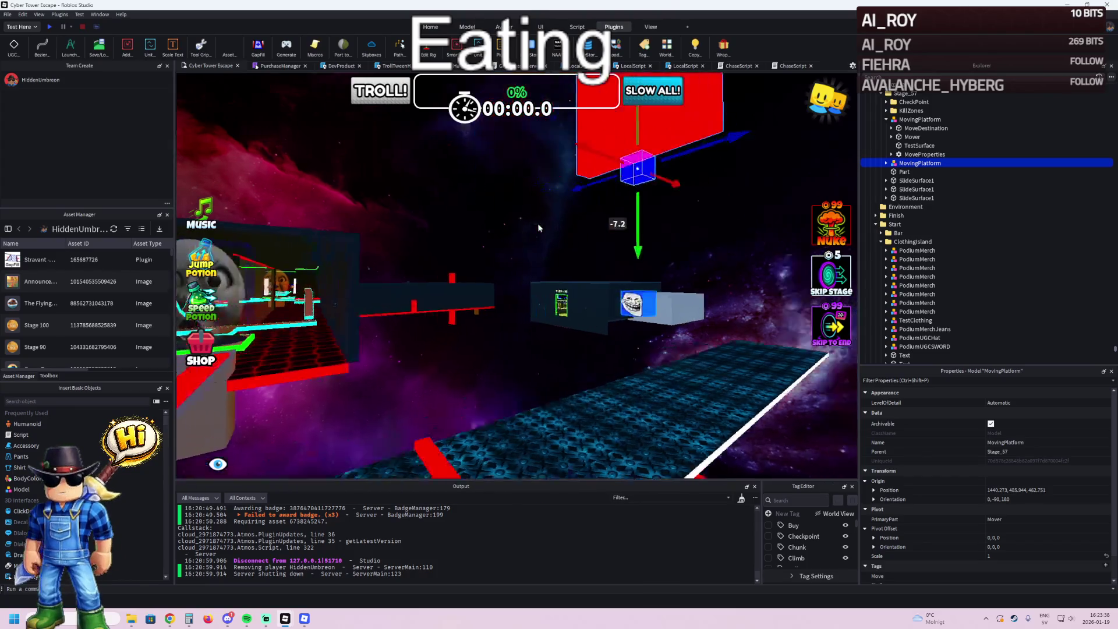
{"action": "scroll", "coordinate": [537, 222], "scroll_direction": "up", "scroll_amount": 5}
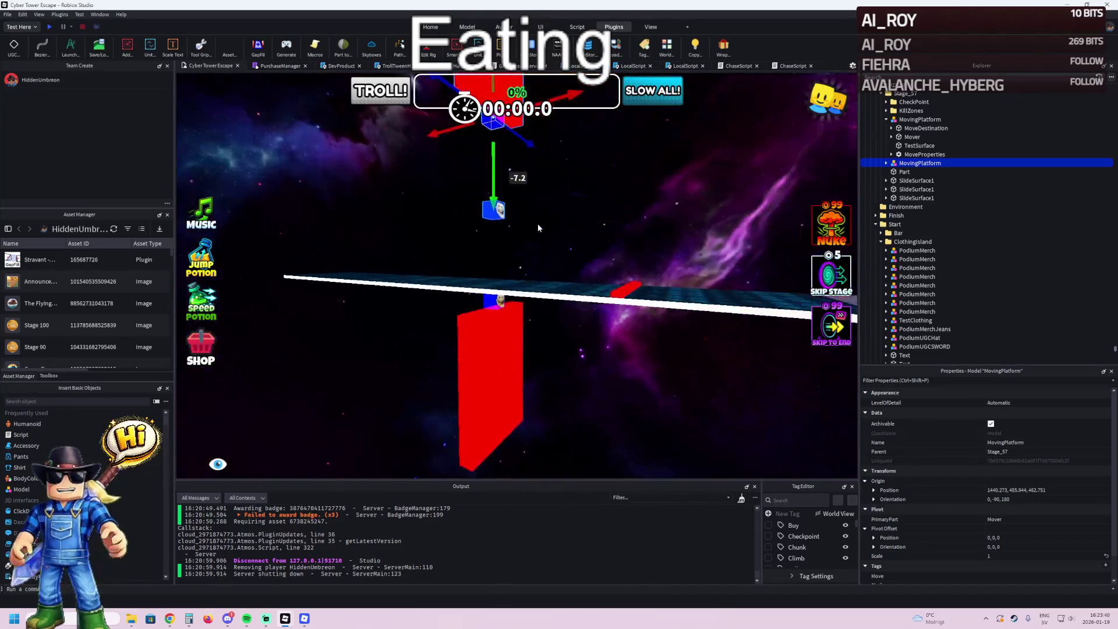
{"action": "key", "text": "w"}
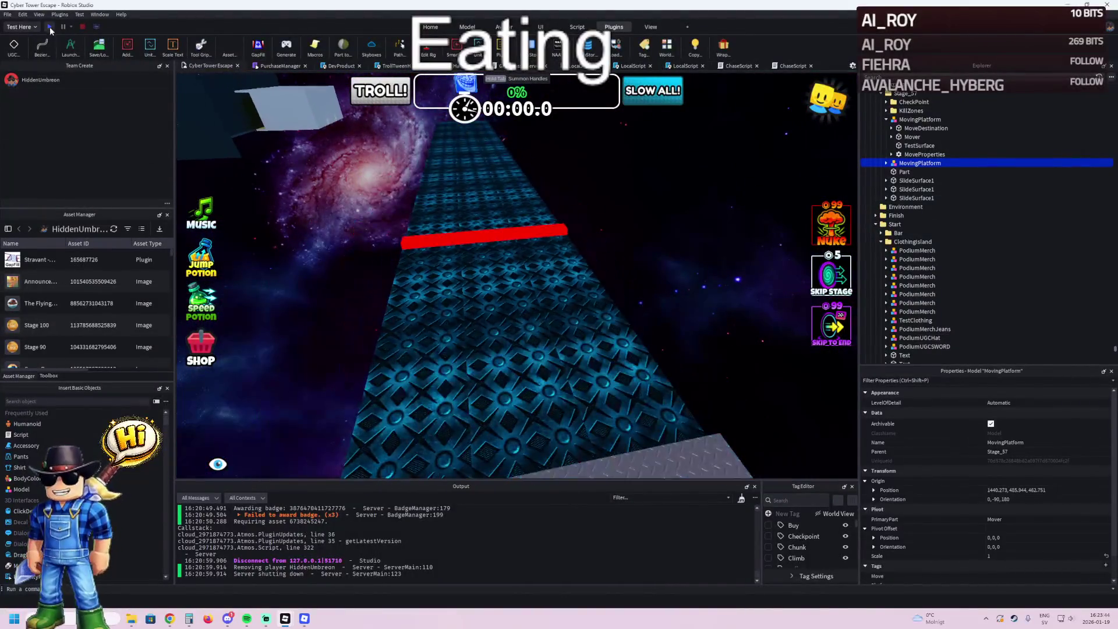
{"action": "left_click", "coordinate": [50, 27]}
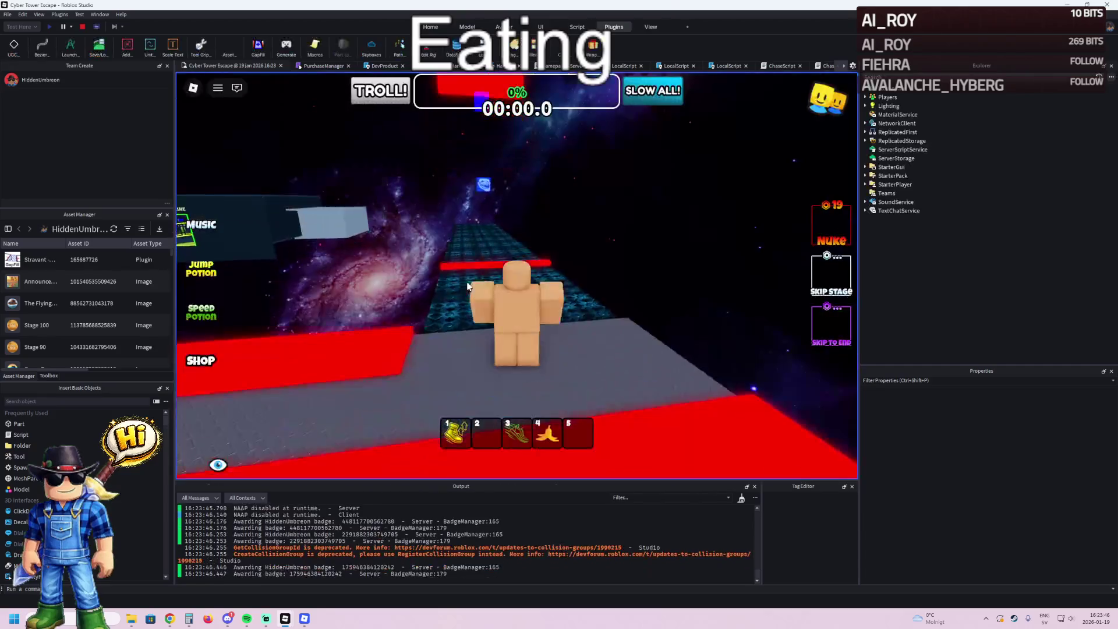
{"action": "key", "text": "Right"}
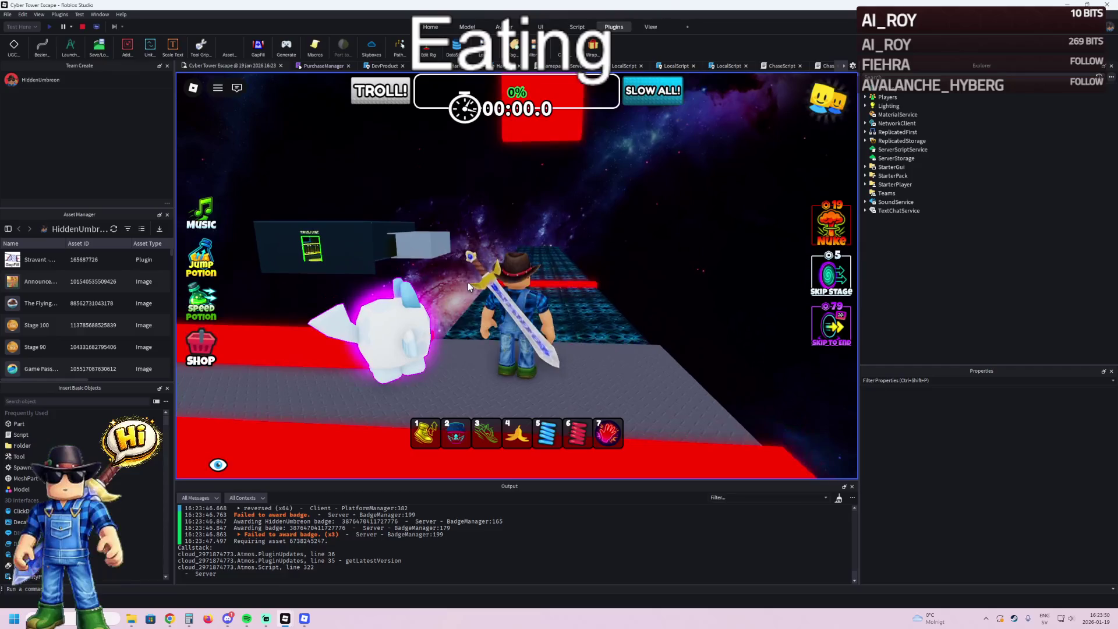
{"action": "key", "text": "Right"}
{"action": "key", "text": "a"}
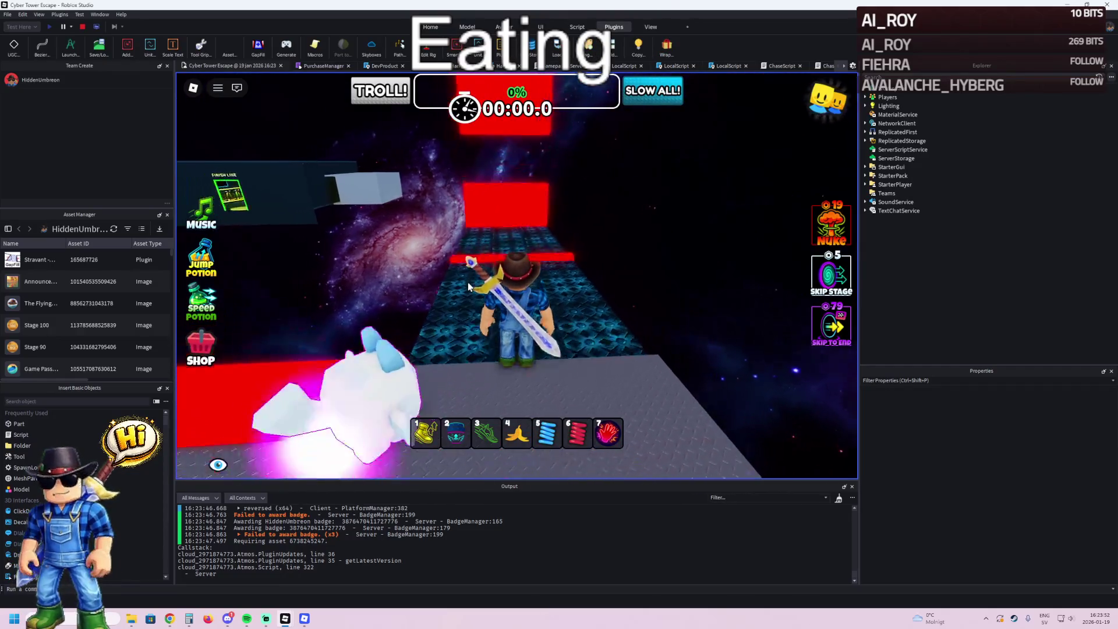
{"action": "key", "text": "w"}
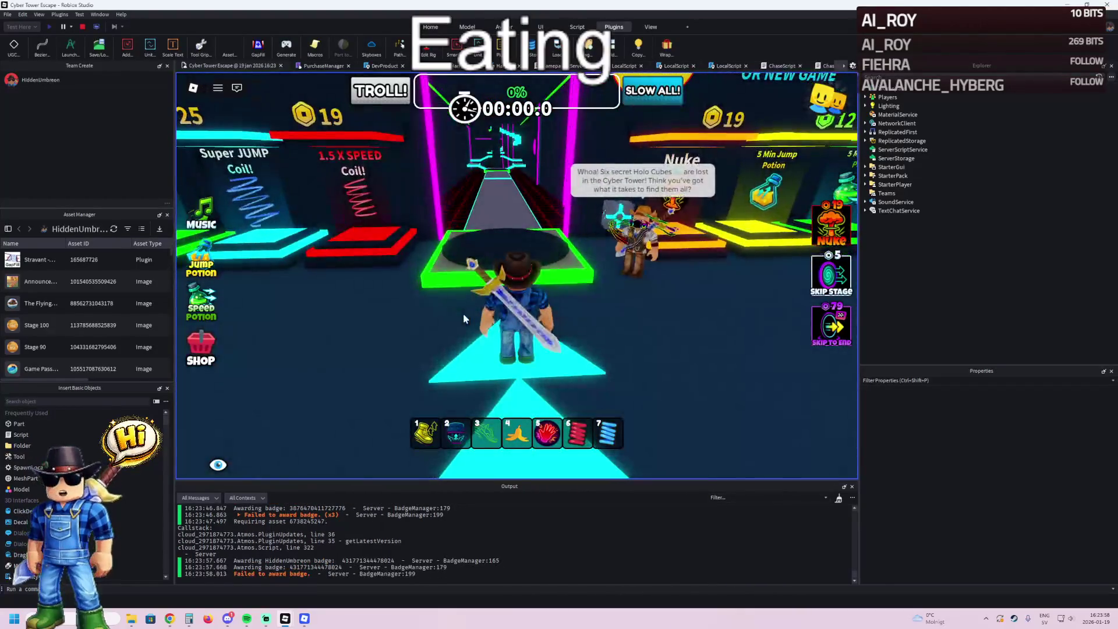
{"action": "left_click", "coordinate": [82, 26]}
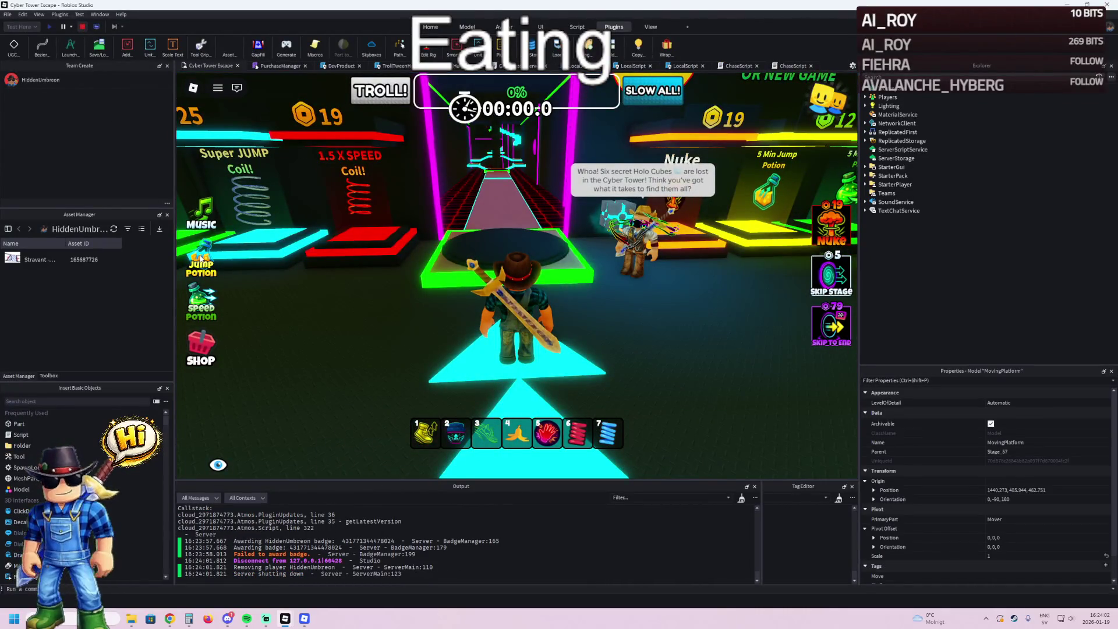
- Slide the second red moving wall sideways across the slide track
{"action": "key", "text": "f"}
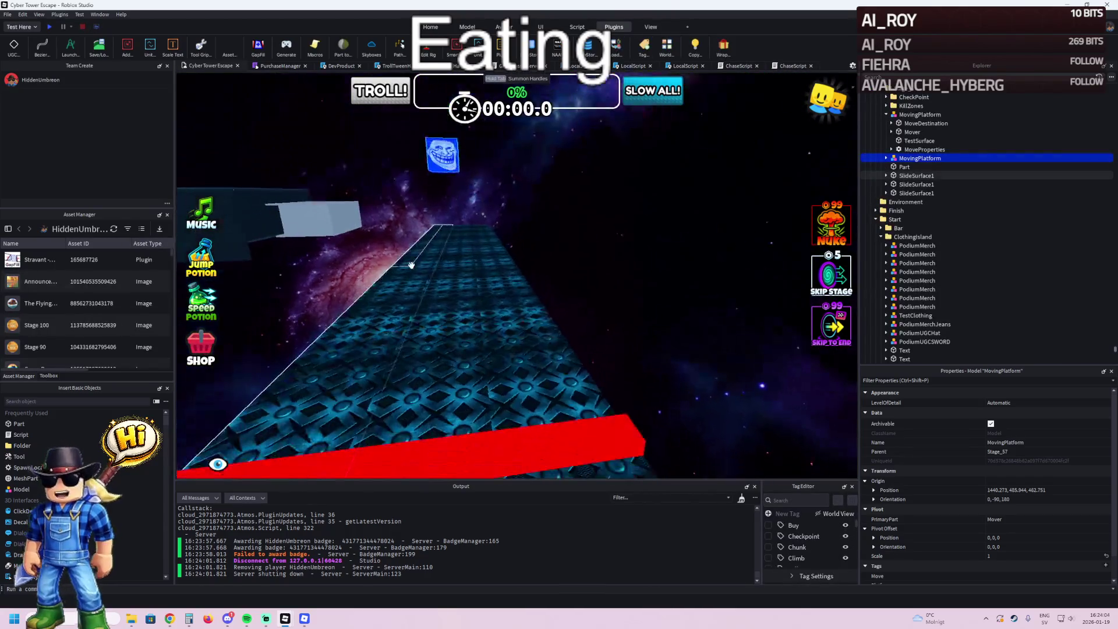
{"action": "left_click", "coordinate": [442, 306]}
{"action": "key", "text": "f"}
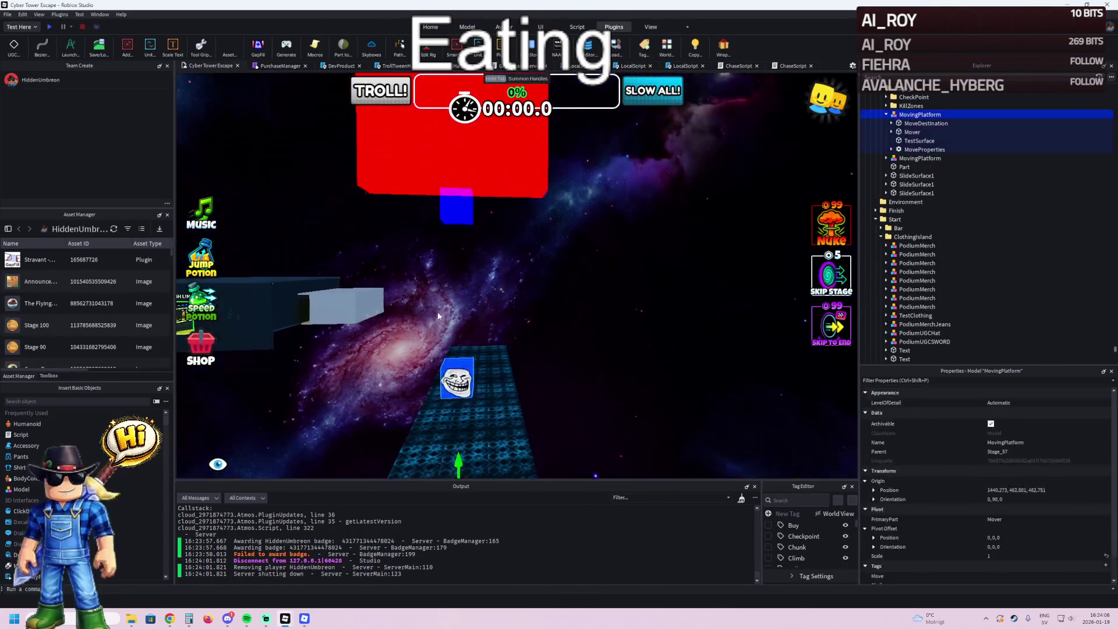
{"action": "mouse_move", "coordinate": [533, 376]}
{"action": "left_mouse_down"}
{"action": "mouse_move", "coordinate": [589, 441]}
{"action": "mouse_move", "coordinate": [591, 339]}
{"action": "left_mouse_up"}
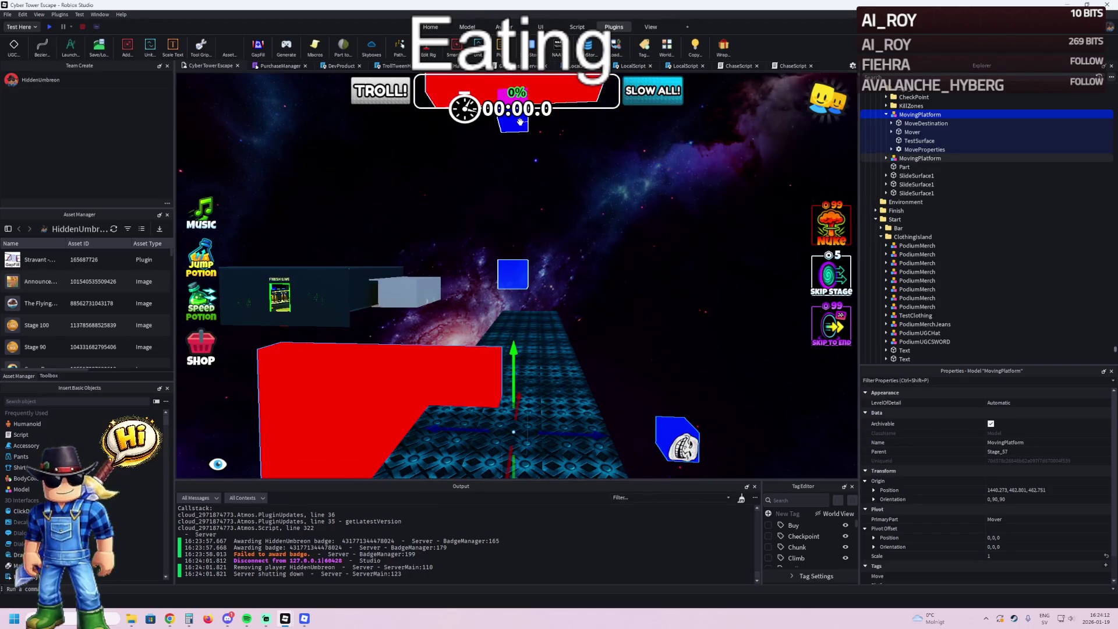
{"action": "key", "text": "ctrl+z"}
{"action": "left_click_drag", "start_coordinate": [553, 406], "coordinate": [554, 406]}
{"action": "left_click_drag", "start_coordinate": [473, 369], "coordinate": [699, 367]}
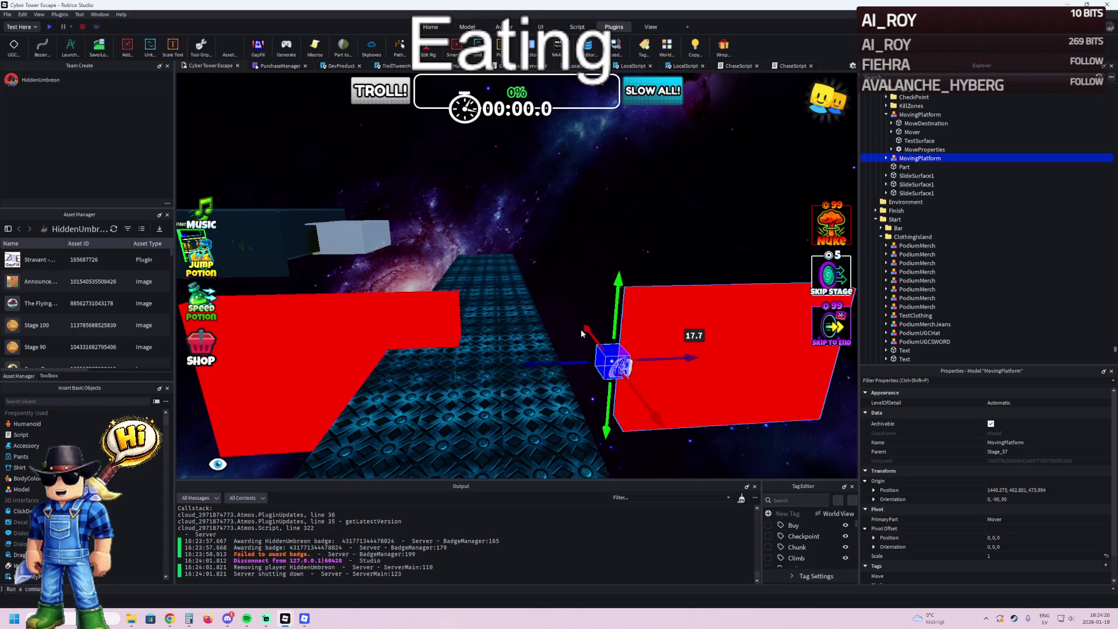
- Shift the right wall 6.4 studs left, move the left wall along, and raise both
{"action": "left_click", "coordinate": [631, 317]}
{"action": "left_click_drag", "start_coordinate": [536, 365], "coordinate": [456, 385]}
{"action": "left_click", "coordinate": [509, 351]}
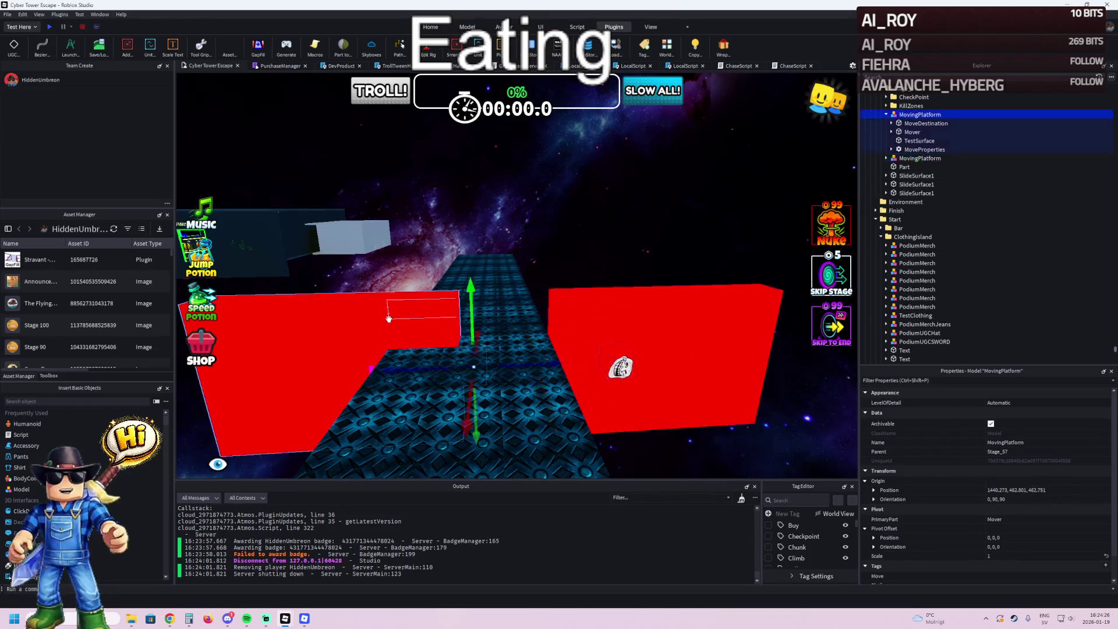
{"action": "left_click_drag", "start_coordinate": [586, 363], "coordinate": [542, 371]}
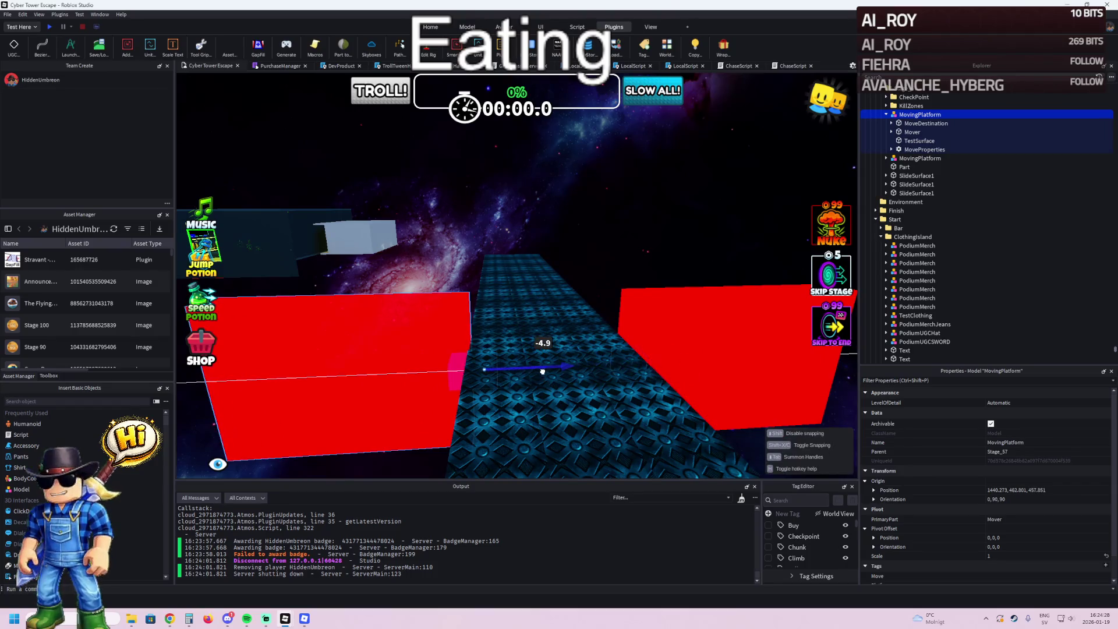
{"action": "left_click", "coordinate": [541, 373], "text": "ctrl"}
{"action": "scroll", "coordinate": [541, 372], "scroll_direction": "up", "scroll_amount": 5}
{"action": "left_click_drag", "start_coordinate": [475, 325], "coordinate": [488, 220]}
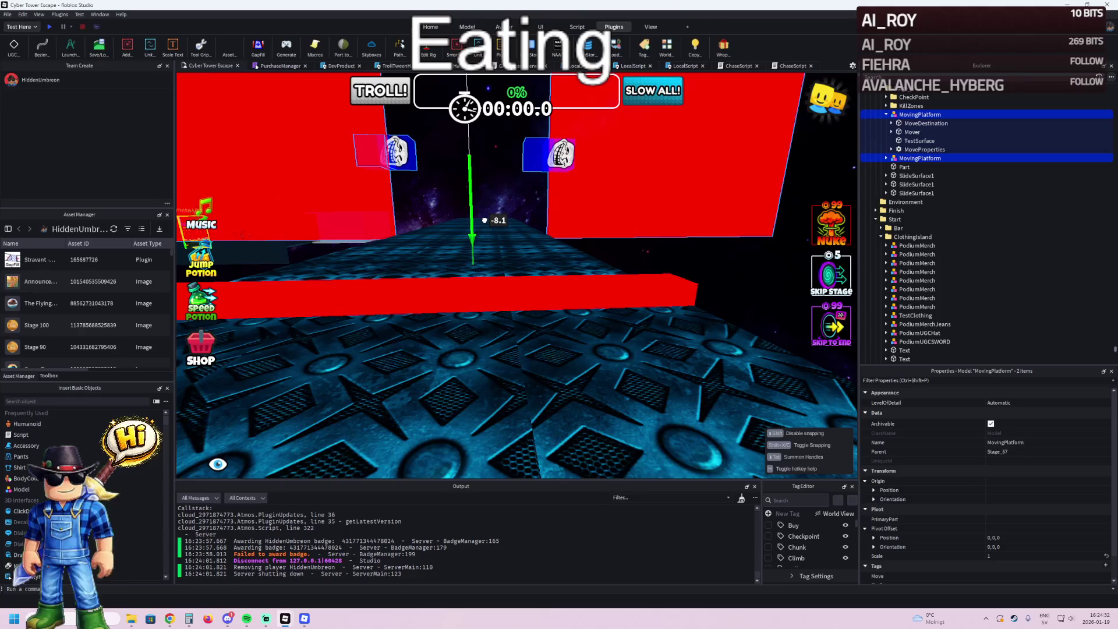
{"action": "scroll", "coordinate": [485, 220], "scroll_direction": "down", "scroll_amount": 5}
- Nudge the left red wall's TestSurface sideways along the slide
{"action": "left_click", "coordinate": [662, 386]}
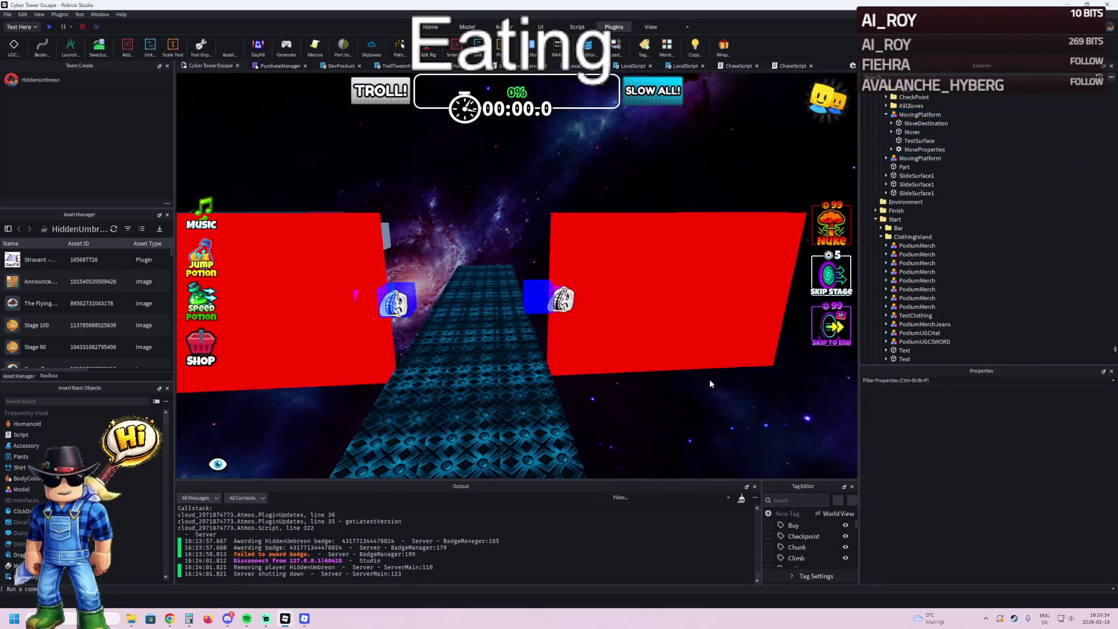
{"action": "scroll", "coordinate": [709, 379], "scroll_direction": "up", "scroll_amount": 5}
{"action": "left_click", "coordinate": [787, 301]}
{"action": "key", "text": "f"}
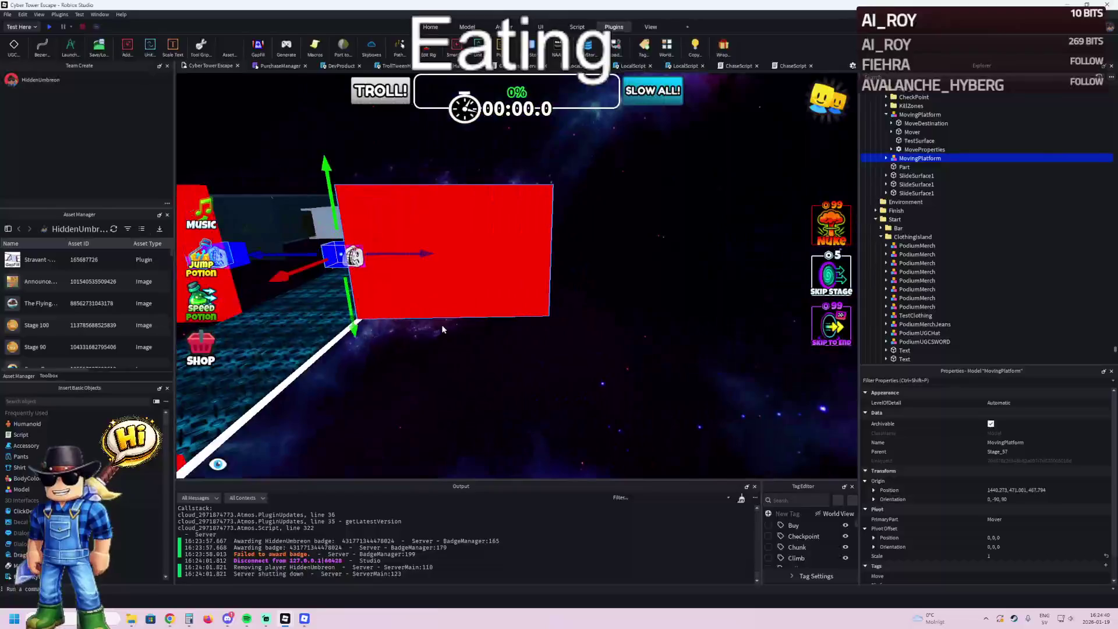
{"action": "left_click_drag", "start_coordinate": [397, 273], "coordinate": [512, 317]}
{"action": "key", "text": "s"}
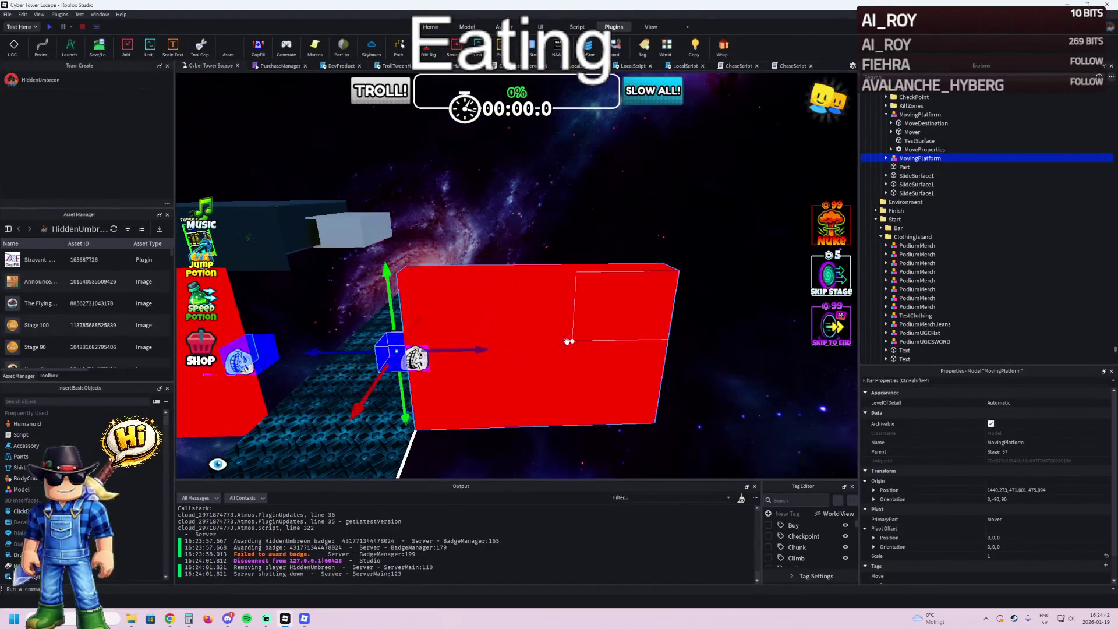
{"action": "left_click", "coordinate": [470, 353]}
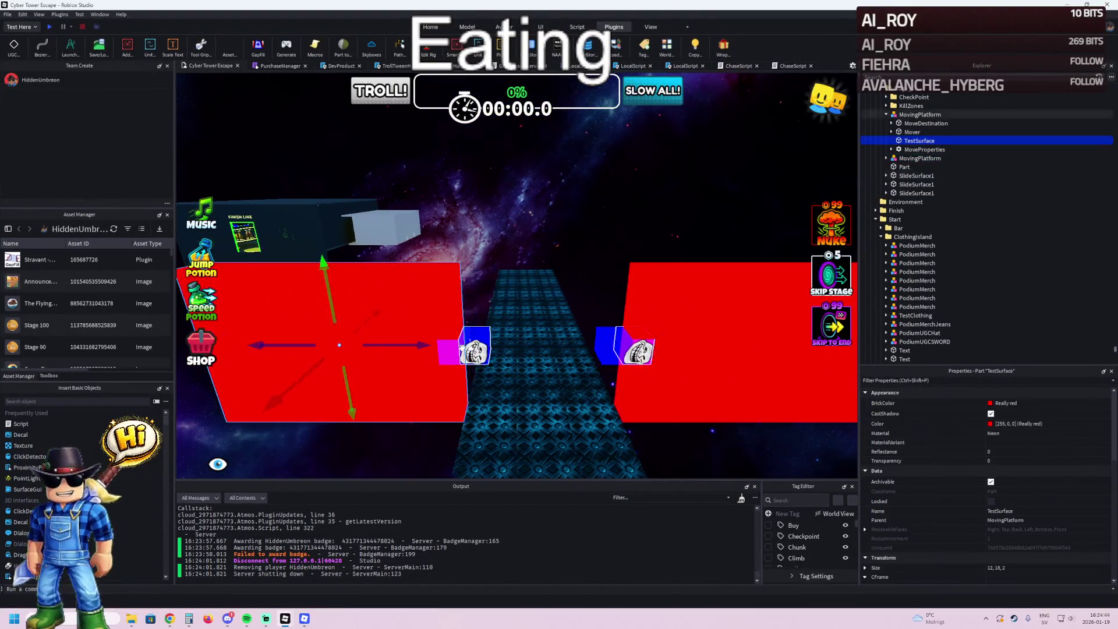
{"action": "left_click_drag", "start_coordinate": [426, 344], "coordinate": [437, 346]}
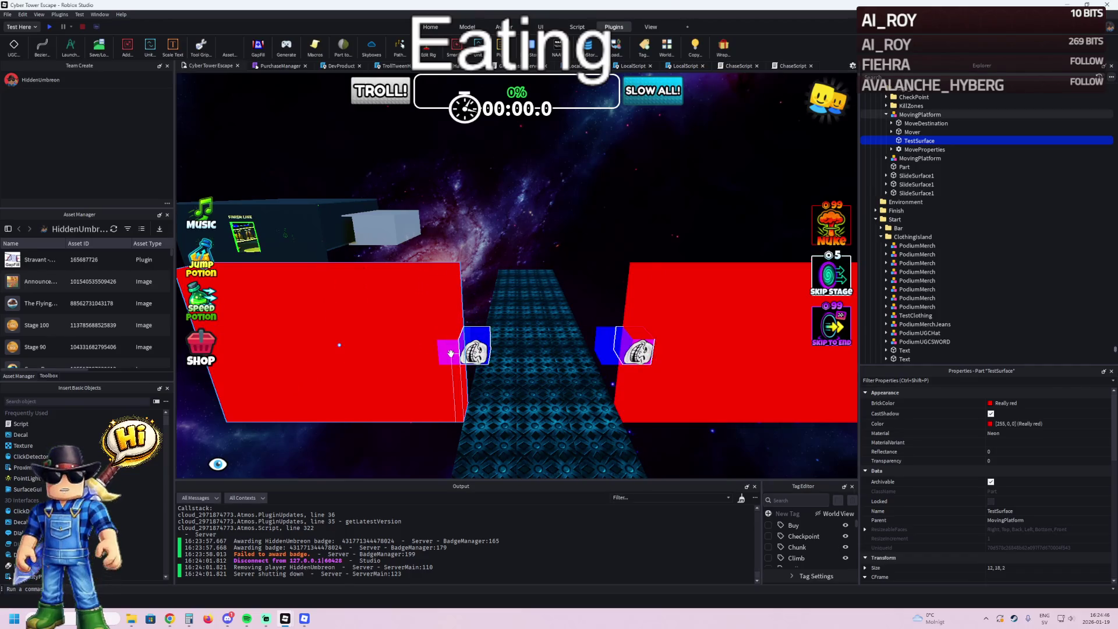
{"action": "key", "text": "w"}
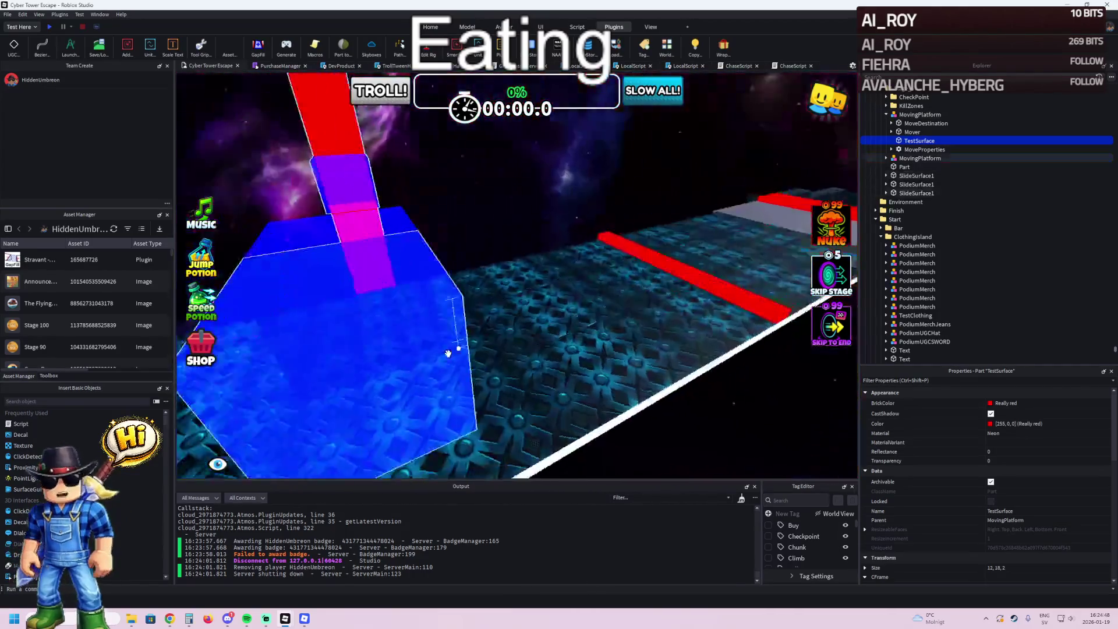
{"action": "left_click", "coordinate": [448, 352]}
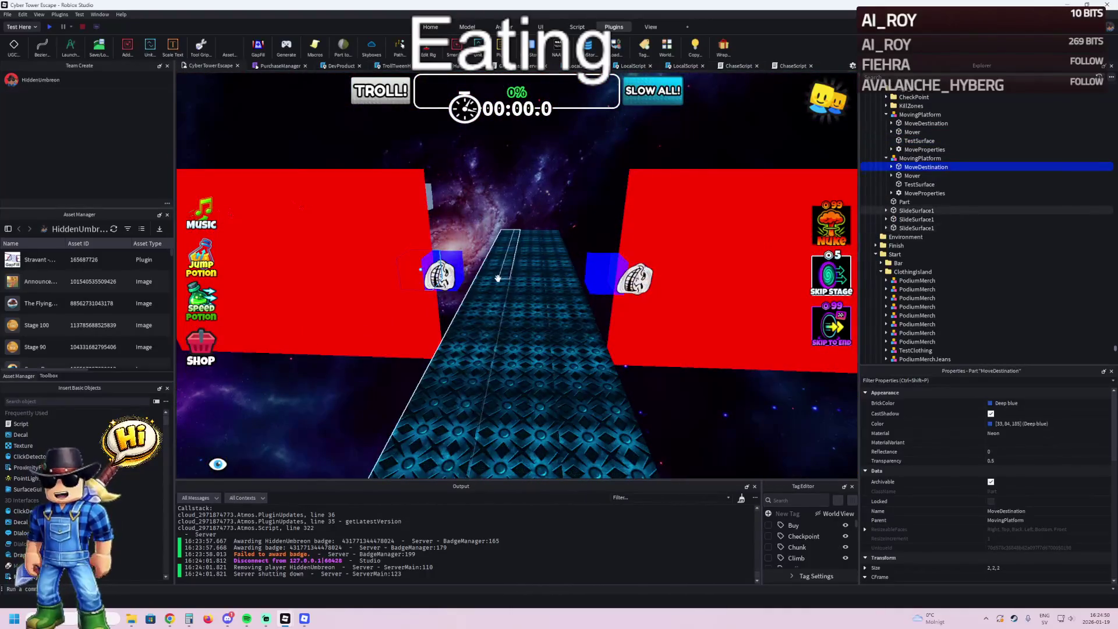
- Move both blue MoveDestination markers along the path, then start a playtest
{"action": "mouse_move", "coordinate": [501, 274]}
{"action": "left_mouse_down"}
{"action": "mouse_move", "coordinate": [591, 278]}
{"action": "mouse_move", "coordinate": [531, 273]}
{"action": "left_mouse_up"}
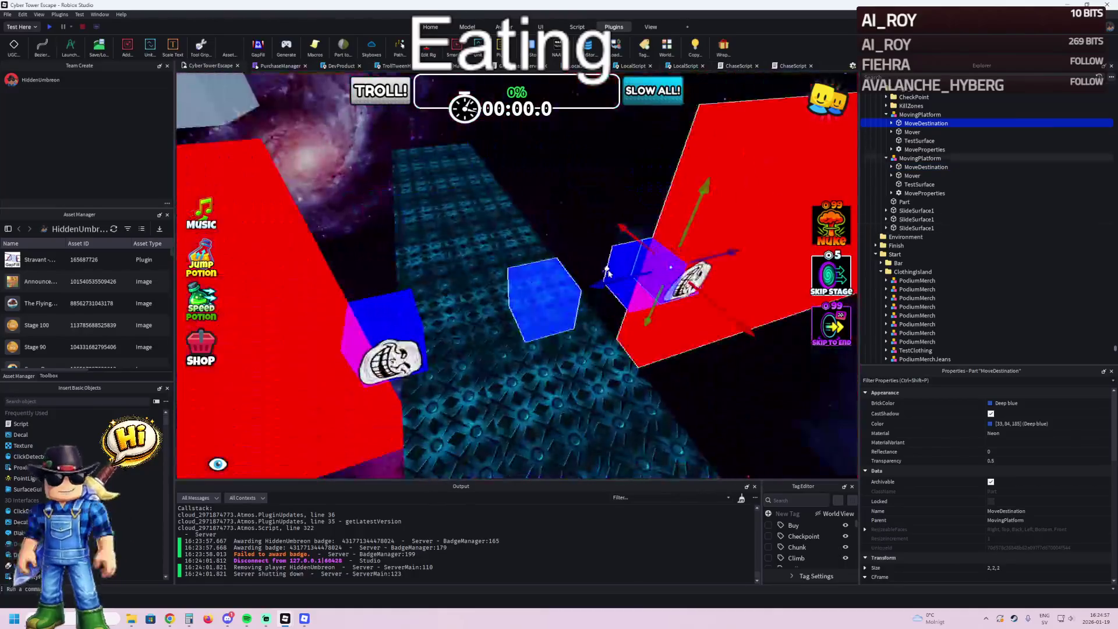
{"action": "left_click_drag", "start_coordinate": [599, 279], "coordinate": [507, 302]}
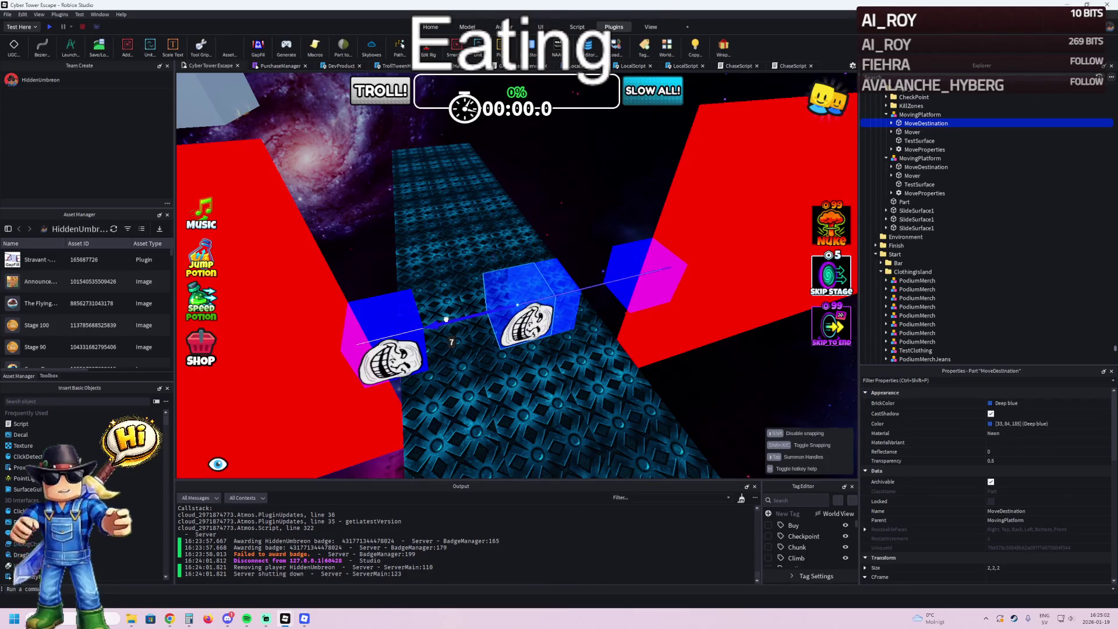
{"action": "left_click_drag", "start_coordinate": [446, 319], "coordinate": [446, 319]}
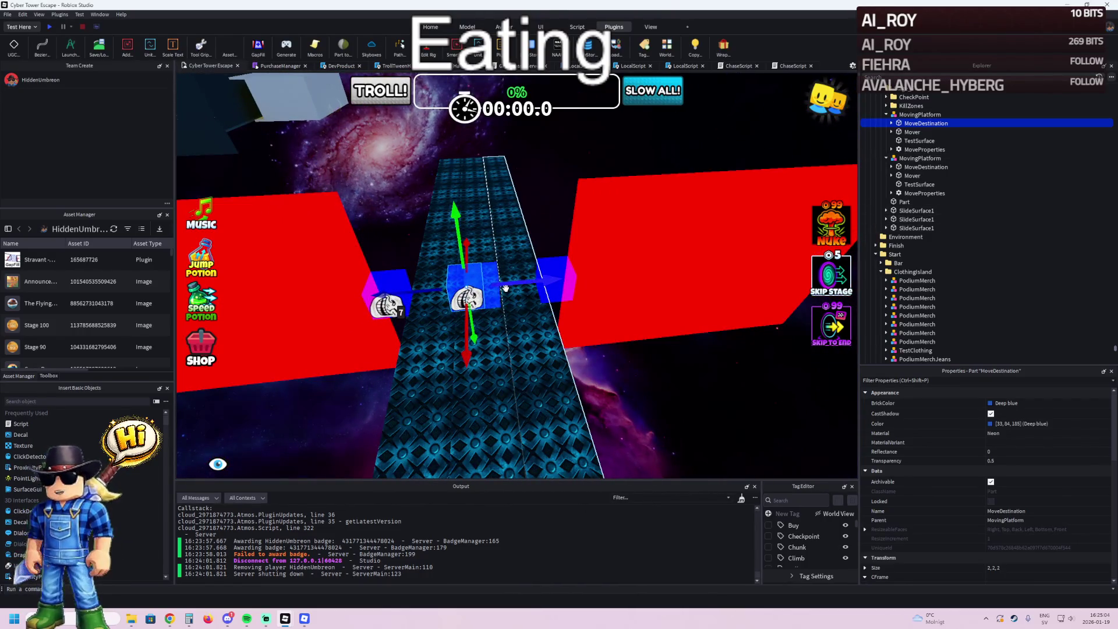
{"action": "key", "text": "w"}
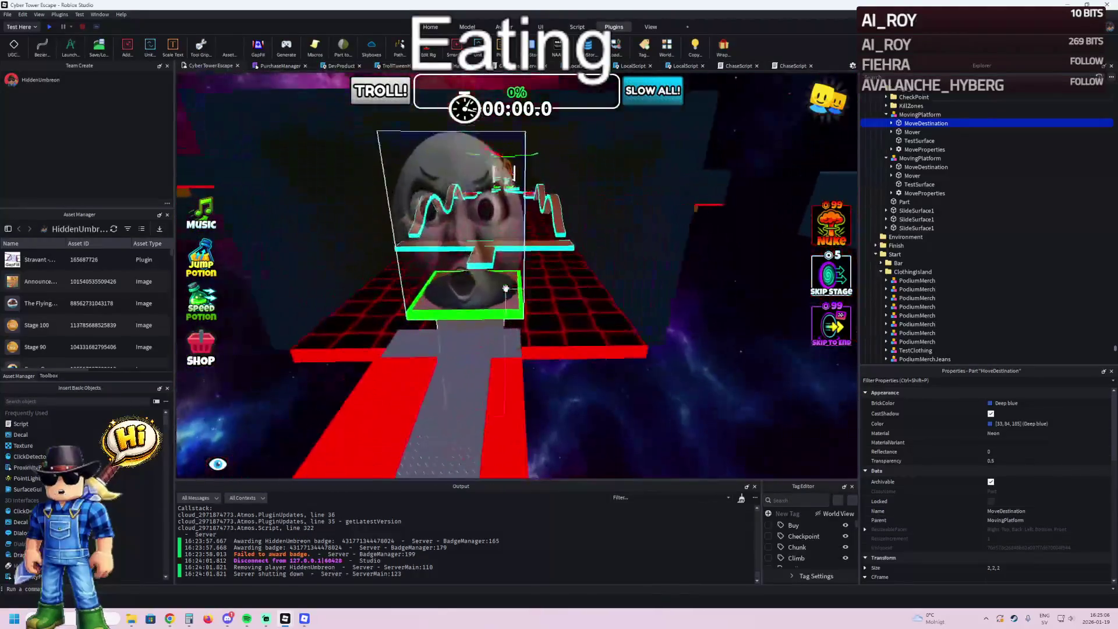
{"action": "left_click", "coordinate": [51, 27]}
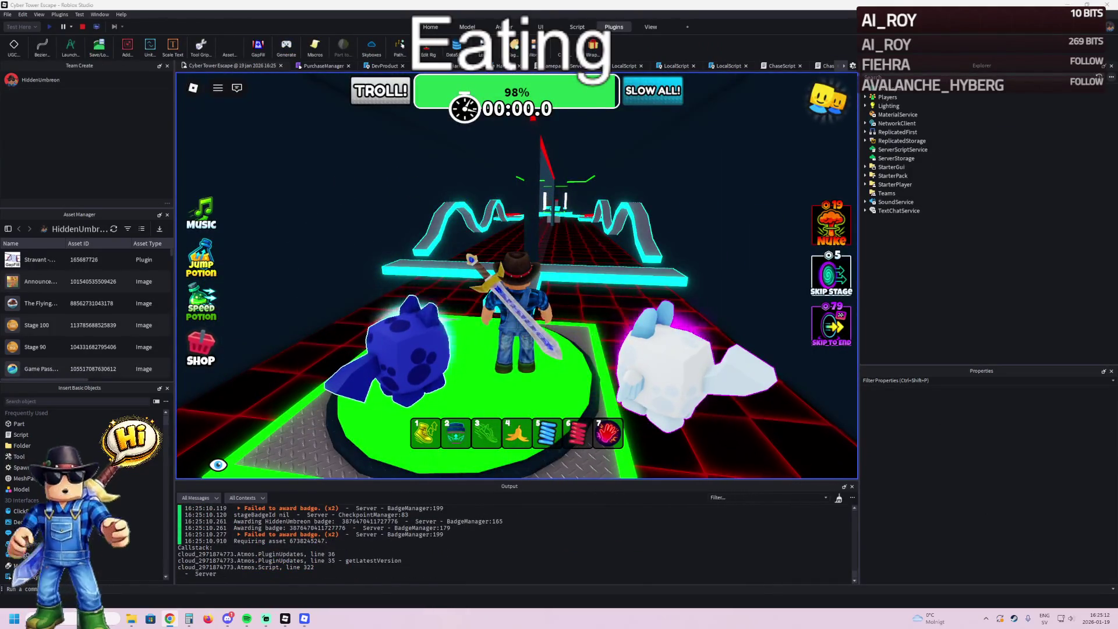
- Run the character along the blue path between the red walls, respawn, then stop testing
{"action": "key", "text": "w"}
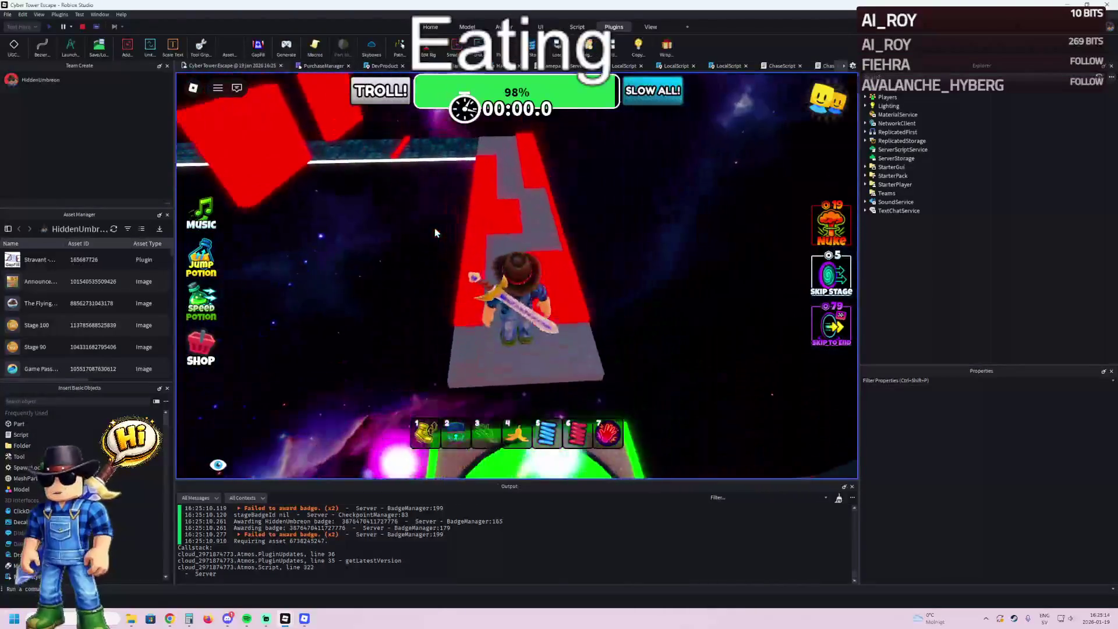
{"action": "key", "text": "a"}
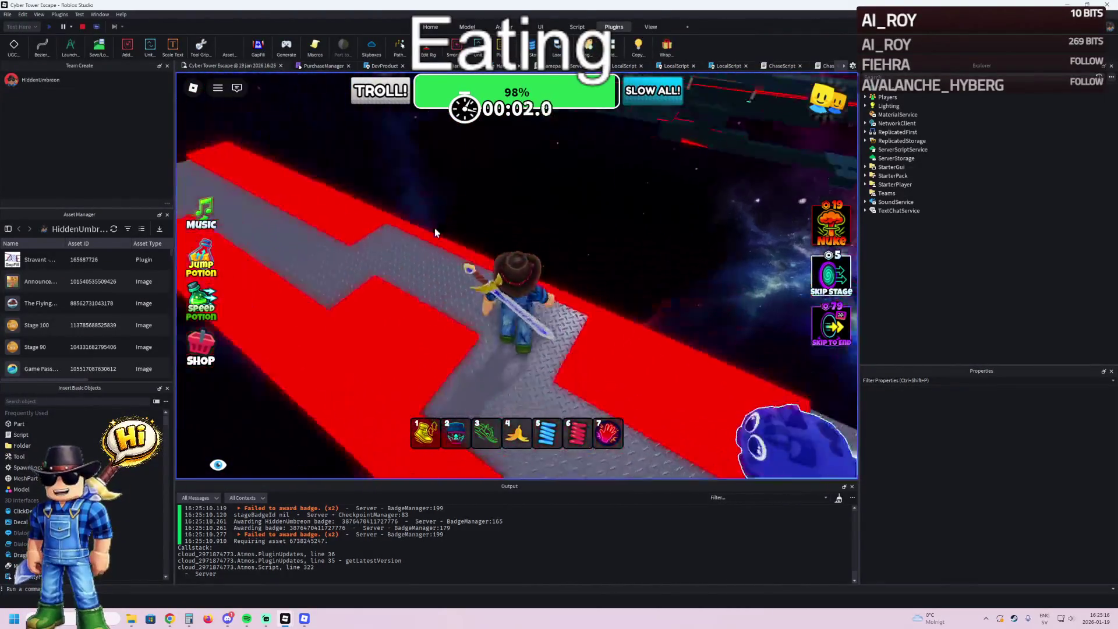
{"action": "key", "text": "a"}
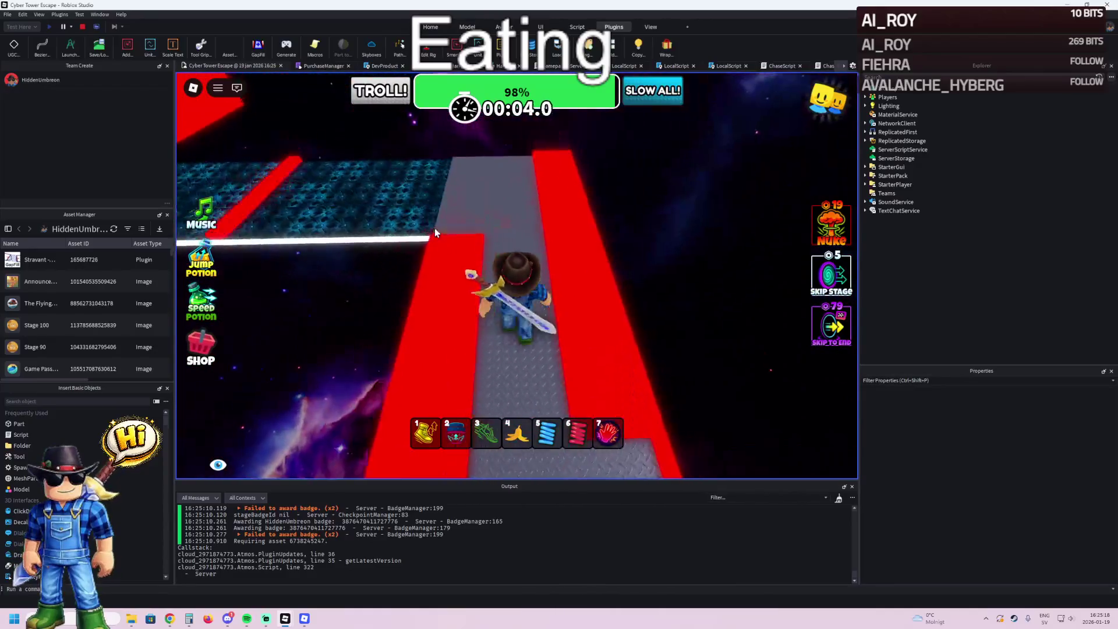
{"action": "key", "text": "w"}
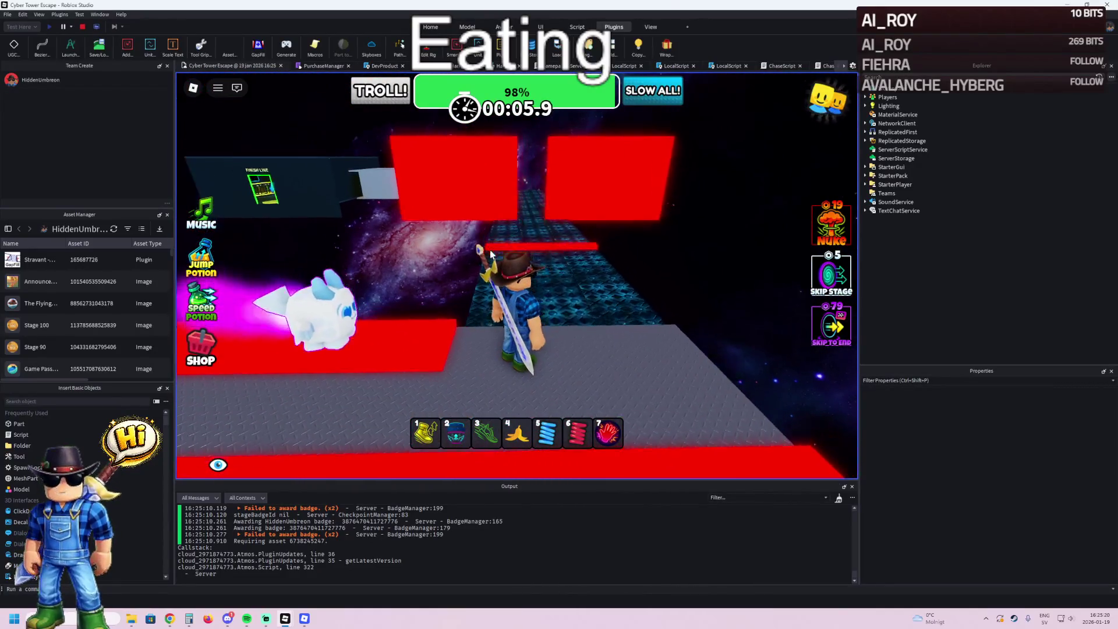
{"action": "key", "text": "w"}
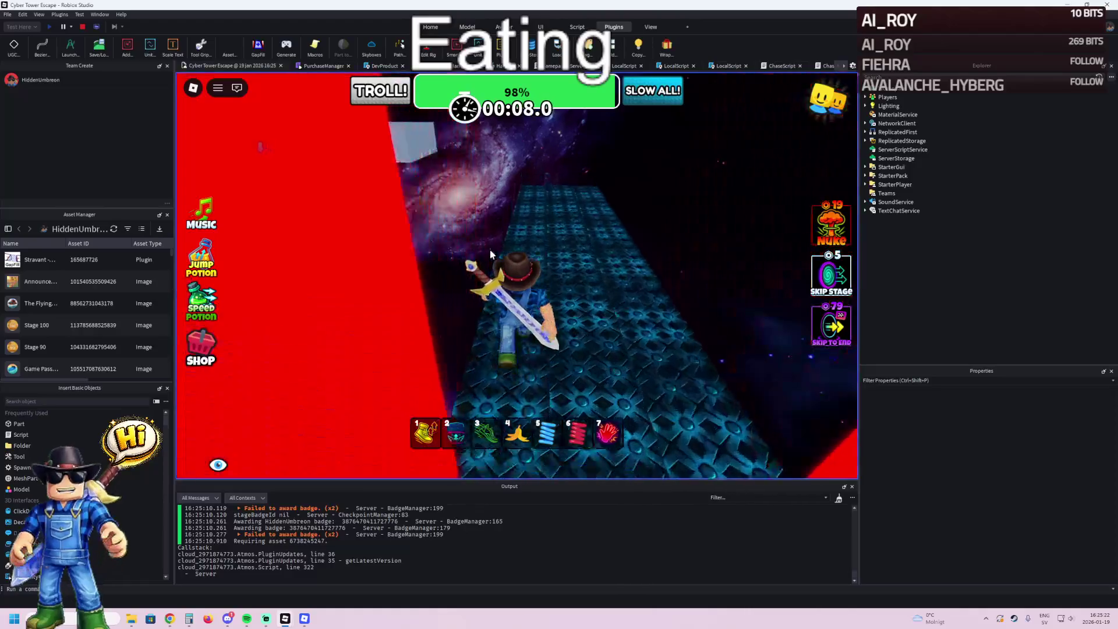
{"action": "key", "text": "w"}
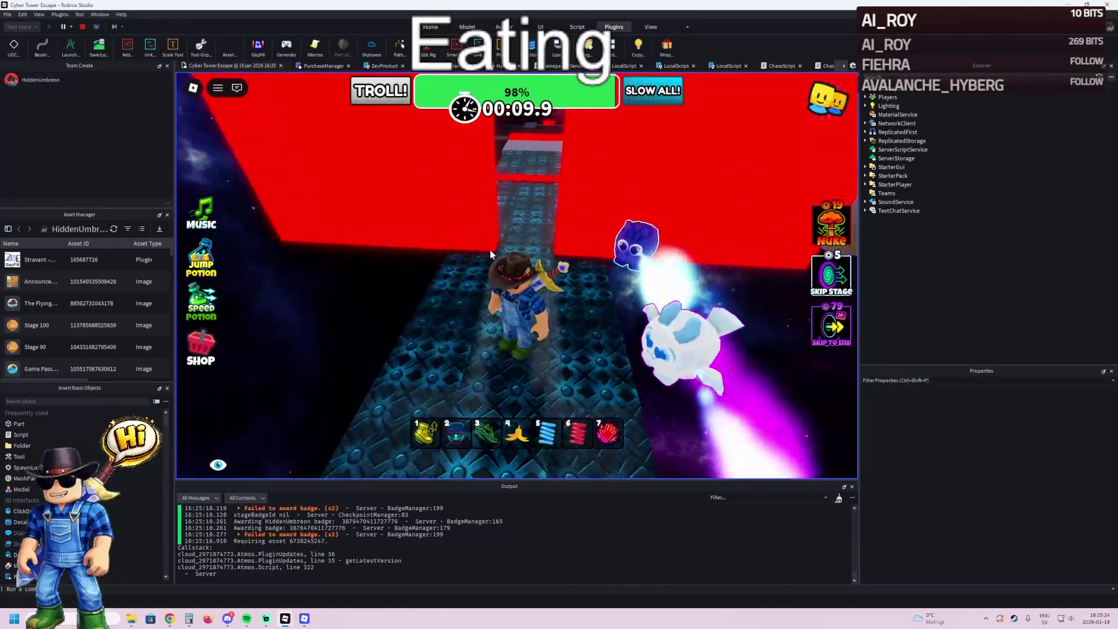
{"action": "key", "text": "w"}
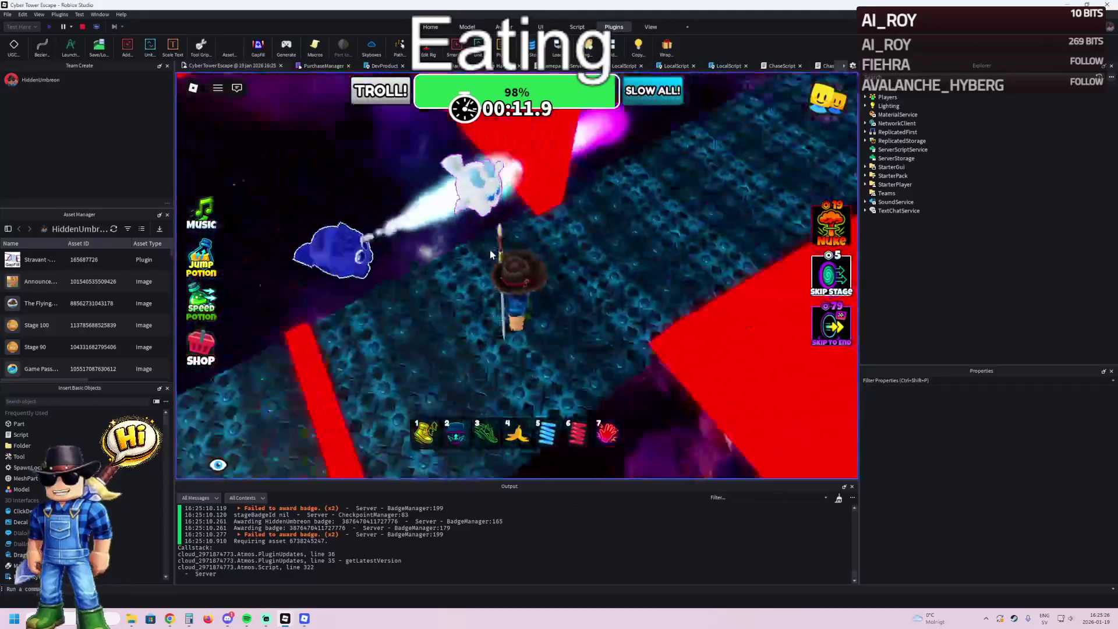
{"action": "key", "text": "w"}
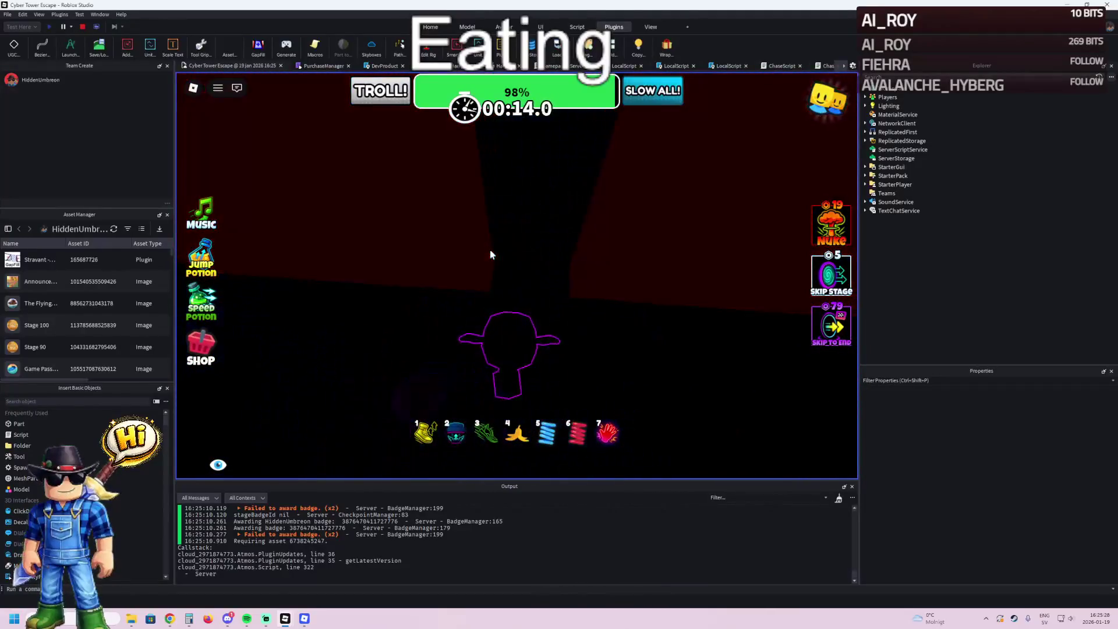
{"action": "key", "text": "w"}
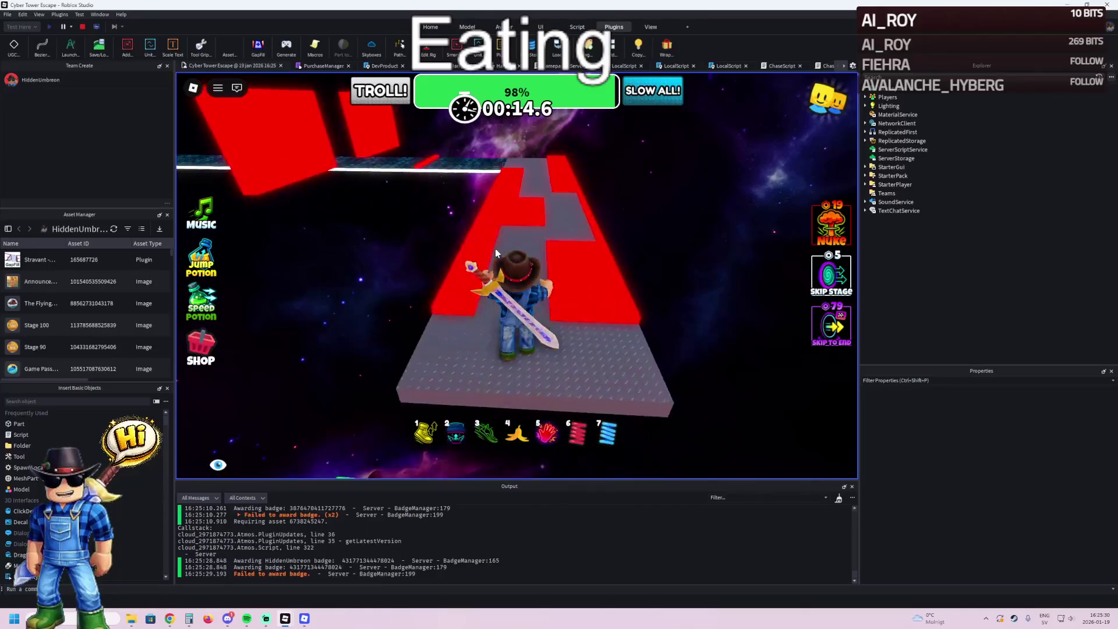
{"action": "key", "text": "w"}
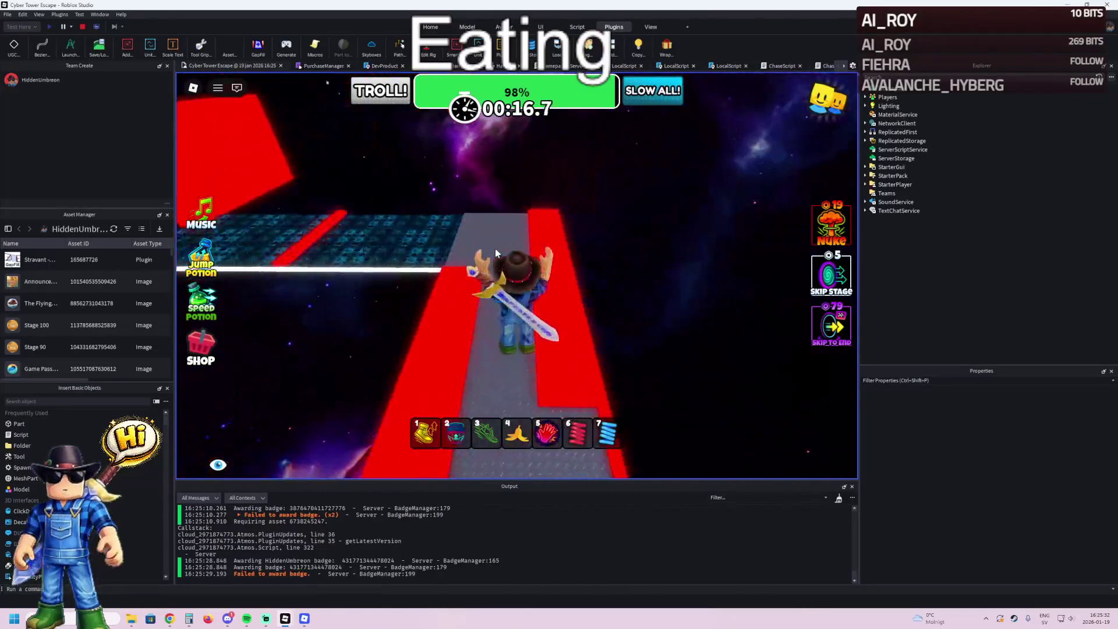
{"action": "key", "text": "w"}
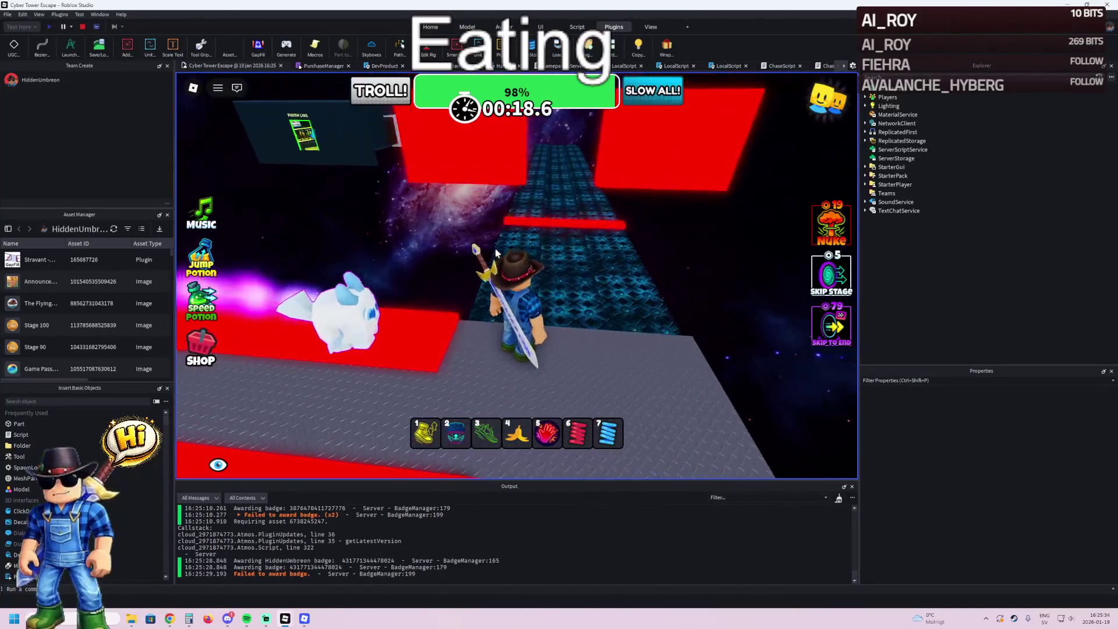
{"action": "key", "text": "w"}
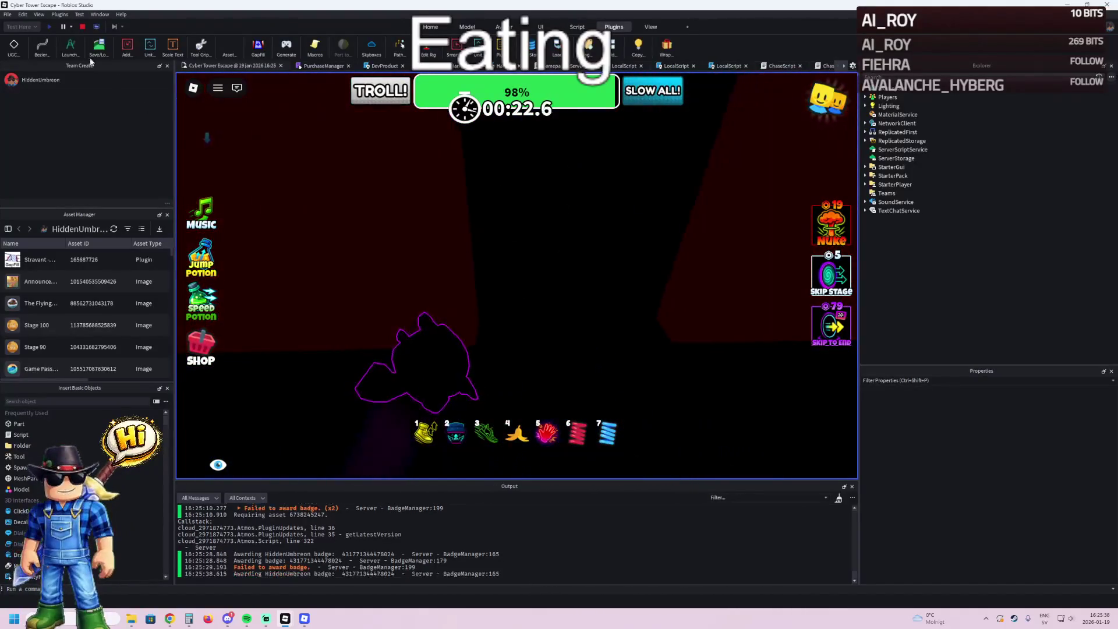
{"action": "left_click", "coordinate": [82, 27]}
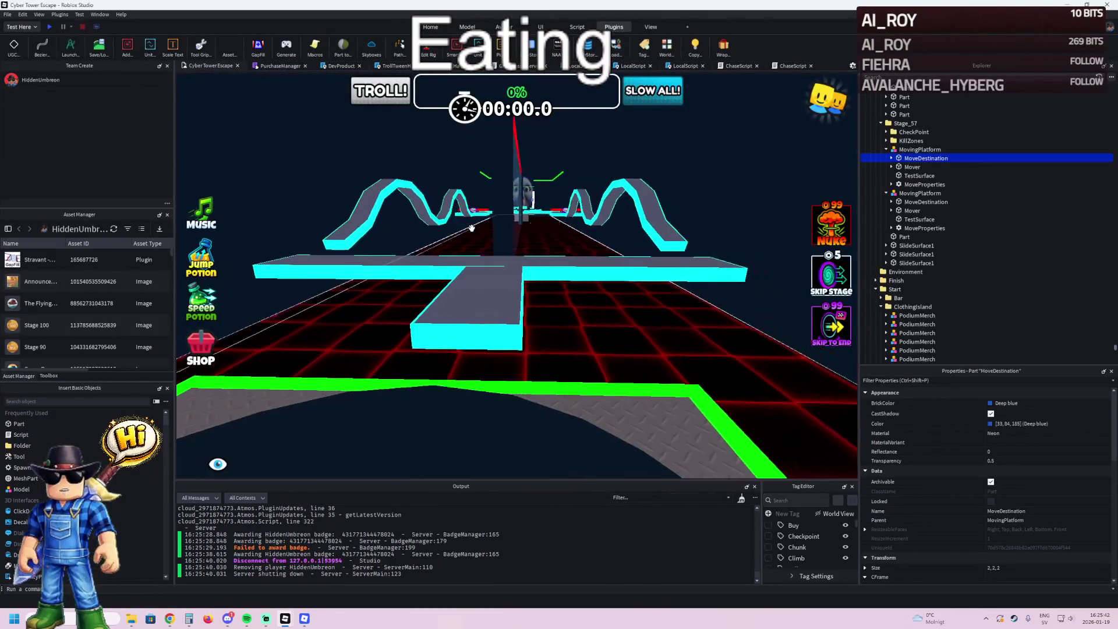
- Nudge both moving walls and a mover block about 1.5 studs; expand the second MoveProperties
{"action": "key", "text": "f"}
{"action": "left_click", "coordinate": [699, 268]}
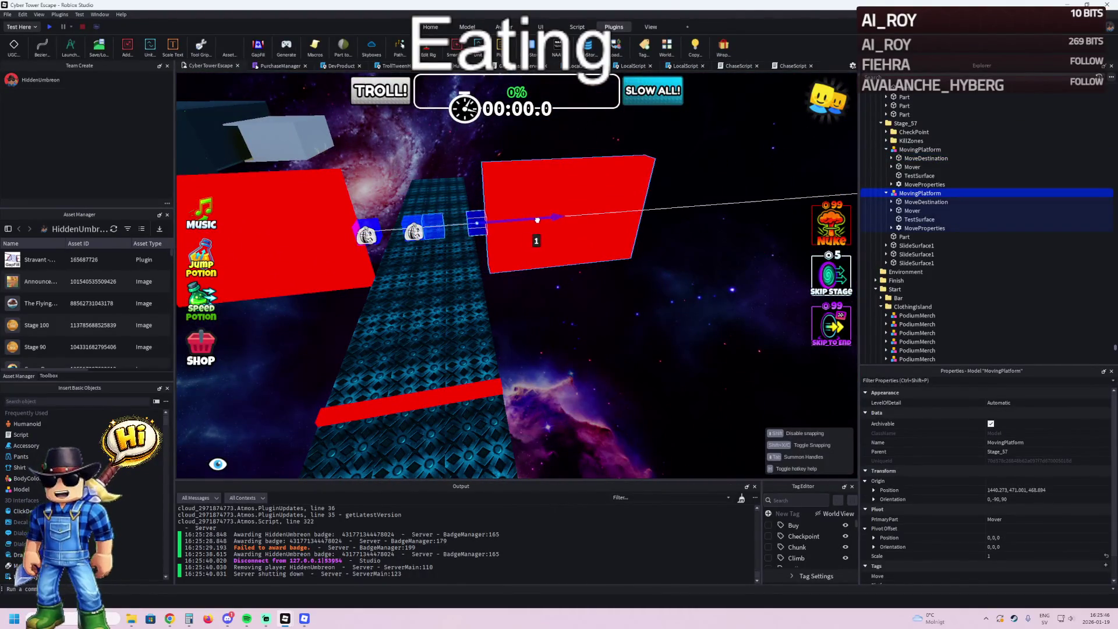
{"action": "left_click", "coordinate": [349, 232]}
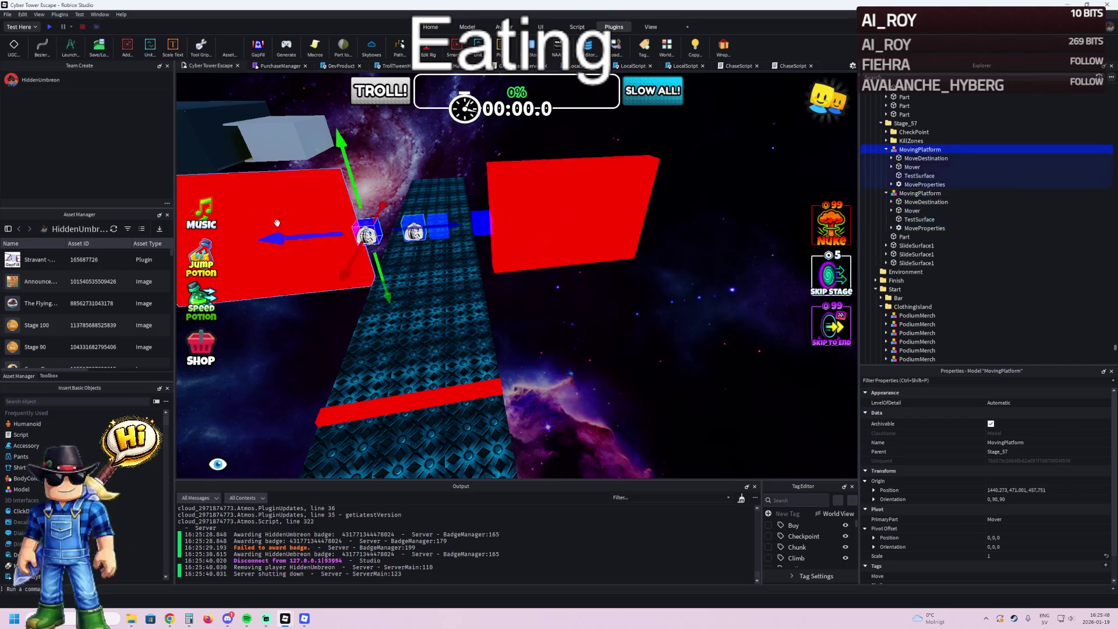
{"action": "left_click_drag", "start_coordinate": [393, 233], "coordinate": [382, 232]}
{"action": "left_click", "coordinate": [564, 223]}
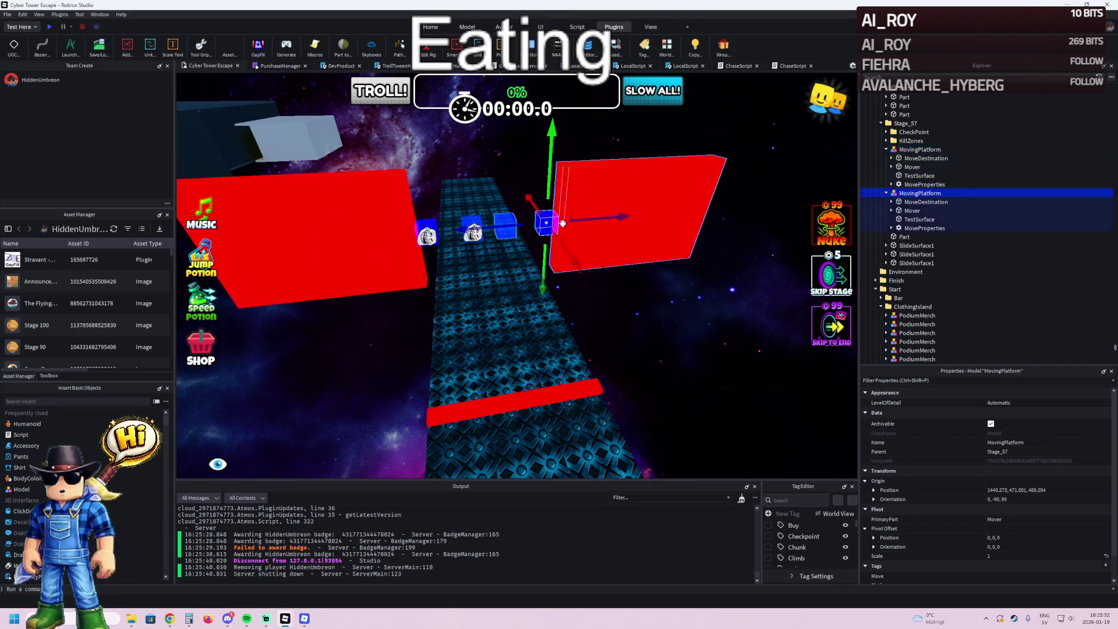
{"action": "left_click_drag", "start_coordinate": [504, 226], "coordinate": [497, 229]}
{"action": "left_click", "coordinate": [541, 223]}
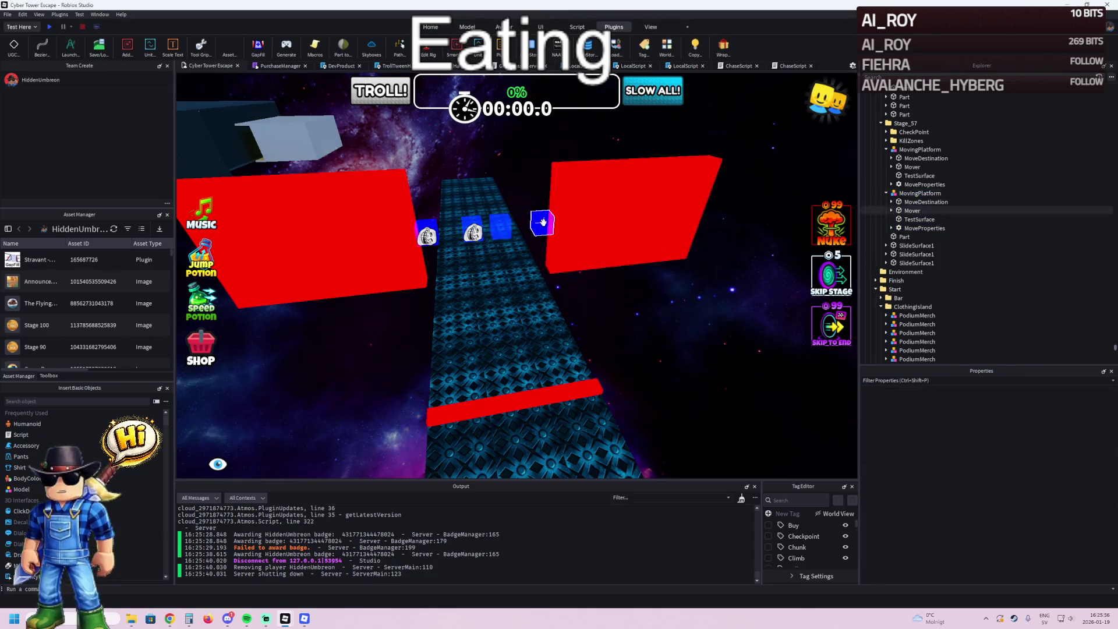
{"action": "left_click_drag", "start_coordinate": [668, 220], "coordinate": [678, 212]}
{"action": "left_click", "coordinate": [344, 207]}
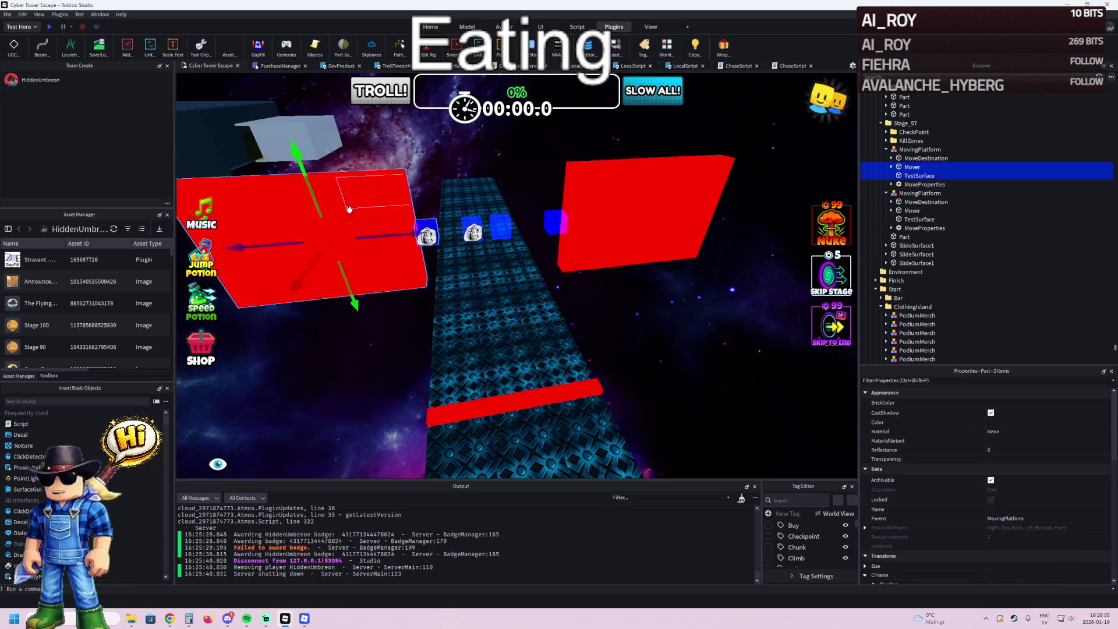
{"action": "left_click_drag", "start_coordinate": [416, 234], "coordinate": [407, 235]}
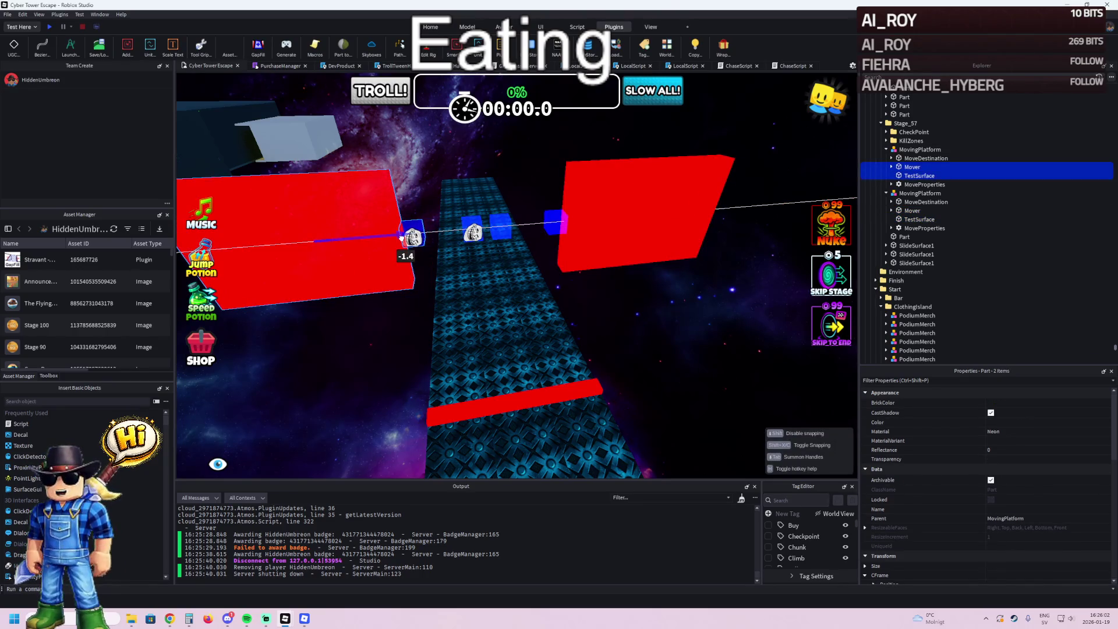
{"action": "double_click", "coordinate": [911, 229]}
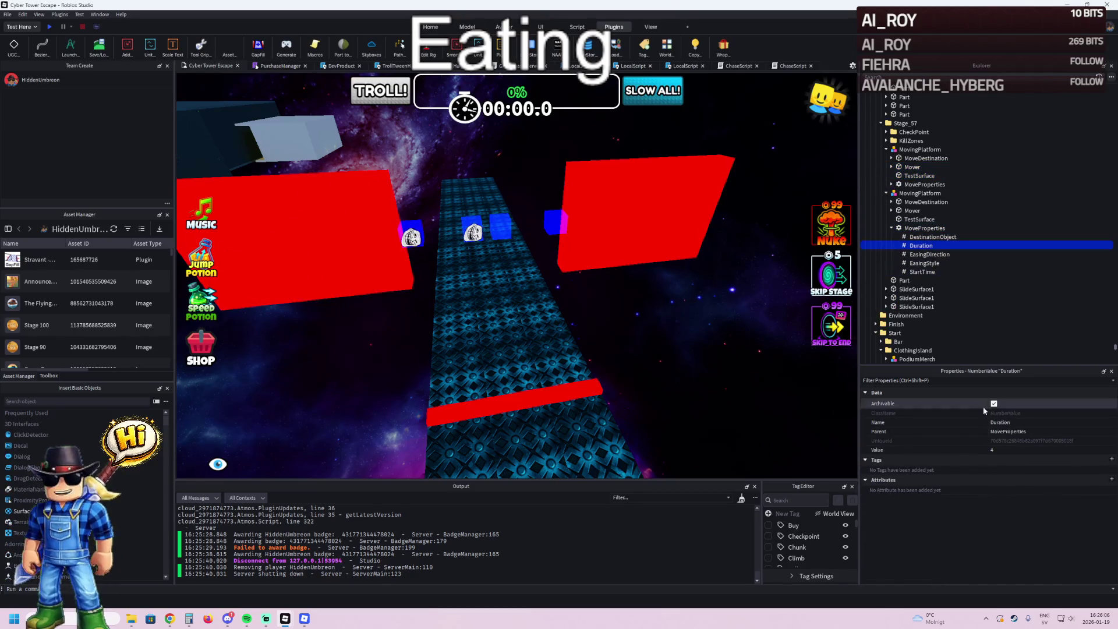
- Expand the first MovingPlatform's MoveProperties to reveal Duration, easing and StartTime
{"action": "double_click", "coordinate": [913, 186]}
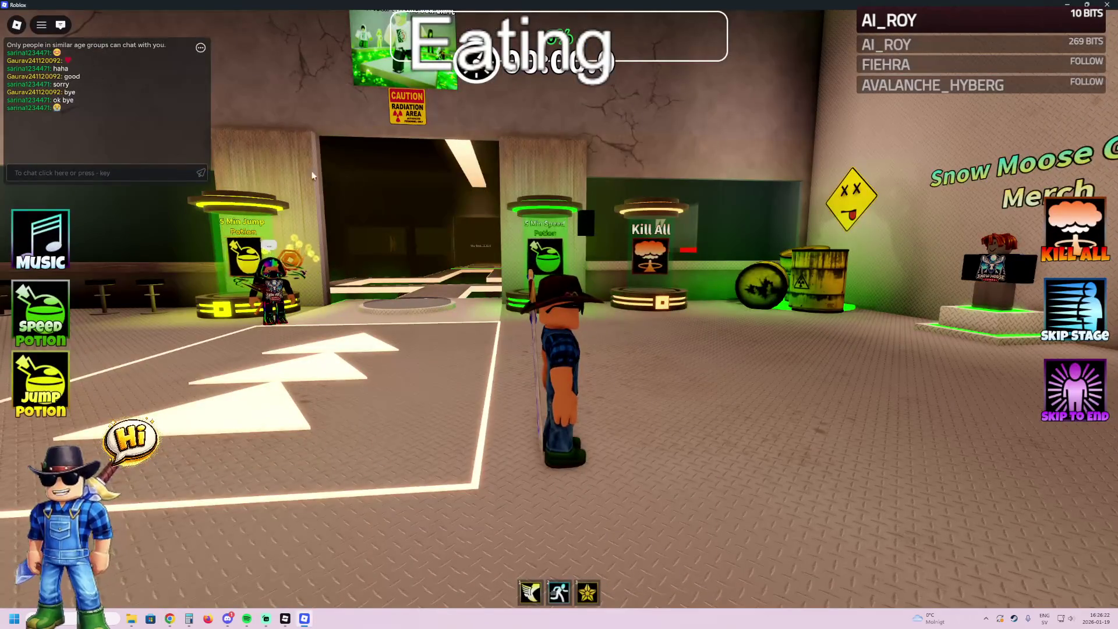
- Walk the avatar around the lobby past the volcano poster and Nuke stand
{"action": "key", "text": "d"}
{"action": "key", "text": "w"}
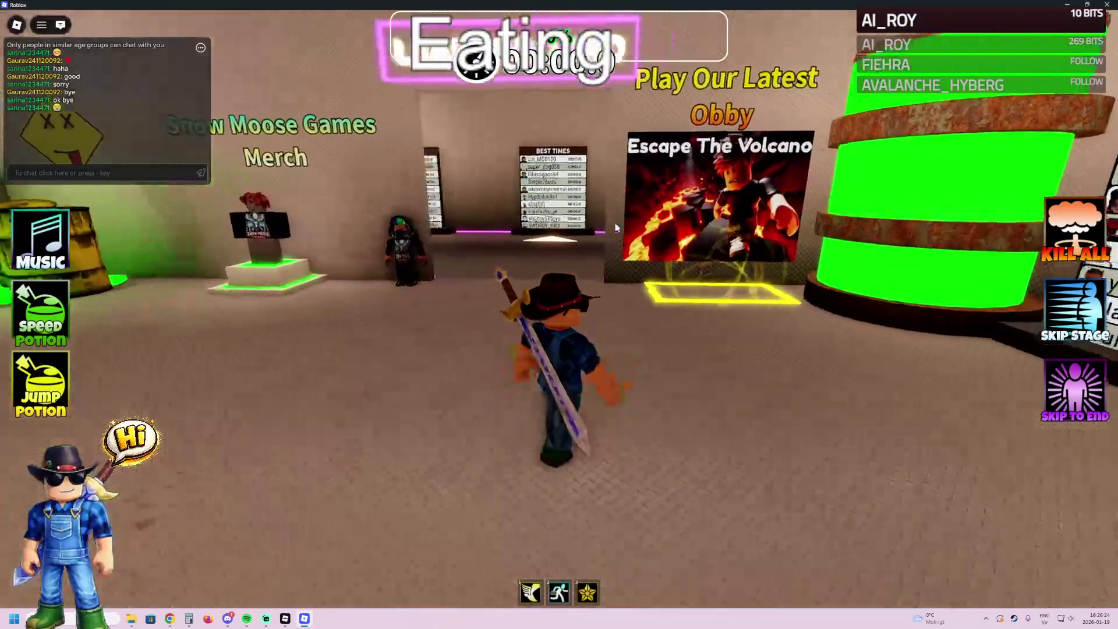
{"action": "key", "text": "w"}
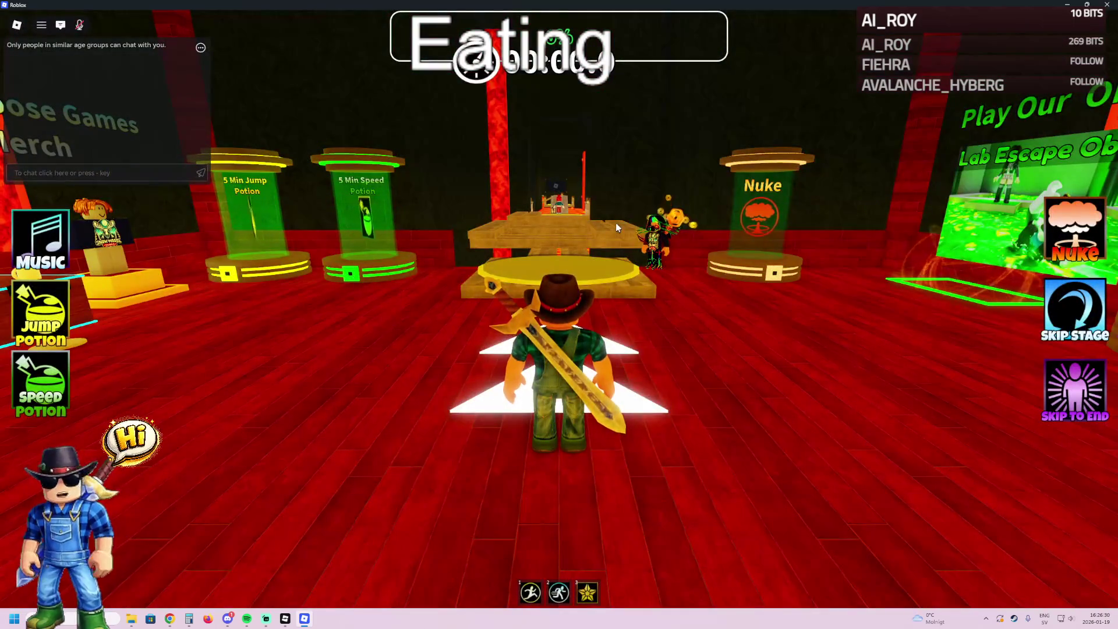
{"action": "key", "text": "a"}
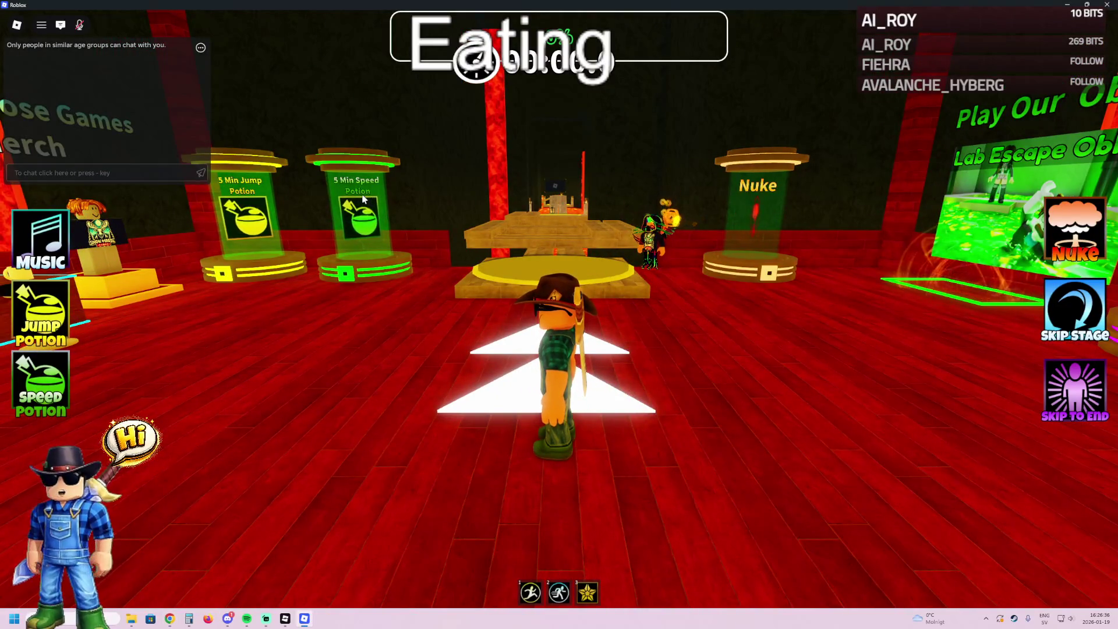
{"action": "key", "text": "a"}
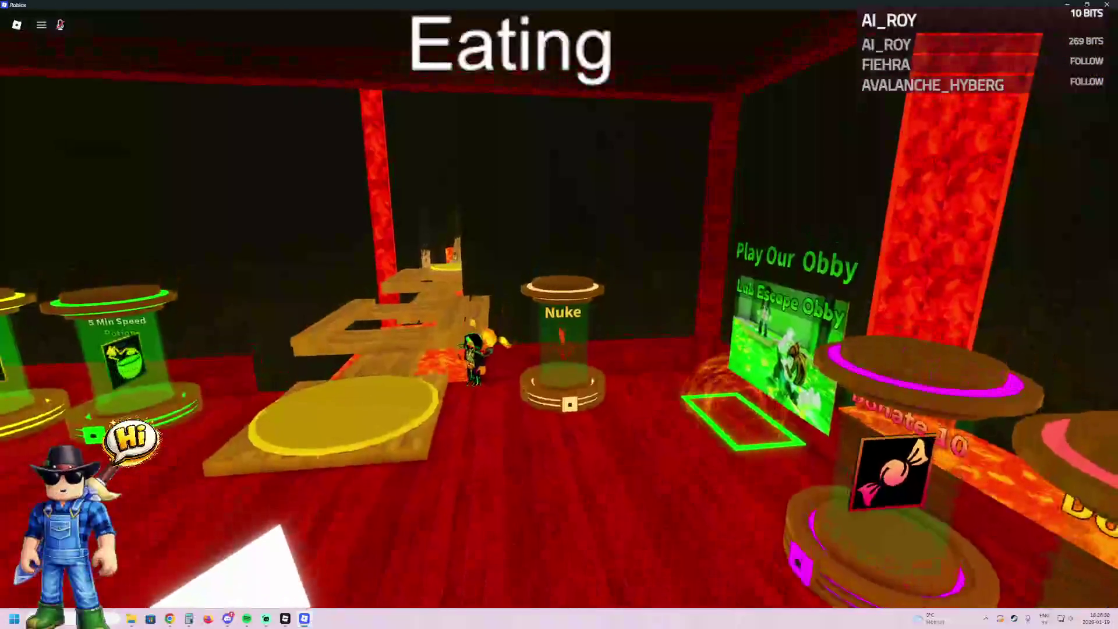
{"action": "key", "text": "a"}
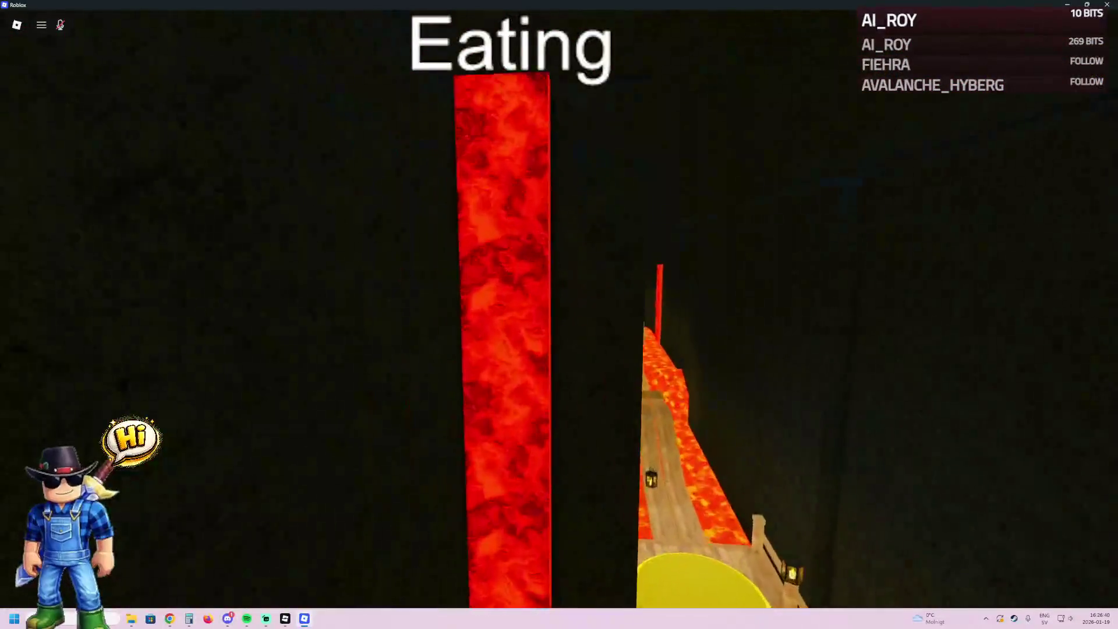
- Follow the wooden walkway over the lava past the yellow pad
{"action": "key", "text": "d"}
{"action": "key", "text": "w"}
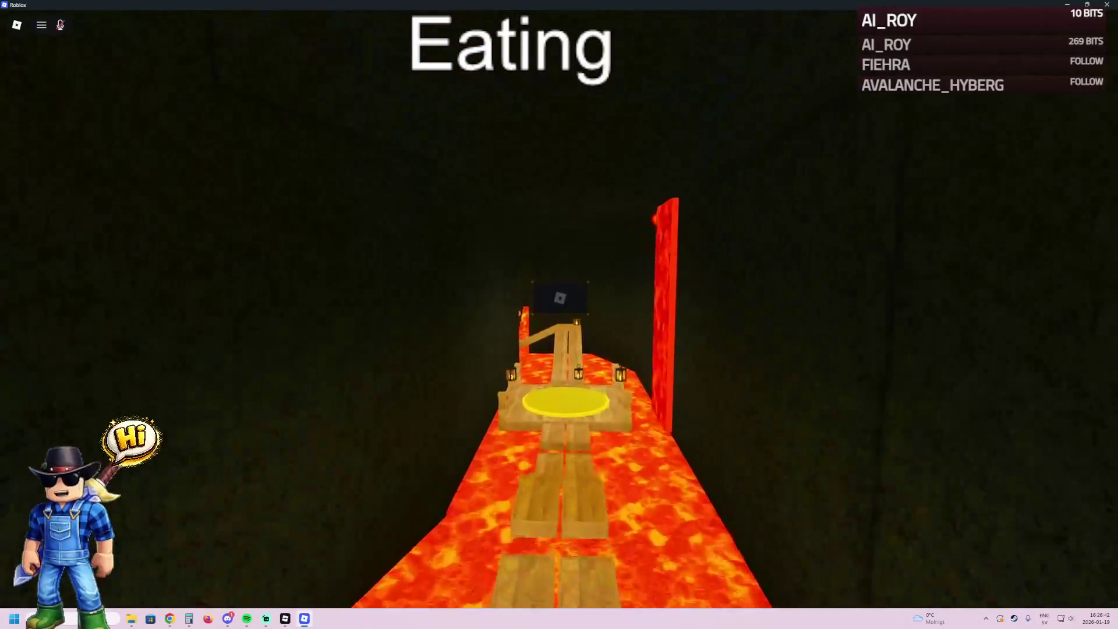
{"action": "key", "text": "d"}
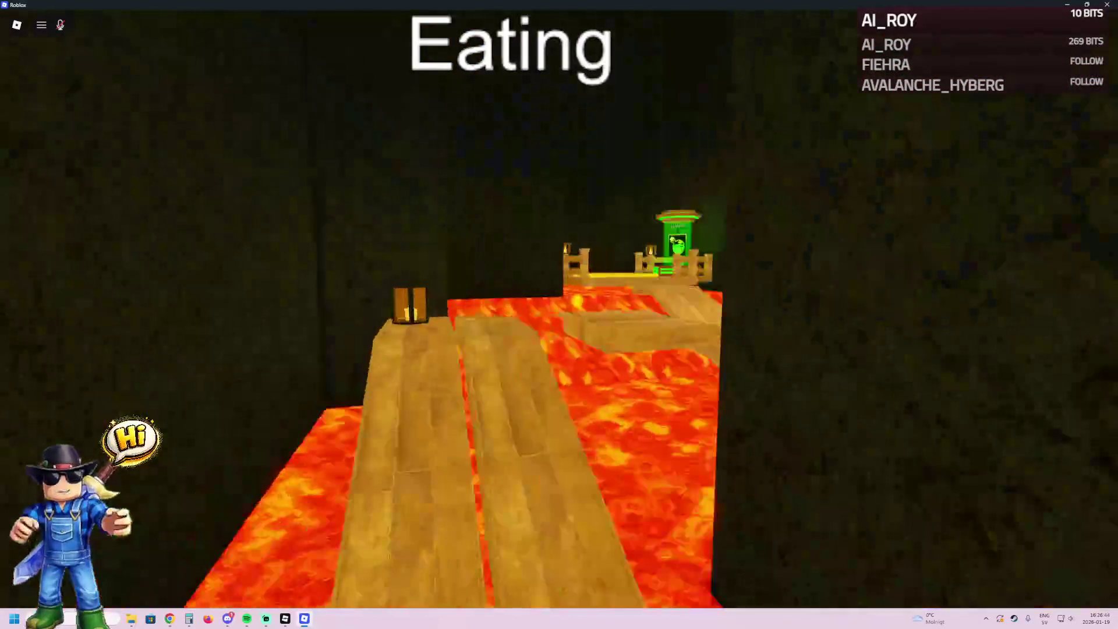
{"action": "key", "text": "w"}
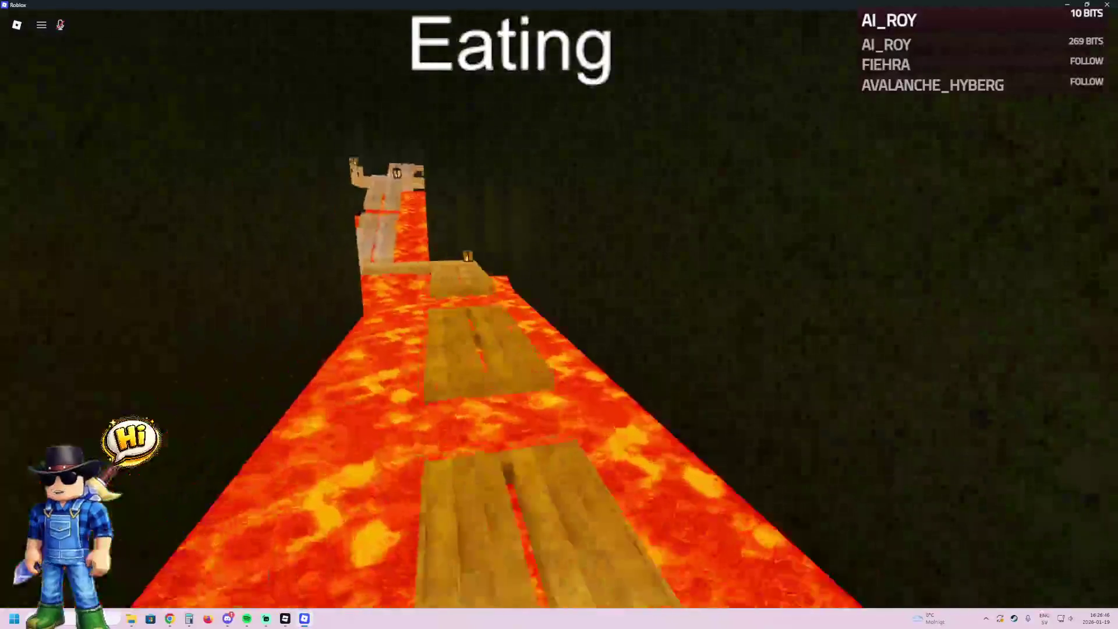
{"action": "key", "text": "w"}
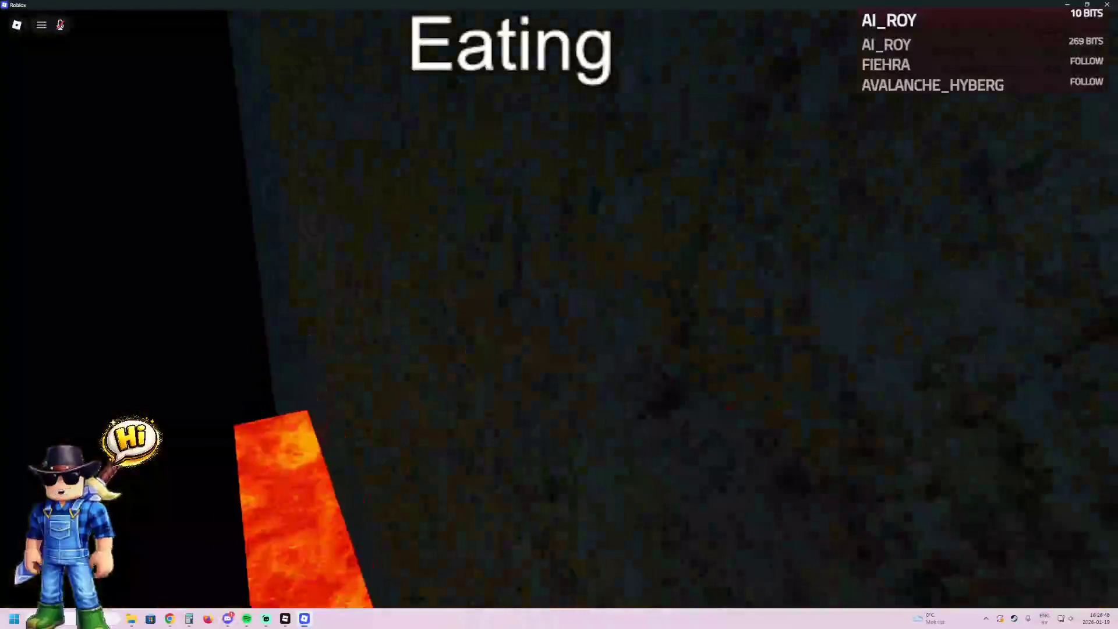
{"action": "key", "text": "w"}
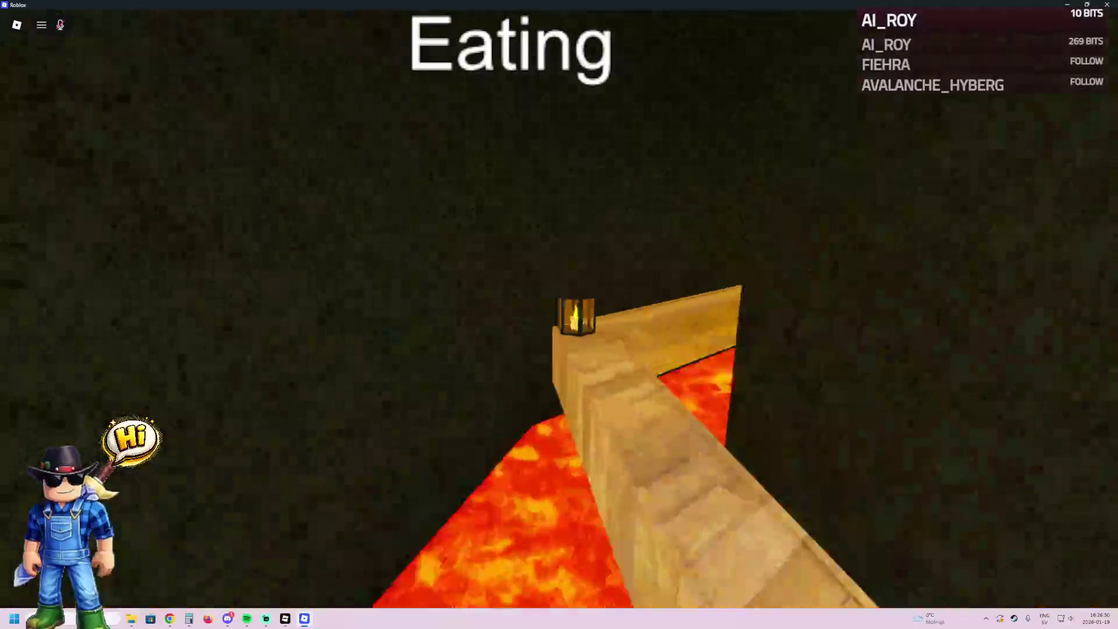
{"action": "key", "text": "w"}
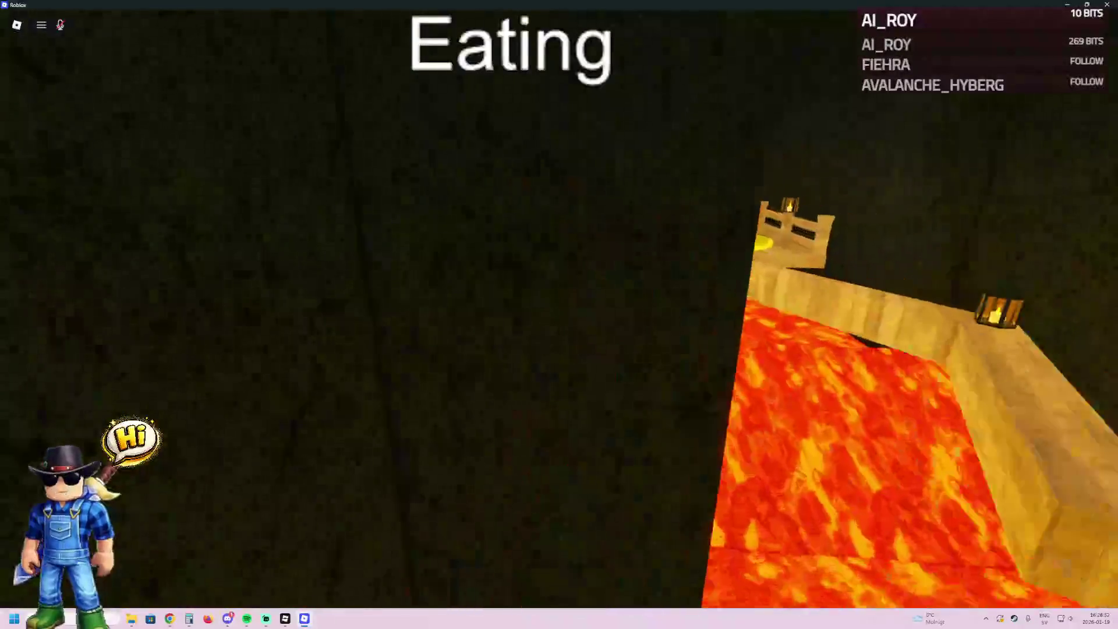
{"action": "key", "text": "w"}
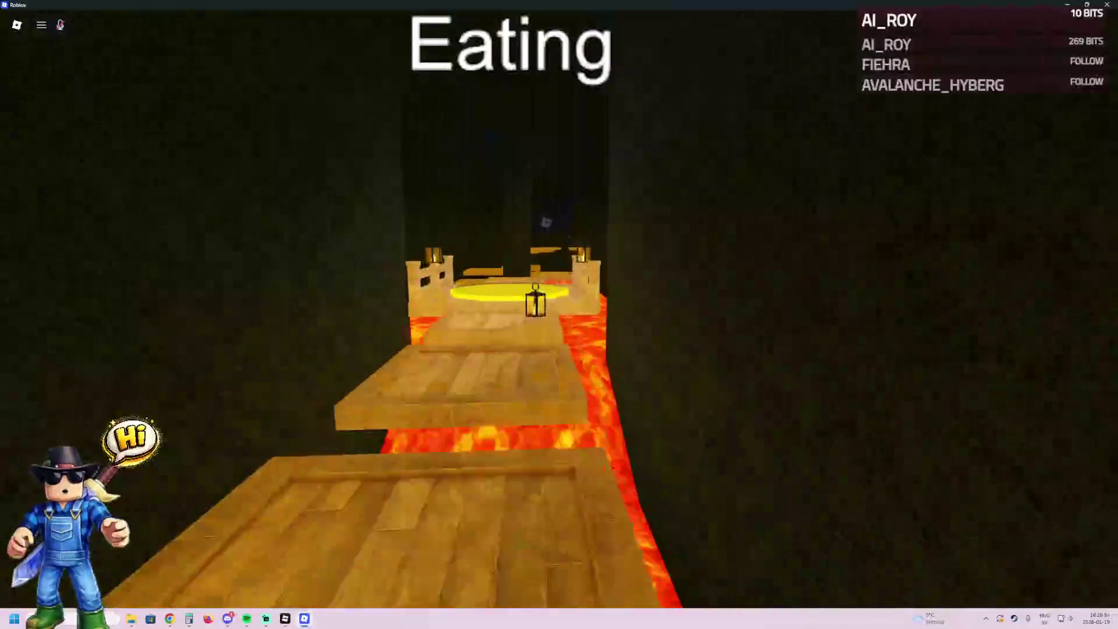
- Walk past the Donate stands and leaderboards toward Double Jump, then close the game
{"action": "key", "text": "w"}
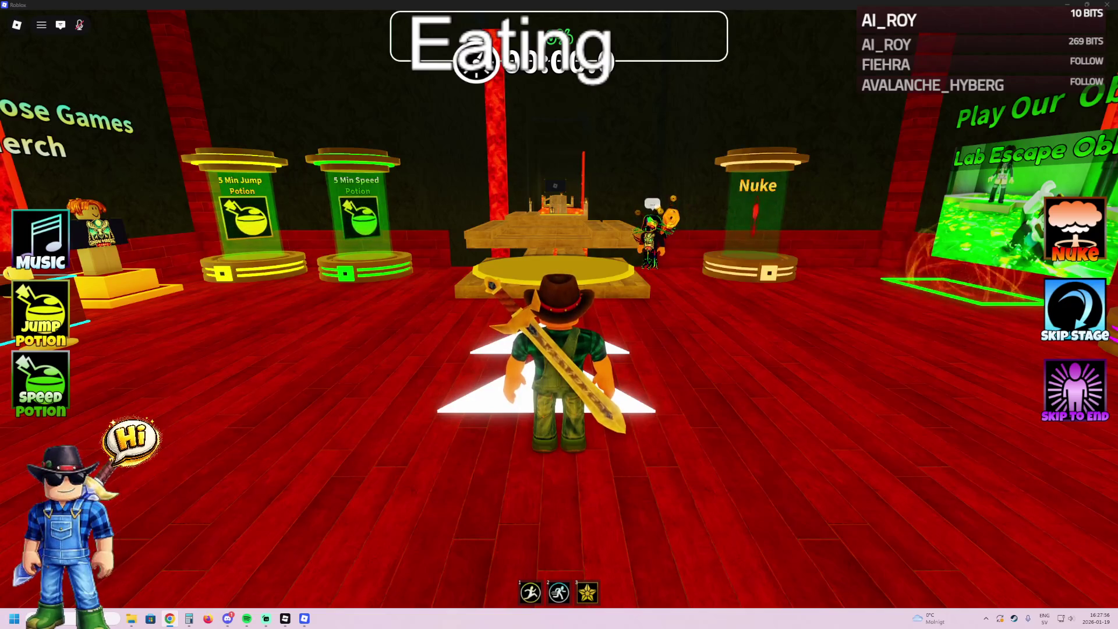
{"action": "key", "text": "d"}
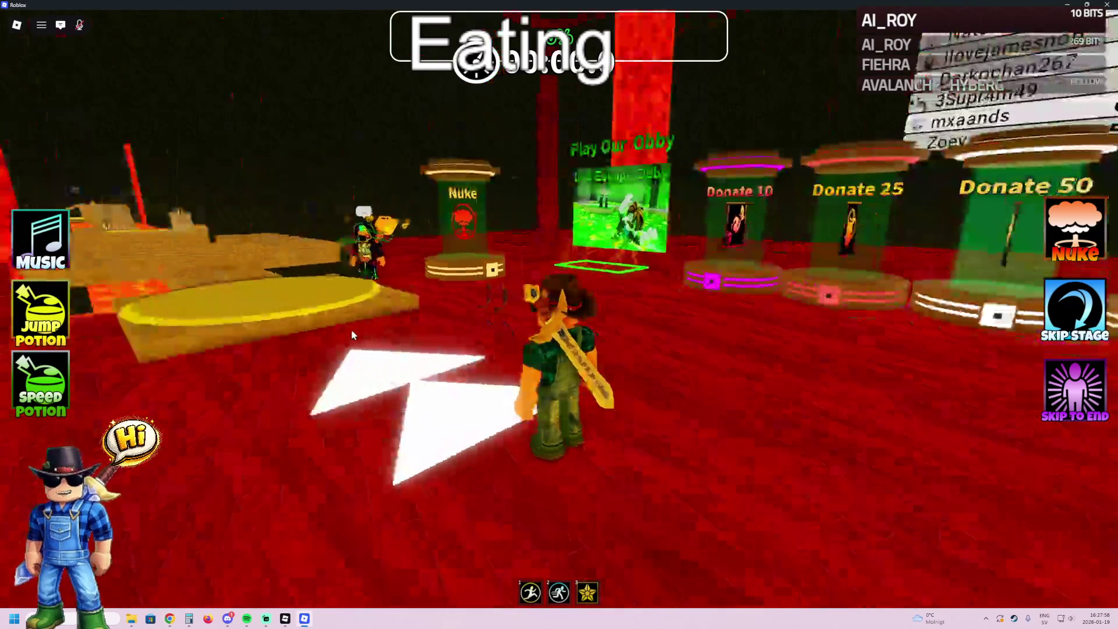
{"action": "key", "text": "a"}
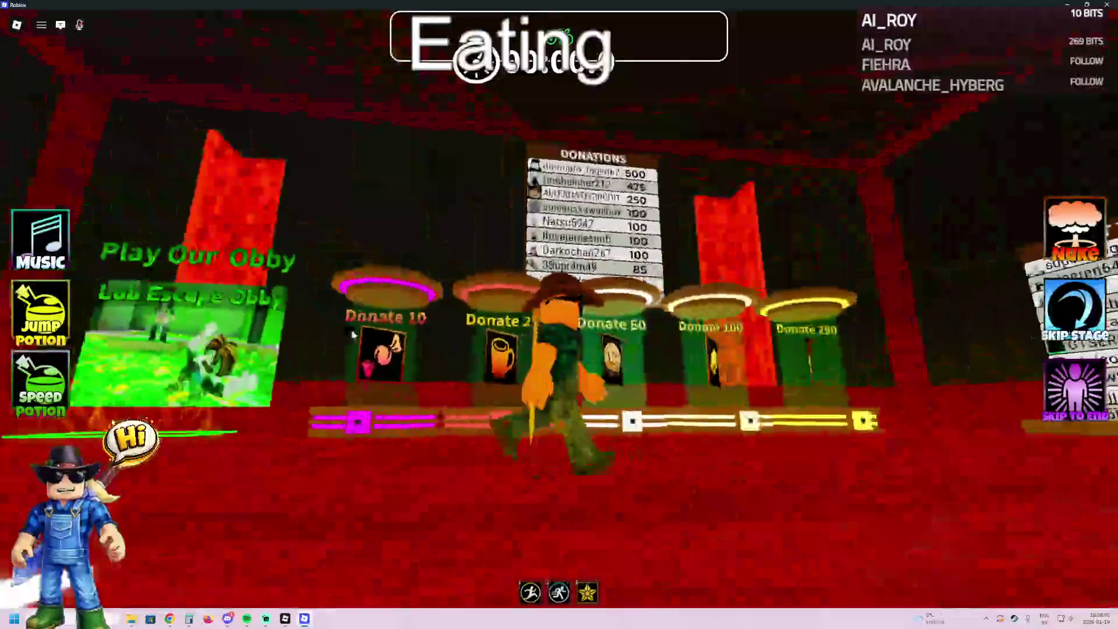
{"action": "key", "text": "d"}
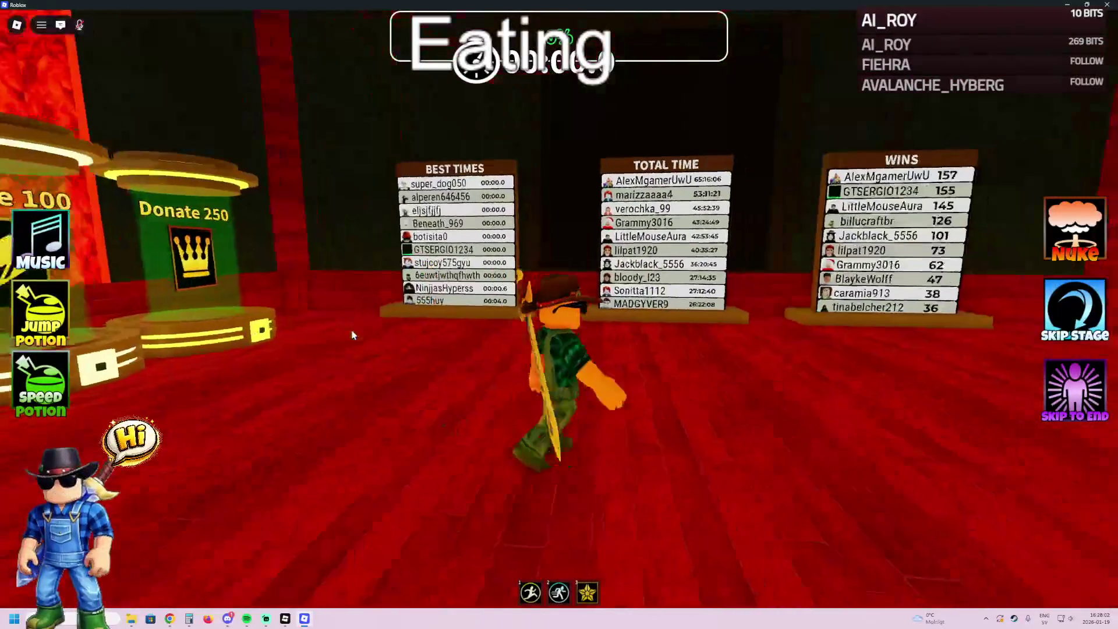
{"action": "key", "text": "d"}
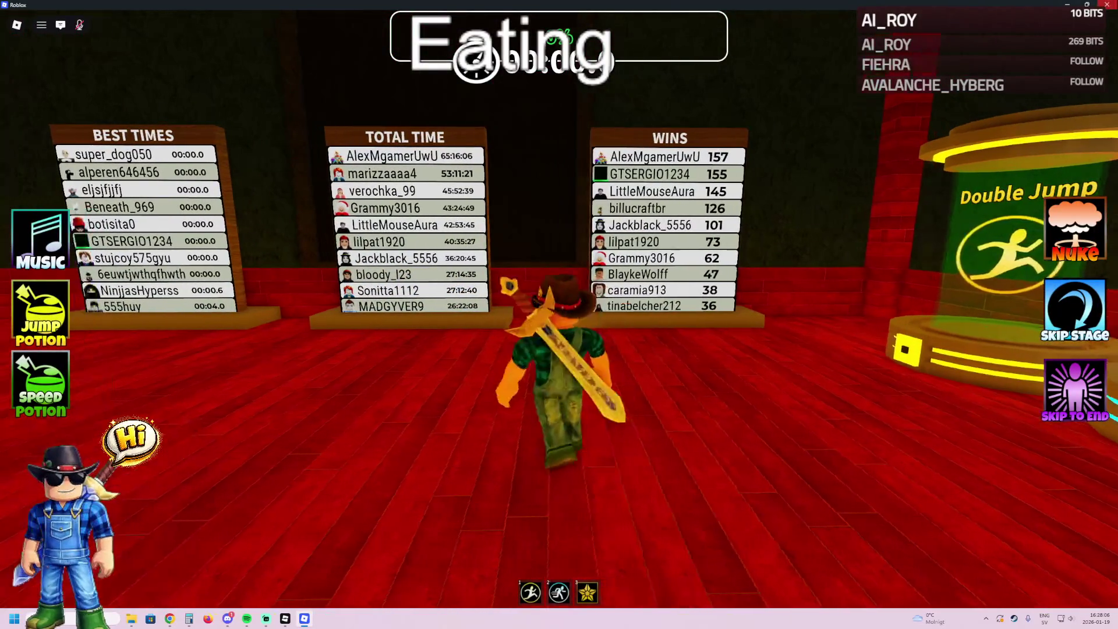
{"action": "key", "text": "alt+F4"}
{"action": "left_click", "coordinate": [462, 367]}
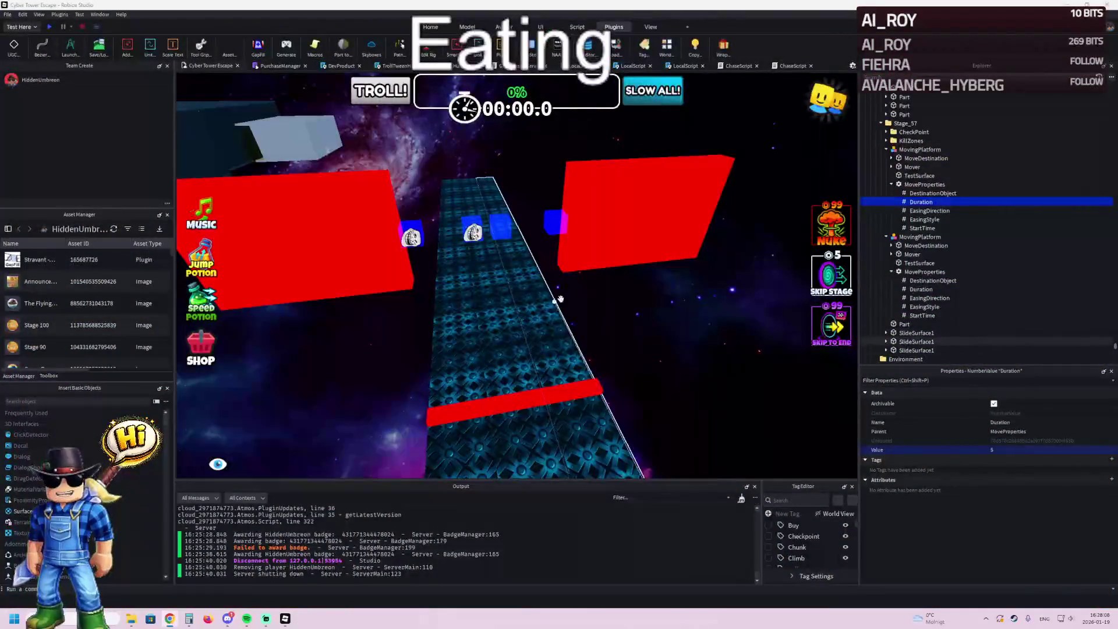
- Delete the tall red moving wall from the slide
{"action": "key", "text": "Left"}
{"action": "key", "text": "Left"}
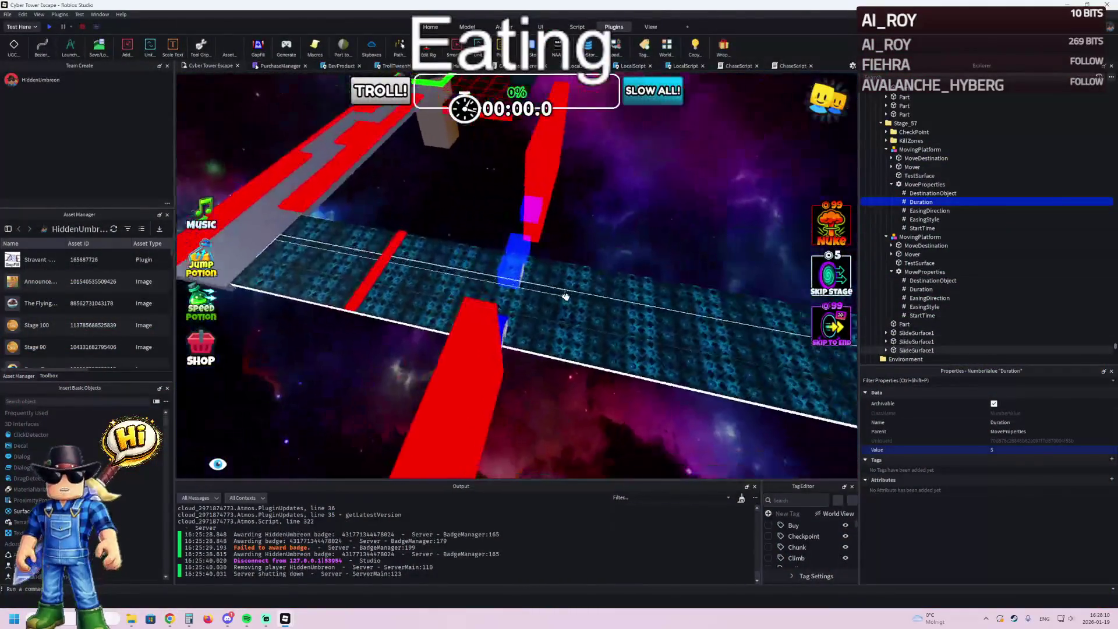
{"action": "left_click", "coordinate": [451, 332]}
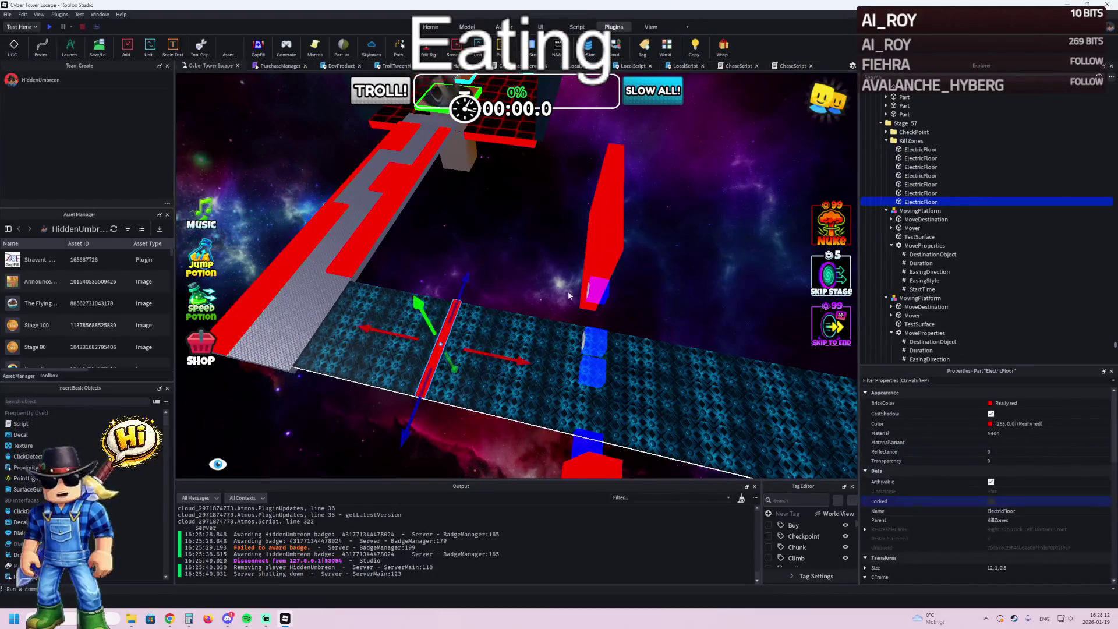
{"action": "left_click", "coordinate": [603, 244]}
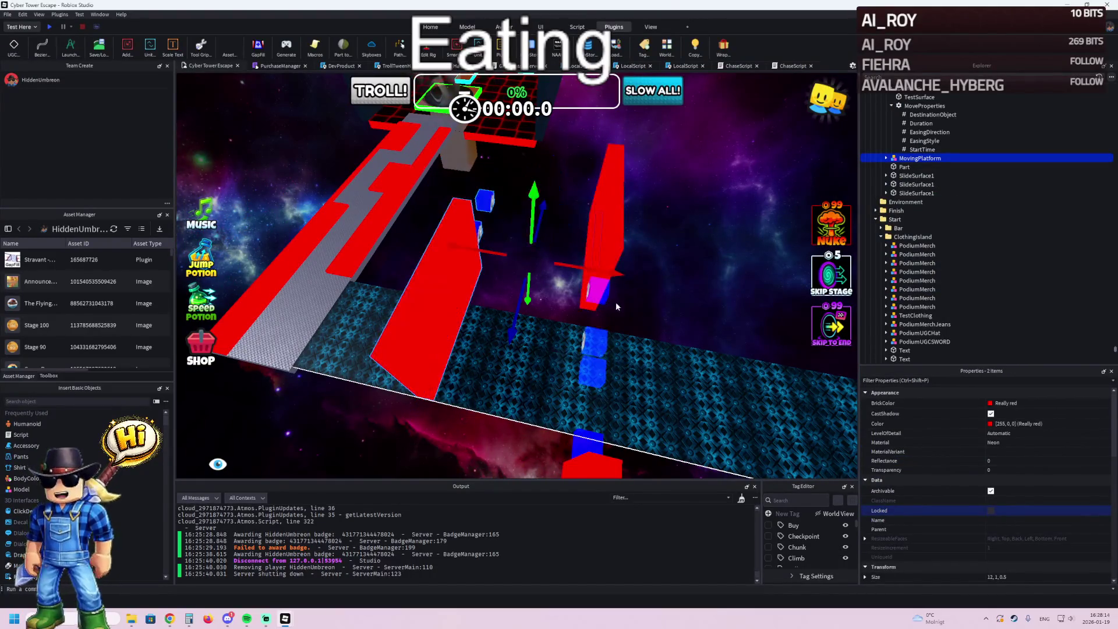
{"action": "left_click_drag", "start_coordinate": [611, 273], "coordinate": [667, 279]}
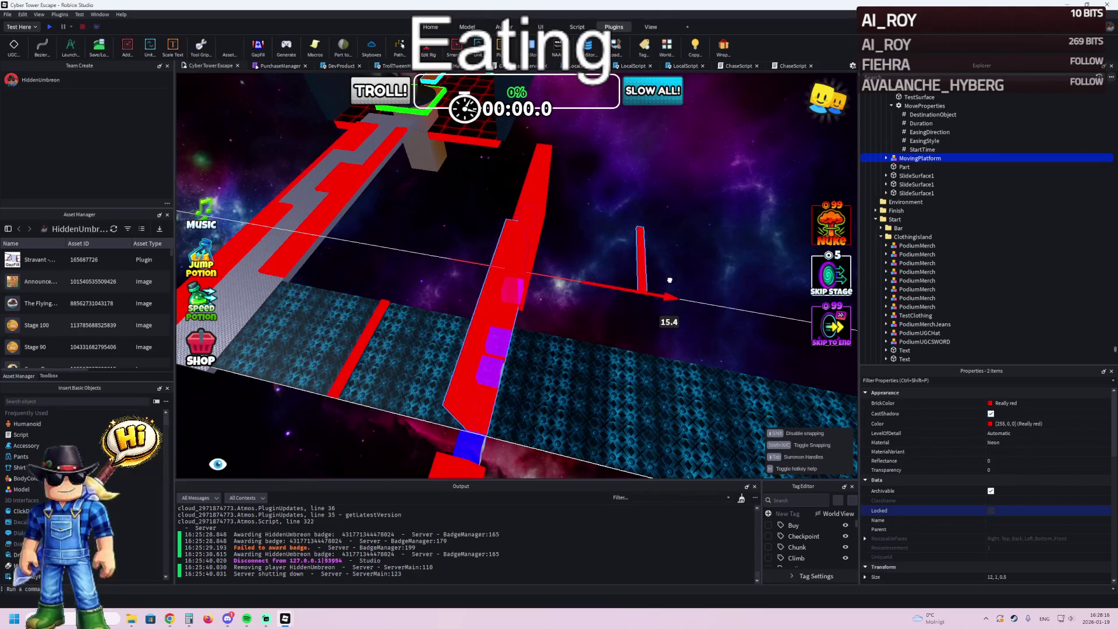
{"action": "key", "text": "d"}
{"action": "key", "text": "a"}
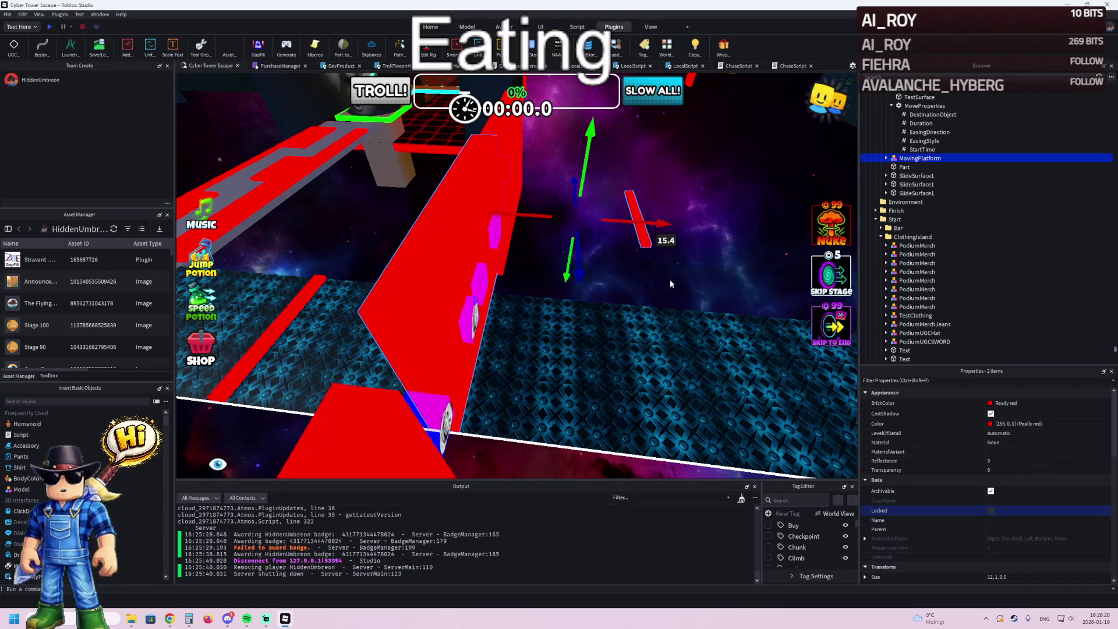
{"action": "key", "text": "Delete"}
- Move the red ElectricFloor kill strip further along the slide and duplicate it
{"action": "left_click", "coordinate": [270, 328]}
{"action": "mouse_move", "coordinate": [340, 333]}
{"action": "left_mouse_down"}
{"action": "mouse_move", "coordinate": [612, 369]}
{"action": "mouse_move", "coordinate": [557, 376]}
{"action": "mouse_move", "coordinate": [701, 348]}
{"action": "left_mouse_up"}
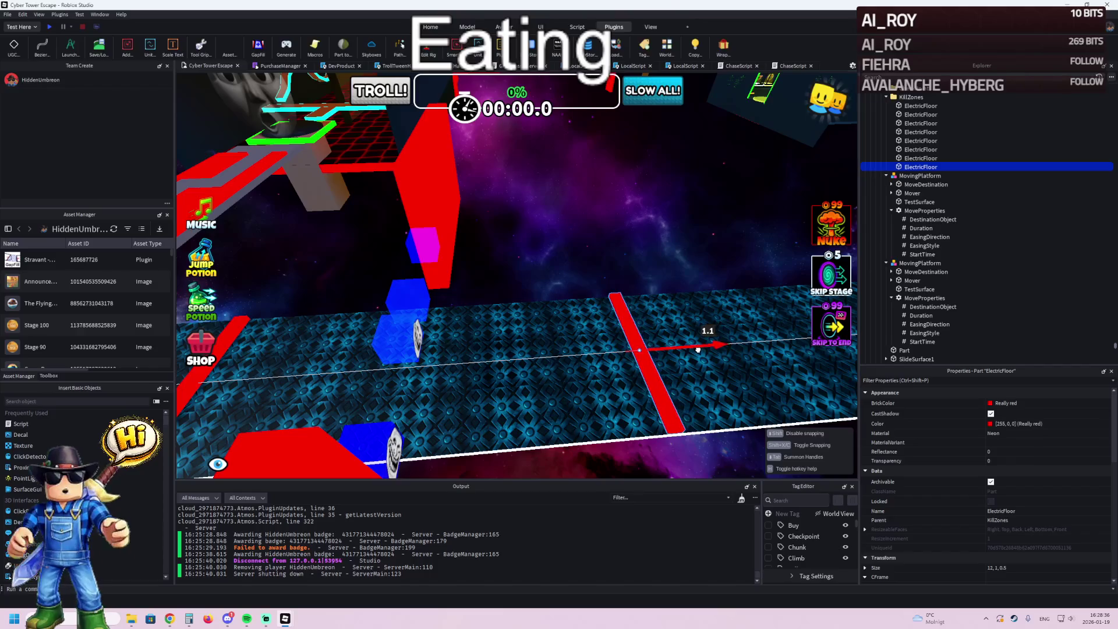
{"action": "left_click_drag", "start_coordinate": [697, 350], "coordinate": [697, 353]}
{"action": "key", "text": "ctrl+d"}
{"action": "key", "text": "ctrl+r"}
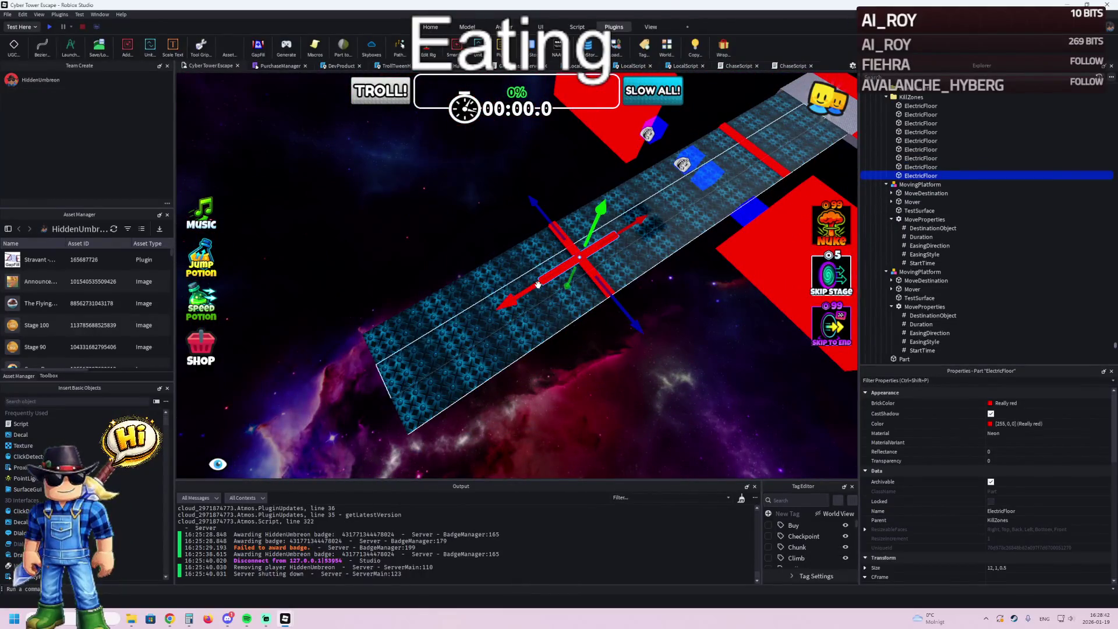
{"action": "left_click_drag", "start_coordinate": [538, 284], "coordinate": [486, 302]}
{"action": "scroll", "coordinate": [482, 304], "scroll_direction": "up", "scroll_amount": 5}
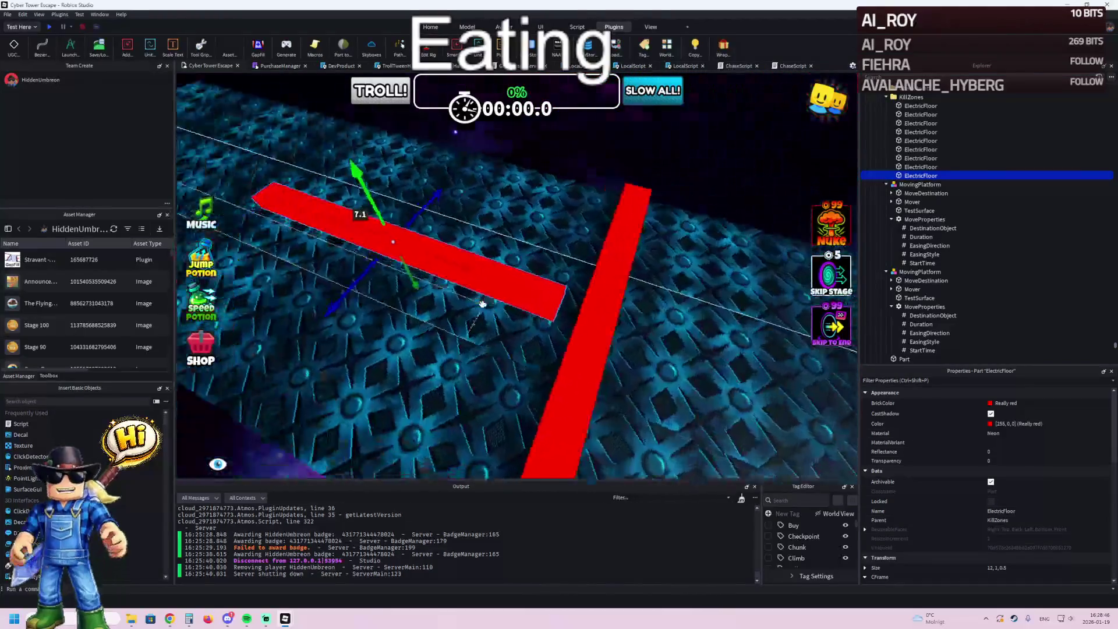
{"action": "right_click", "coordinate": [482, 304]}
{"action": "mouse_move", "coordinate": [517, 278]}
{"action": "left_mouse_down"}
{"action": "mouse_move", "coordinate": [380, 313]}
{"action": "mouse_move", "coordinate": [393, 312]}
{"action": "left_mouse_up"}
{"action": "right_click", "coordinate": [394, 312]}
{"action": "left_click_drag", "start_coordinate": [472, 368], "coordinate": [480, 385]}
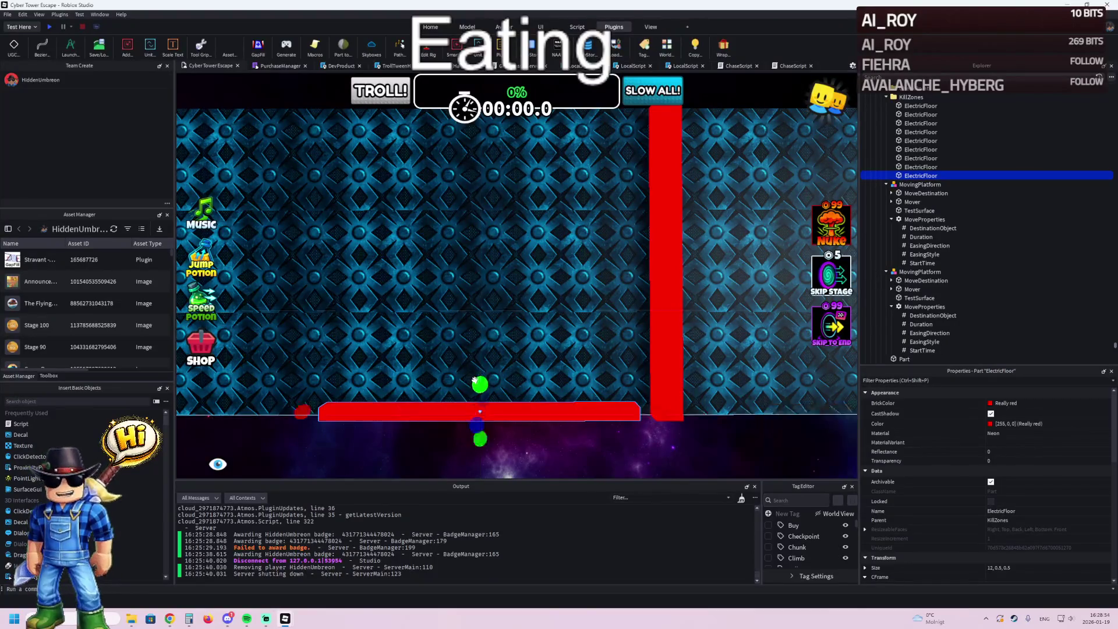
{"action": "left_click_drag", "start_coordinate": [420, 259], "coordinate": [505, 261]}
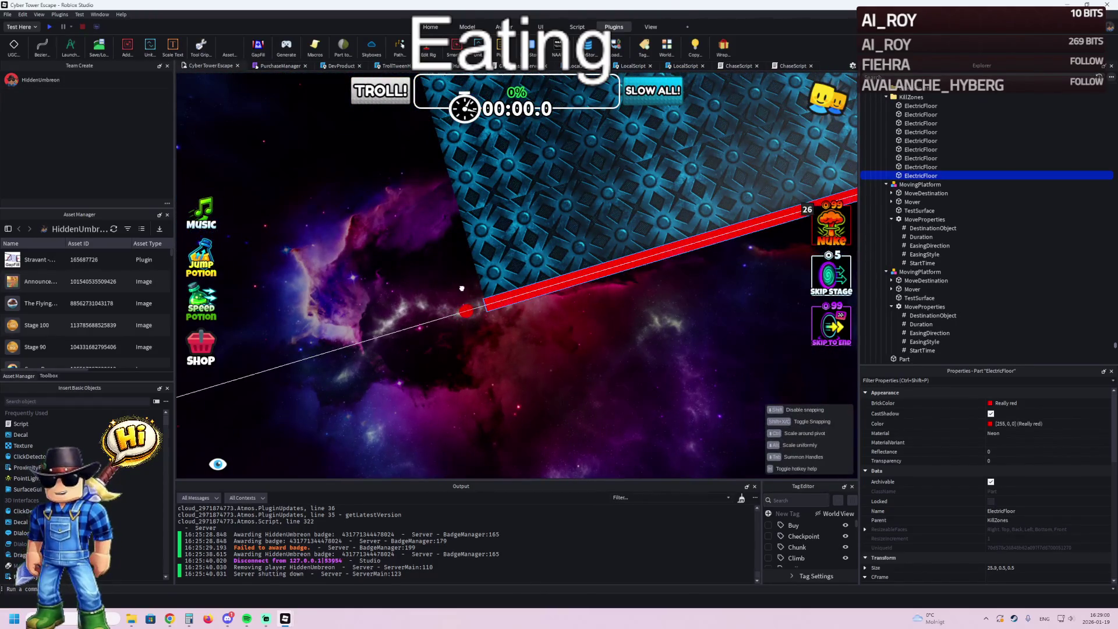
{"action": "key", "text": "f"}
{"action": "key", "text": "ctrl+d"}
{"action": "left_click_drag", "start_coordinate": [633, 264], "coordinate": [590, 265]}
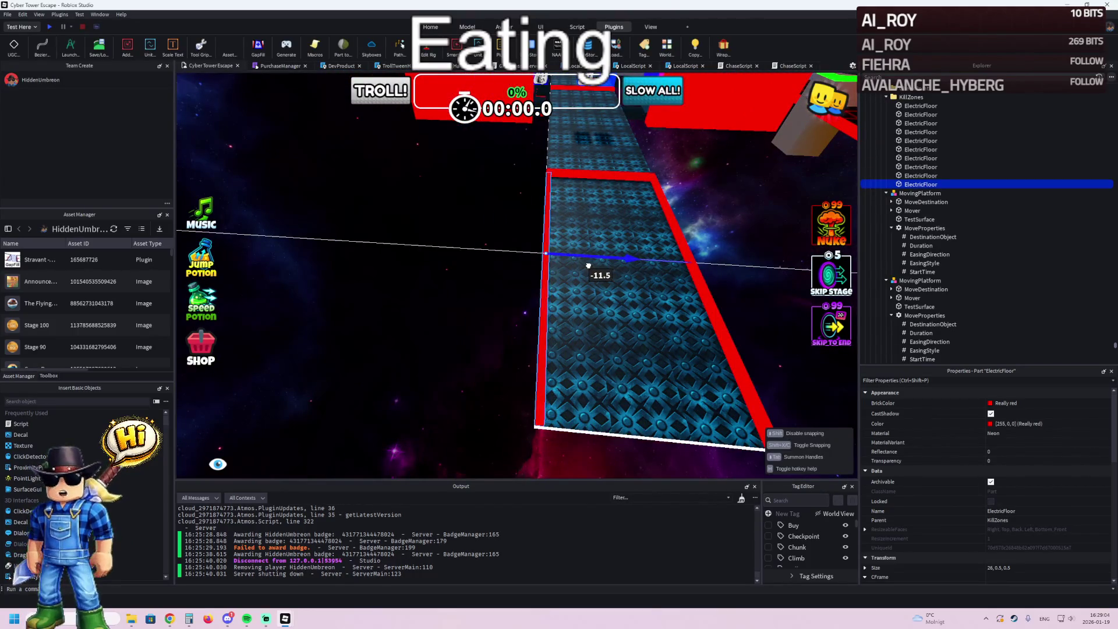
{"action": "left_click", "coordinate": [307, 333]}
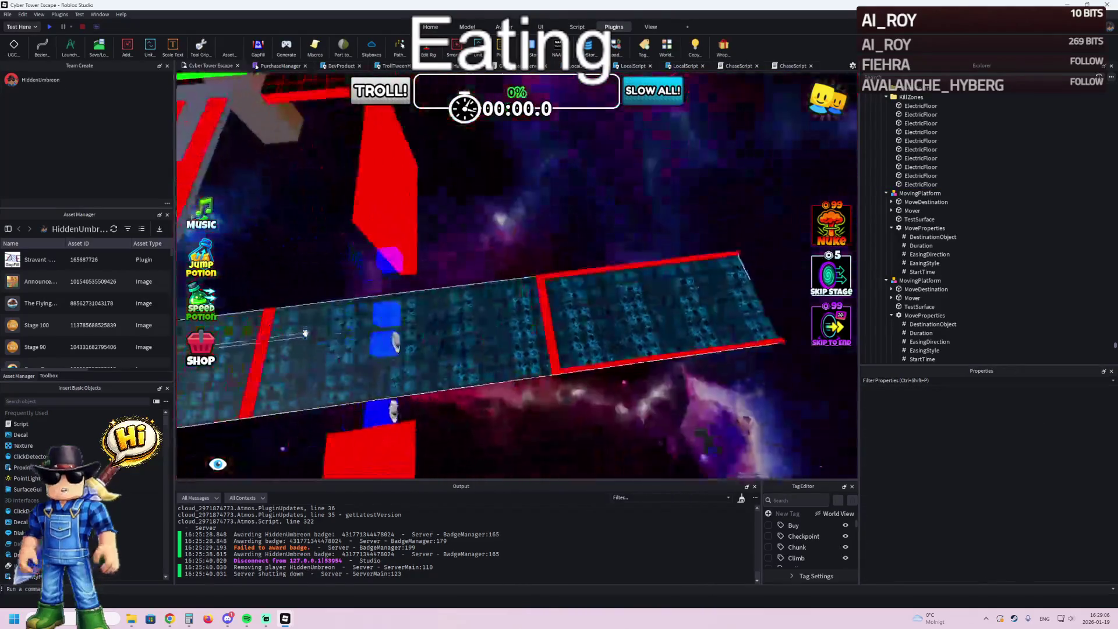
{"action": "key", "text": "d"}
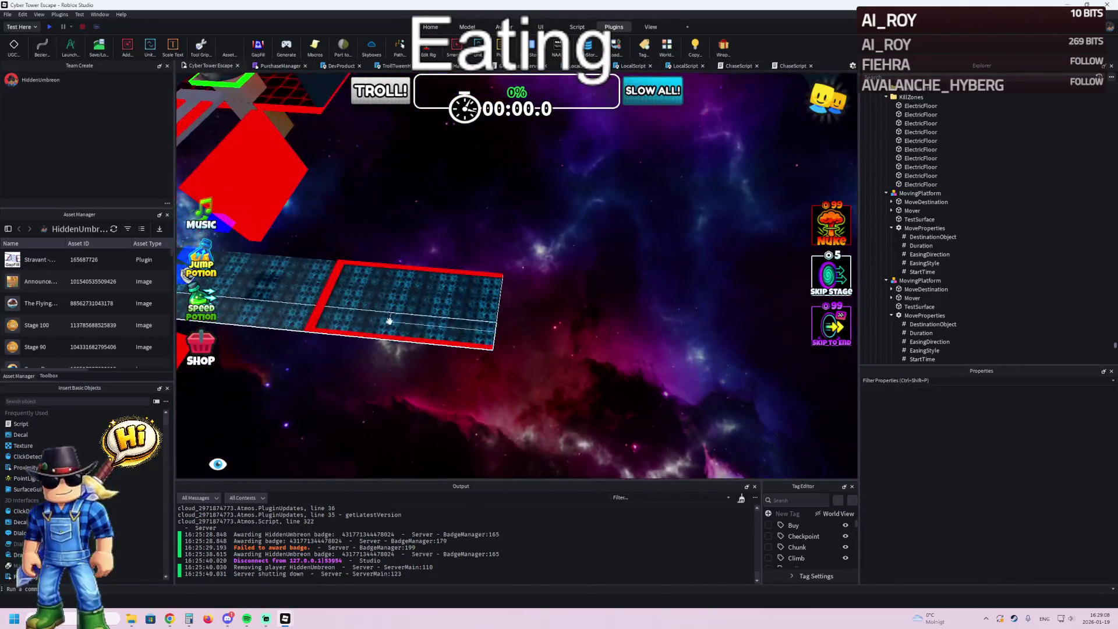
- Lower SlideSurface1's SlideProperties Velocity from 0, 0, 86 to 0, 0, 6
{"action": "left_click", "coordinate": [387, 322]}
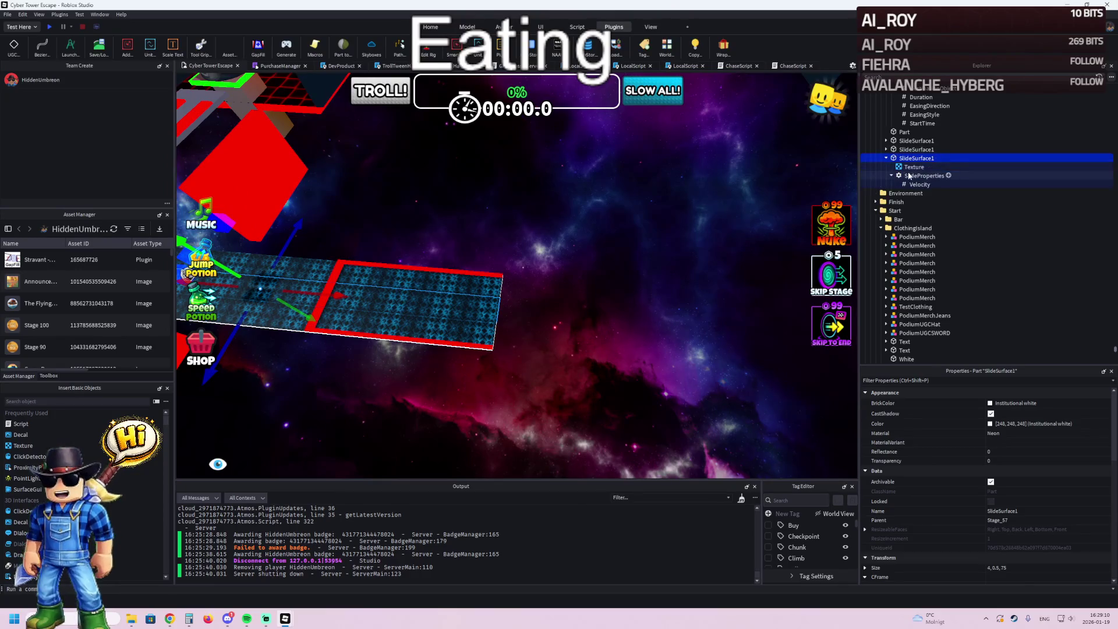
{"action": "left_click", "coordinate": [918, 184]}
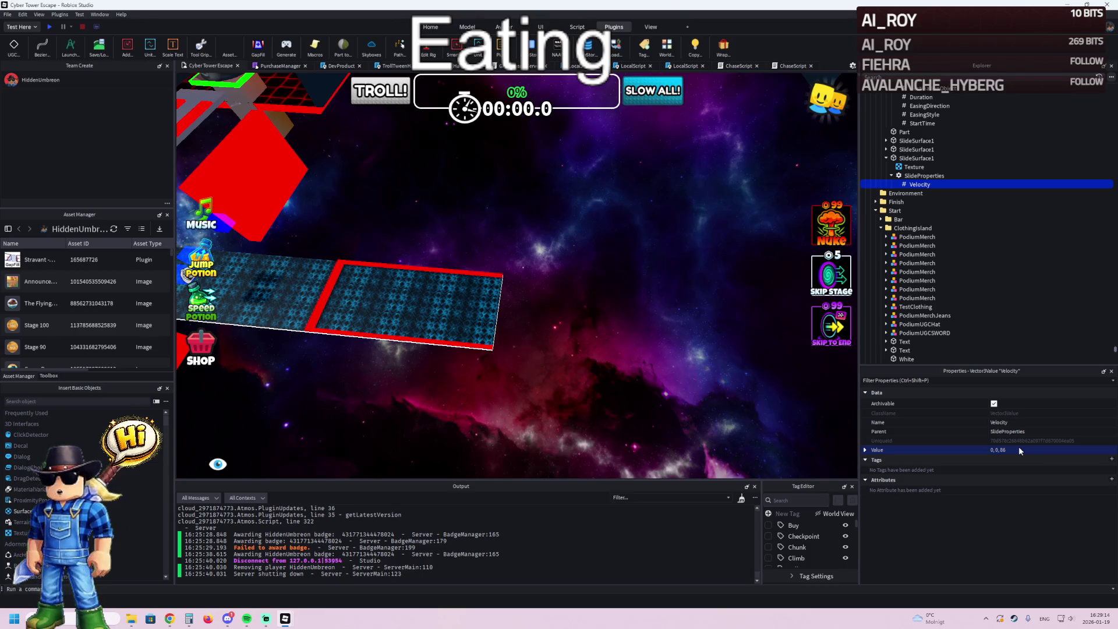
{"action": "left_click", "coordinate": [1024, 451]}
{"action": "type", "text": "4"}
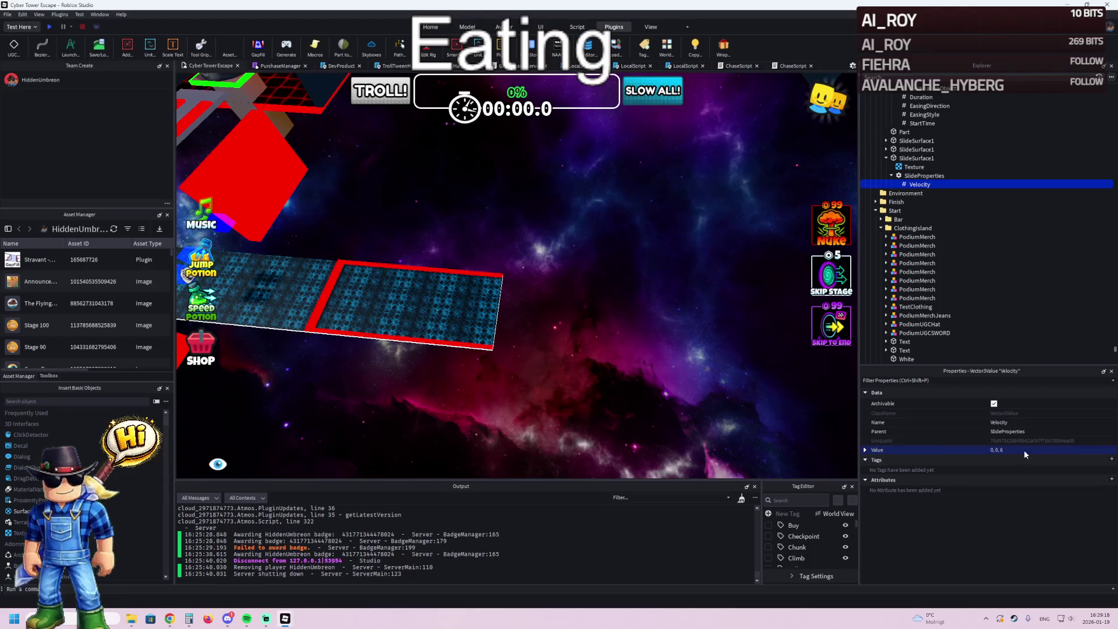
- Fly the view to the checkpoint platform and select the stage's checkpoint model
{"action": "key", "text": "w"}
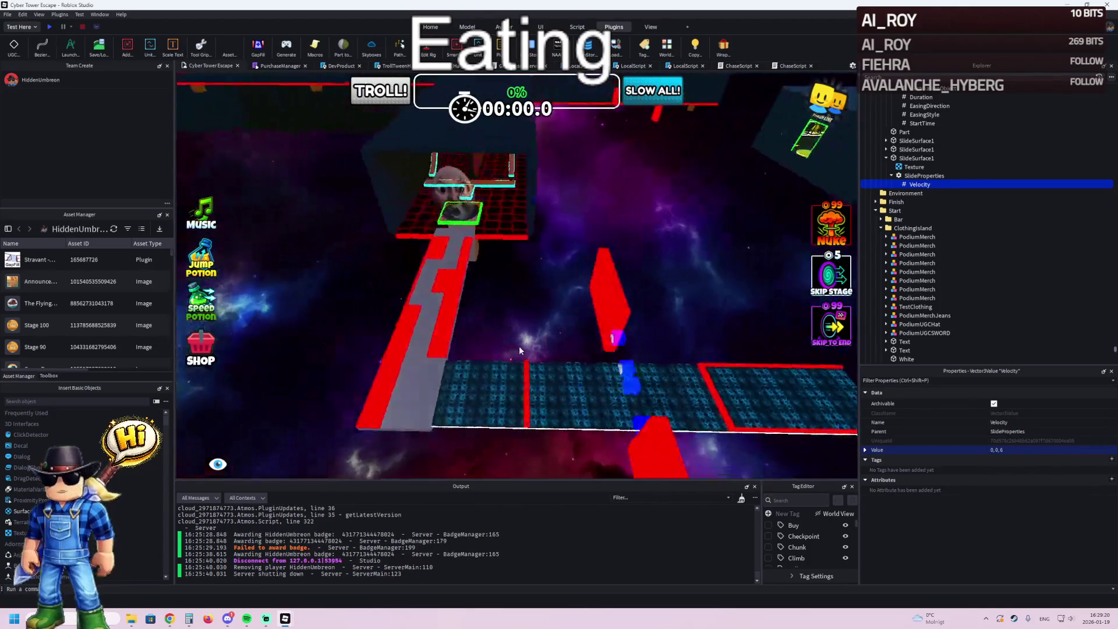
{"action": "key", "text": "w"}
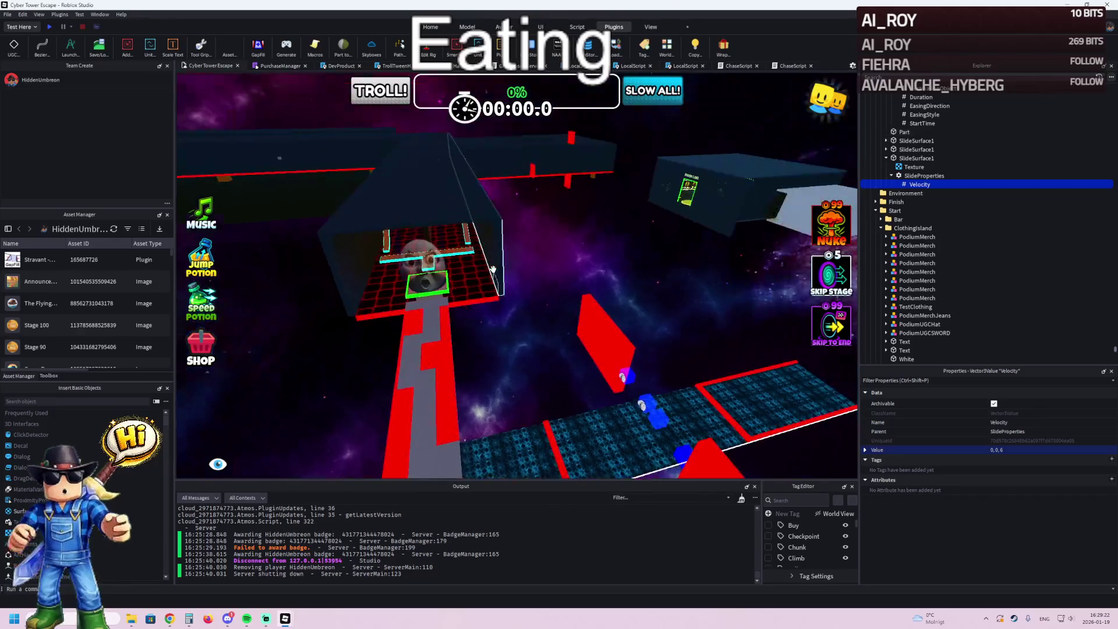
{"action": "left_click", "coordinate": [435, 271]}
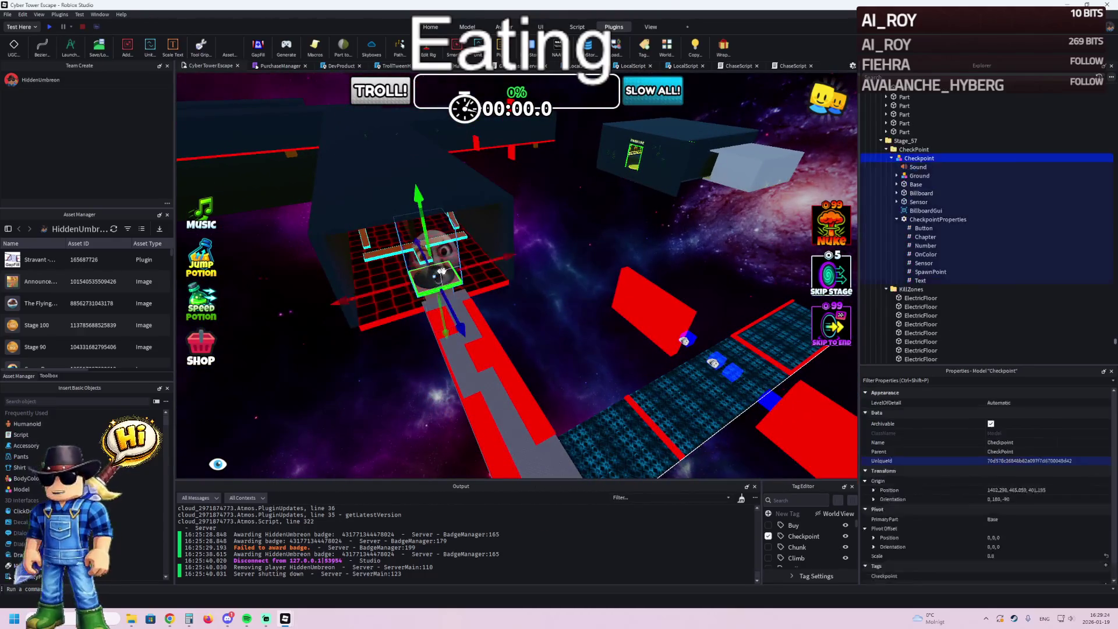
- Duplicate the Stage_57 folder and rename the copy Stage_58
{"action": "double_click", "coordinate": [990, 141]}
{"action": "key", "text": "ctrl+d"}
{"action": "key", "text": "F2"}
{"action": "type", "text": "8"}
{"action": "key", "text": "Return"}
- In Stage_58, move the moving platforms and slide parts into KillZones and select the electric floors
{"action": "double_click", "coordinate": [1018, 148]}
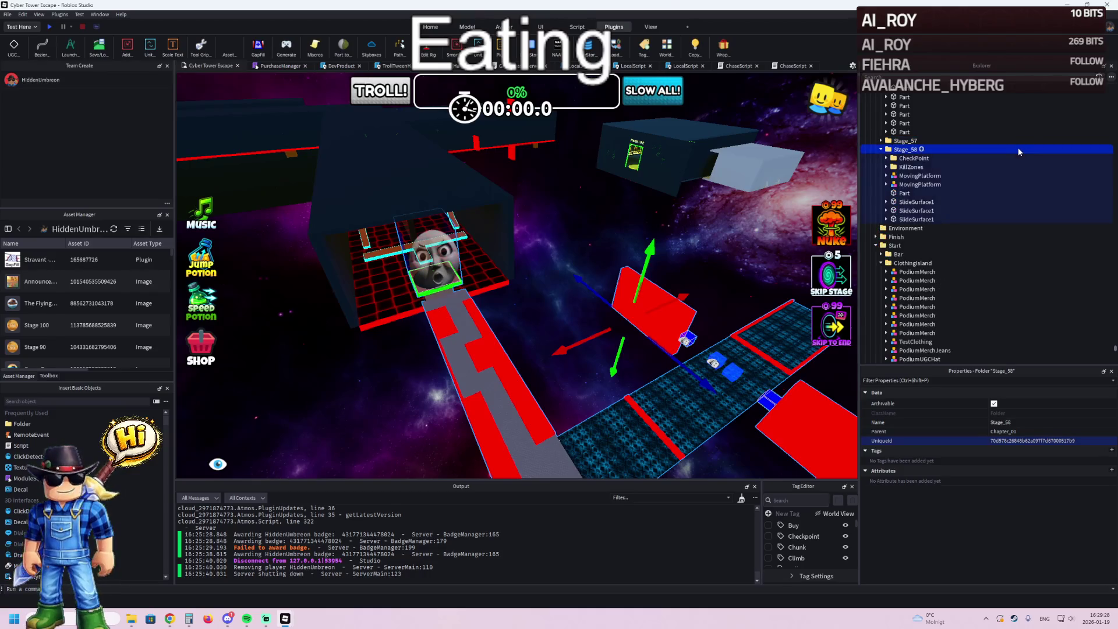
{"action": "left_click", "coordinate": [917, 175]}
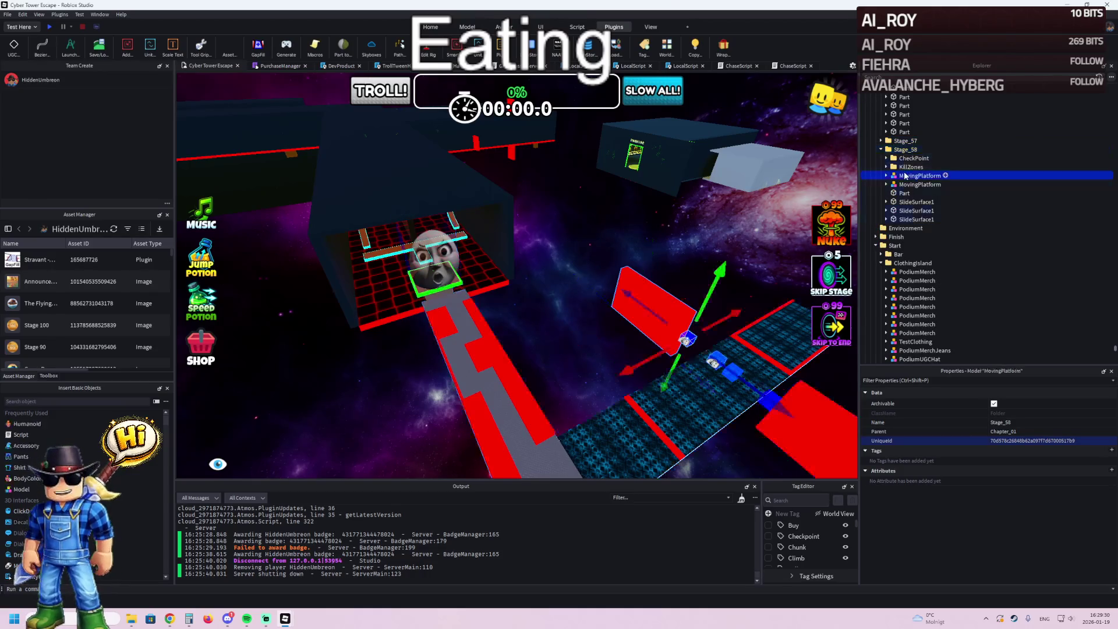
{"action": "left_click", "coordinate": [916, 219], "text": "shift"}
{"action": "left_click_drag", "start_coordinate": [916, 219], "coordinate": [912, 158]}
{"action": "double_click", "coordinate": [907, 168]}
{"action": "left_click", "coordinate": [920, 175]}
{"action": "left_click", "coordinate": [914, 255], "text": "shift"}
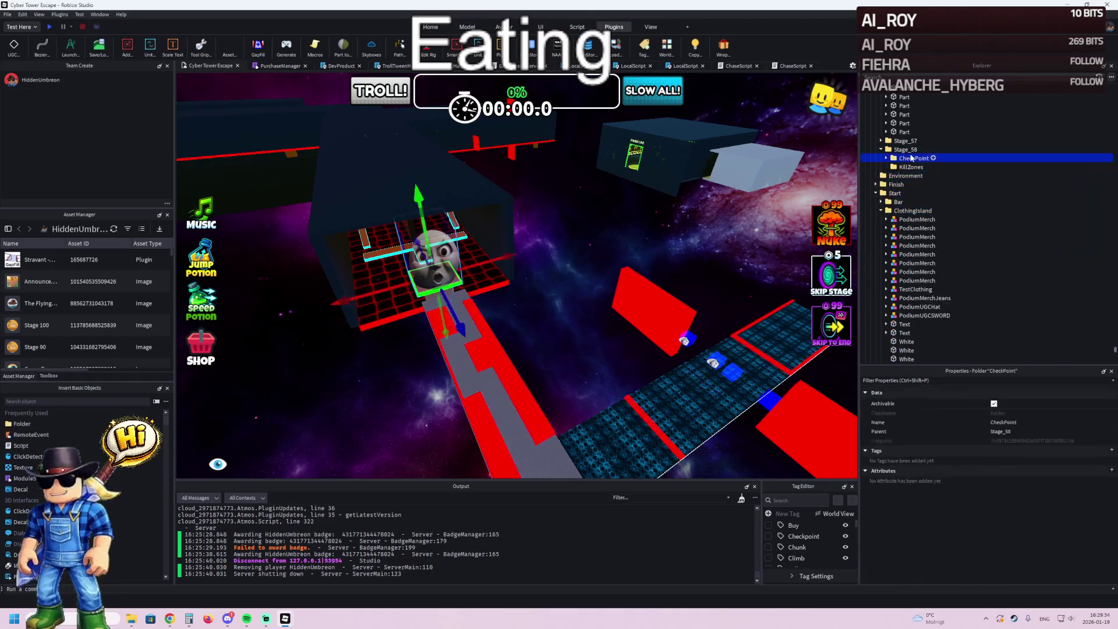
- Move Stage_58's checkpoint to the end of the blue slide and place the grey diamond-plate part on the runway
{"action": "mouse_move", "coordinate": [454, 310]}
{"action": "left_mouse_down"}
{"action": "mouse_move", "coordinate": [475, 460]}
{"action": "mouse_move", "coordinate": [488, 472]}
{"action": "left_mouse_up"}
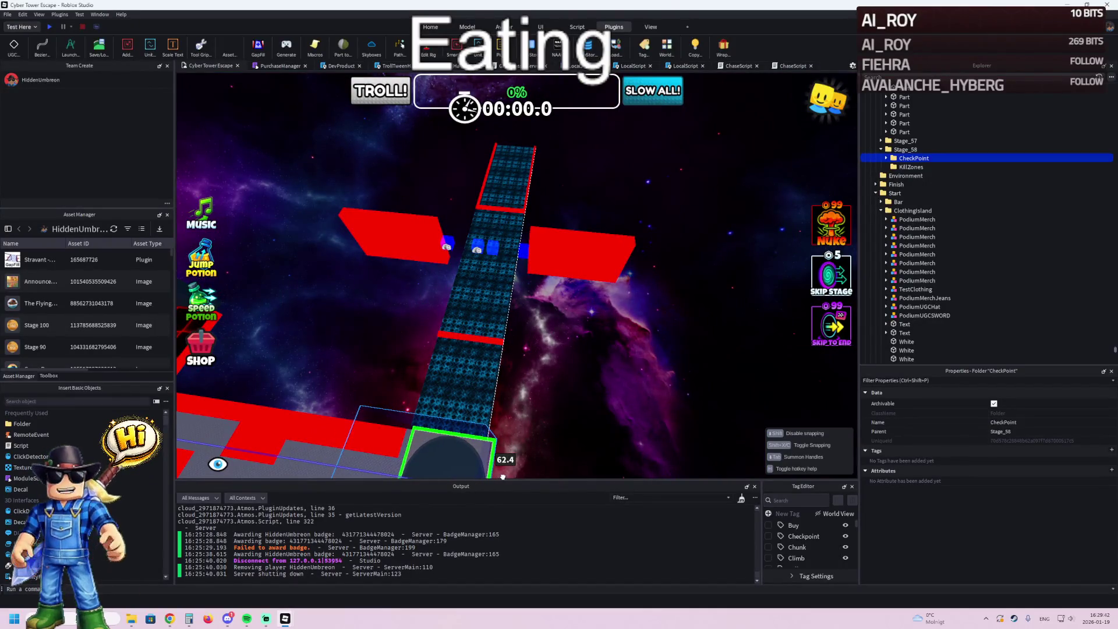
{"action": "left_click_drag", "start_coordinate": [496, 474], "coordinate": [493, 472]}
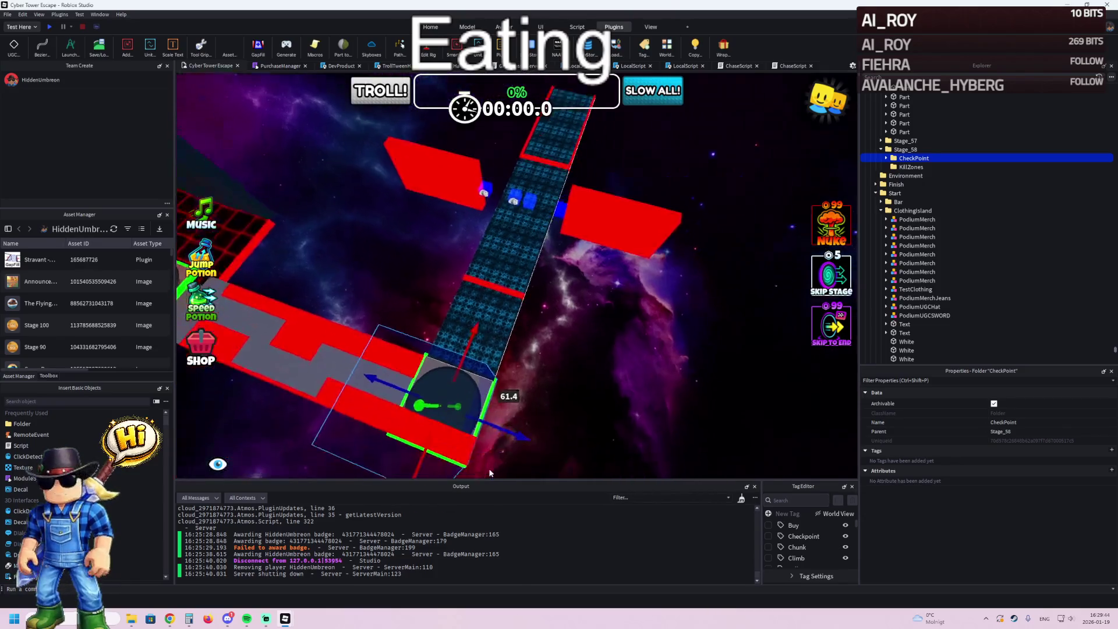
{"action": "mouse_move", "coordinate": [500, 425]}
{"action": "left_mouse_down"}
{"action": "mouse_move", "coordinate": [477, 415]}
{"action": "mouse_move", "coordinate": [499, 325]}
{"action": "mouse_move", "coordinate": [653, 351]}
{"action": "mouse_move", "coordinate": [626, 359]}
{"action": "left_mouse_up"}
{"action": "key", "text": "f"}
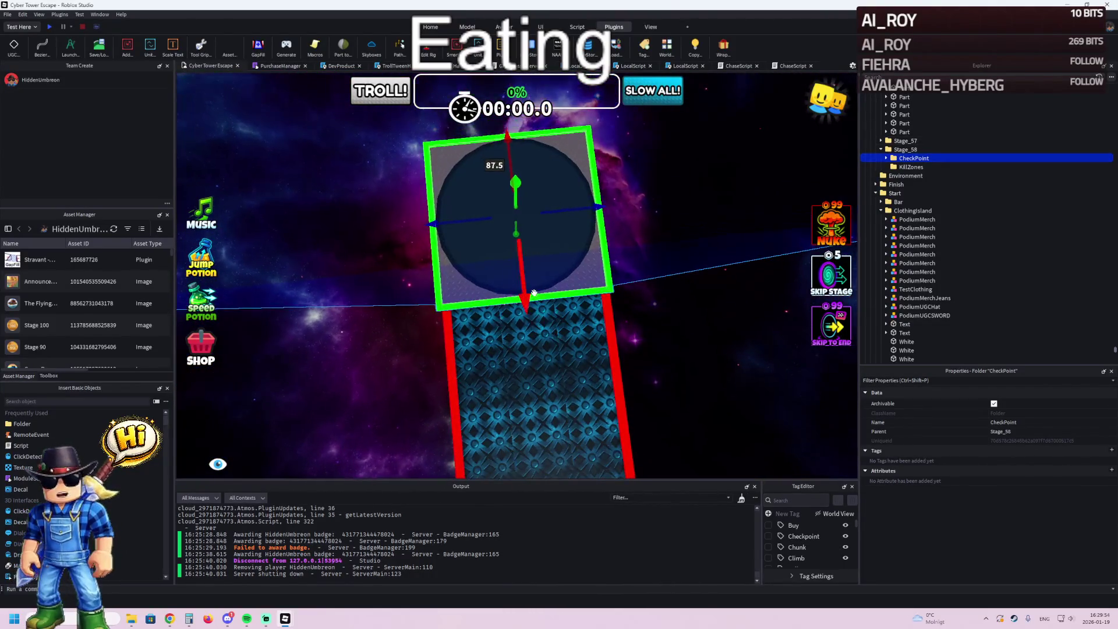
{"action": "mouse_move", "coordinate": [540, 312]}
{"action": "left_mouse_down"}
{"action": "mouse_move", "coordinate": [569, 279]}
{"action": "mouse_move", "coordinate": [557, 279]}
{"action": "mouse_move", "coordinate": [666, 280]}
{"action": "mouse_move", "coordinate": [621, 287]}
{"action": "left_mouse_up"}
{"action": "scroll", "coordinate": [665, 278], "scroll_direction": "down", "scroll_amount": 5}
{"action": "mouse_move", "coordinate": [262, 274]}
{"action": "left_mouse_down"}
{"action": "mouse_move", "coordinate": [343, 268]}
{"action": "mouse_move", "coordinate": [433, 349]}
{"action": "mouse_move", "coordinate": [511, 307]}
{"action": "mouse_move", "coordinate": [582, 291]}
{"action": "mouse_move", "coordinate": [728, 285]}
{"action": "left_mouse_up"}
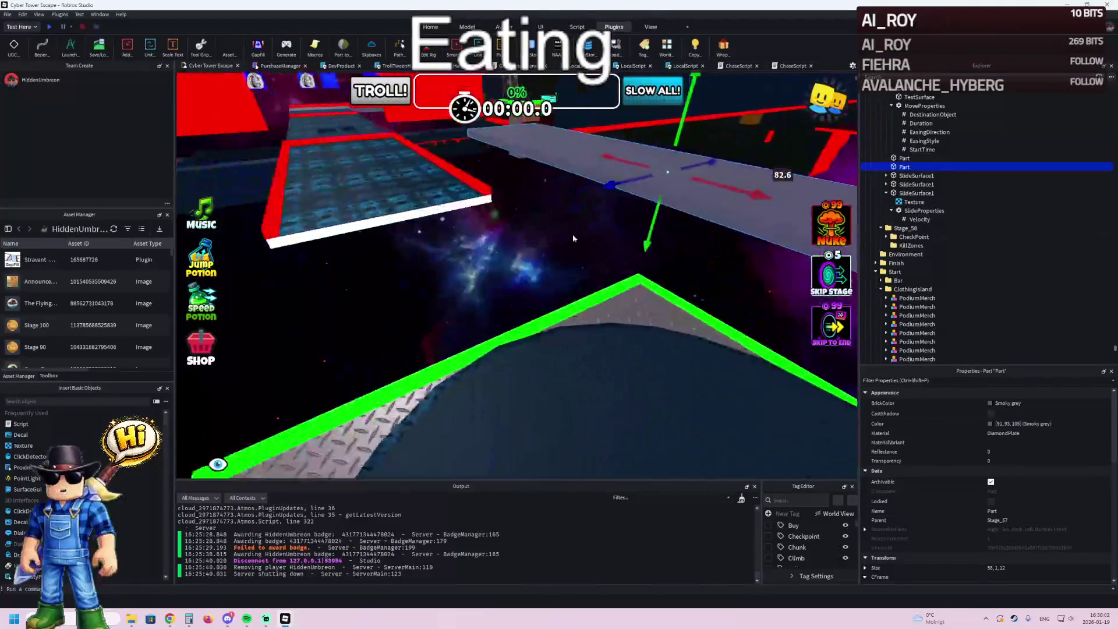
- Place the grey diamond-plate part beside the checkpoint and scale it into a roughly 11 by 8 stud pad
{"action": "scroll", "coordinate": [509, 202], "scroll_direction": "up", "scroll_amount": 5}
{"action": "mouse_move", "coordinate": [509, 202]}
{"action": "left_mouse_down"}
{"action": "mouse_move", "coordinate": [291, 169]}
{"action": "mouse_move", "coordinate": [293, 184]}
{"action": "left_mouse_up"}
{"action": "key", "text": "f"}
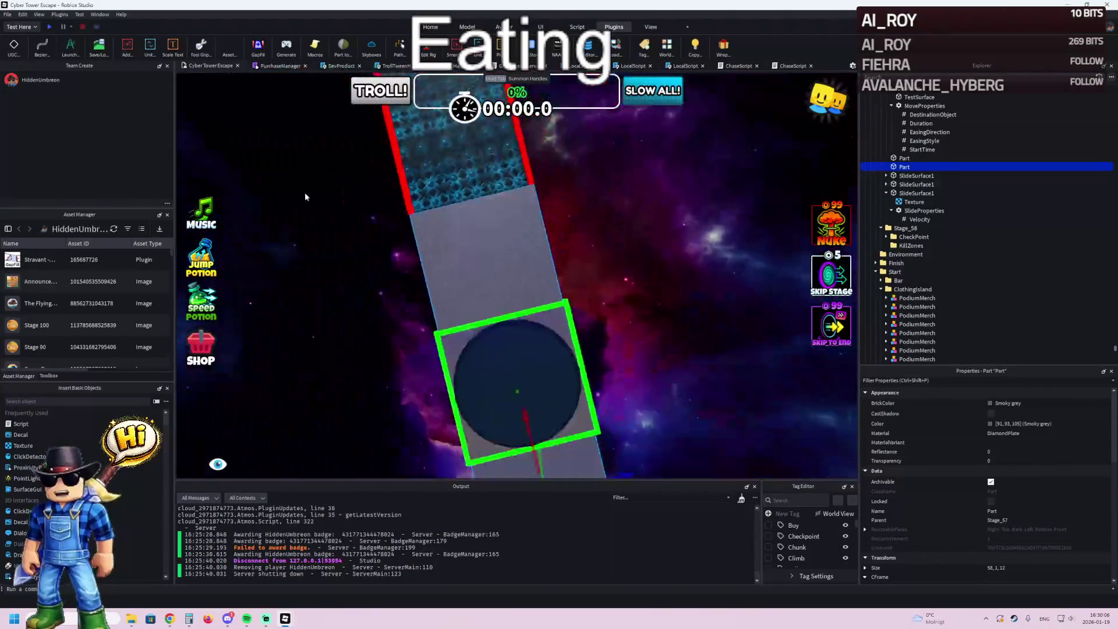
{"action": "mouse_move", "coordinate": [683, 145]}
{"action": "left_mouse_down"}
{"action": "mouse_move", "coordinate": [666, 195]}
{"action": "mouse_move", "coordinate": [558, 192]}
{"action": "left_mouse_up"}
{"action": "left_click_drag", "start_coordinate": [492, 207], "coordinate": [483, 227]}
{"action": "mouse_move", "coordinate": [524, 299]}
{"action": "left_mouse_down"}
{"action": "mouse_move", "coordinate": [540, 267]}
{"action": "mouse_move", "coordinate": [528, 272]}
{"action": "mouse_move", "coordinate": [554, 256]}
{"action": "mouse_move", "coordinate": [606, 266]}
{"action": "left_mouse_up"}
- Select both grey parts and apply Wrap plugin trims to them
{"action": "left_click", "coordinate": [605, 267]}
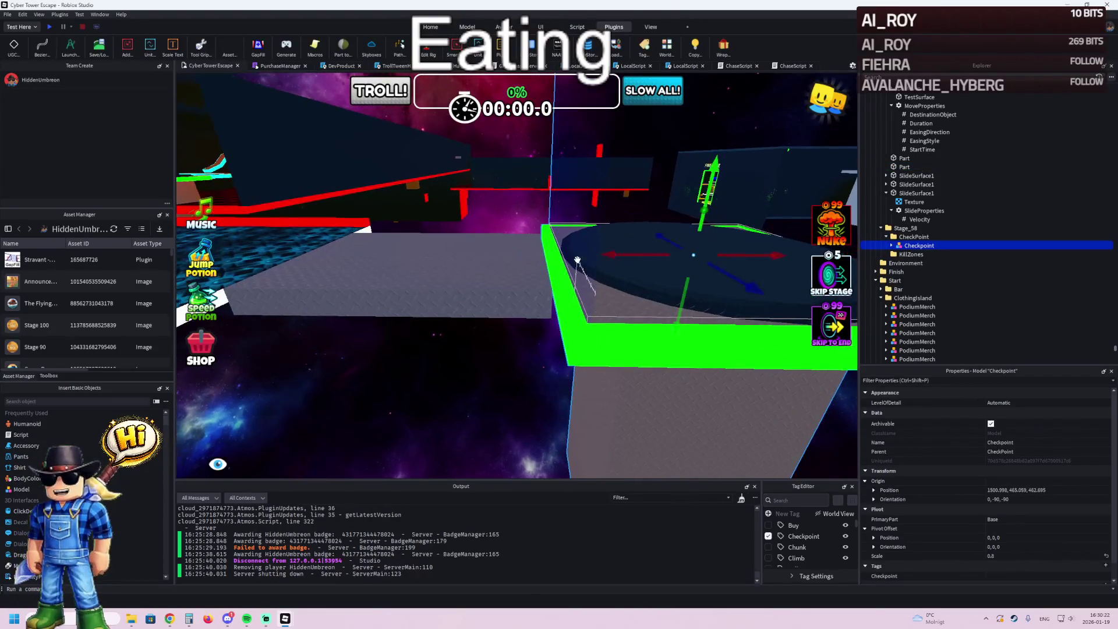
{"action": "left_click", "coordinate": [466, 268]}
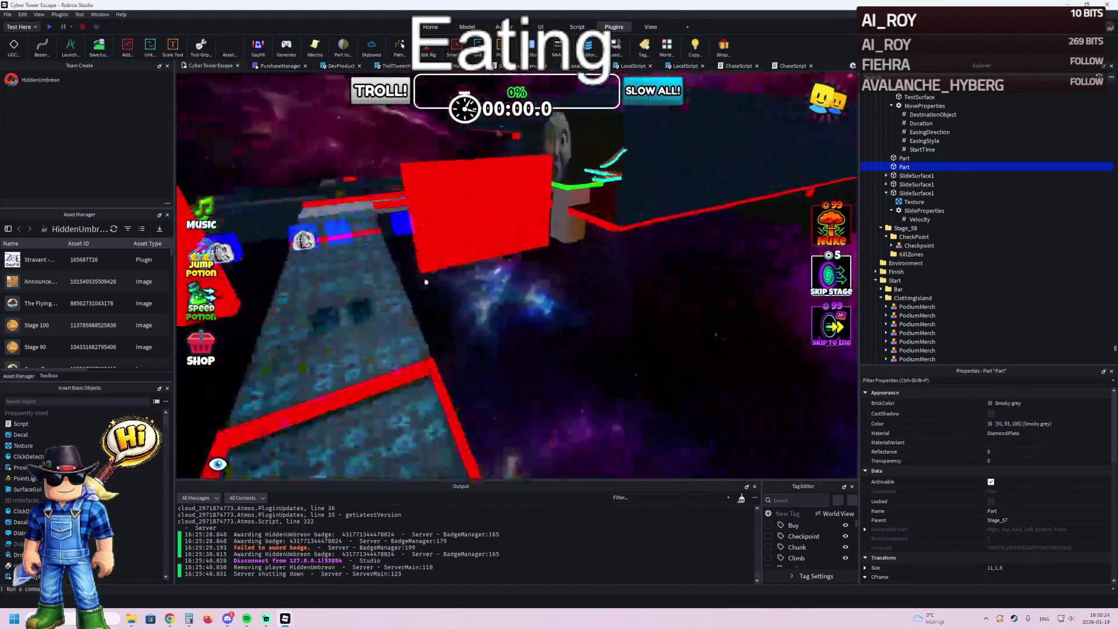
{"action": "left_click", "coordinate": [524, 265], "text": "ctrl"}
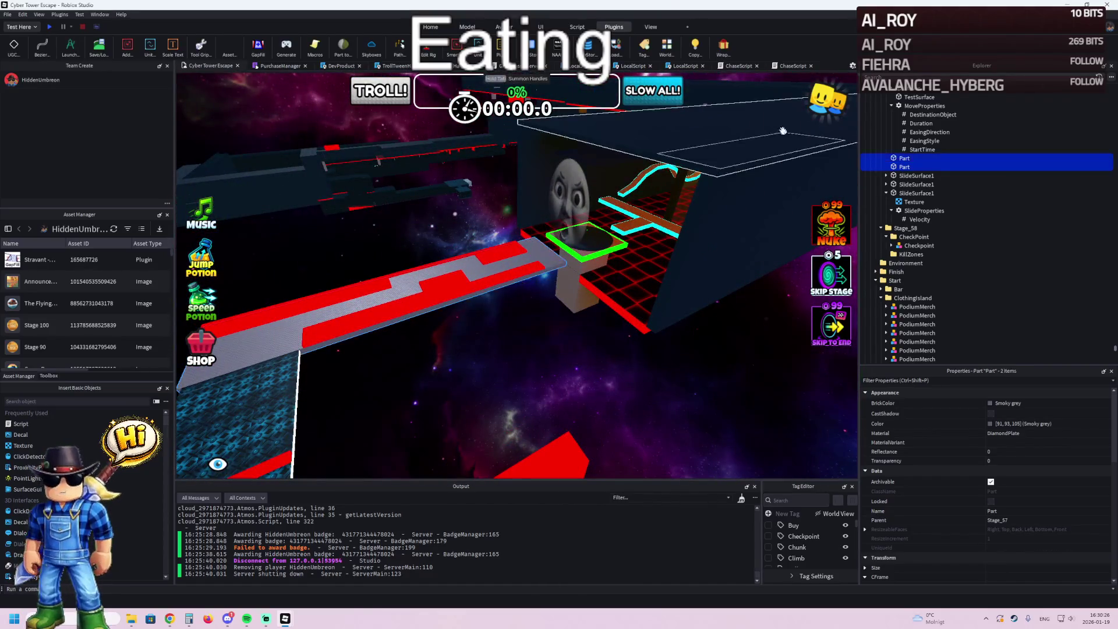
{"action": "left_click", "coordinate": [723, 46]}
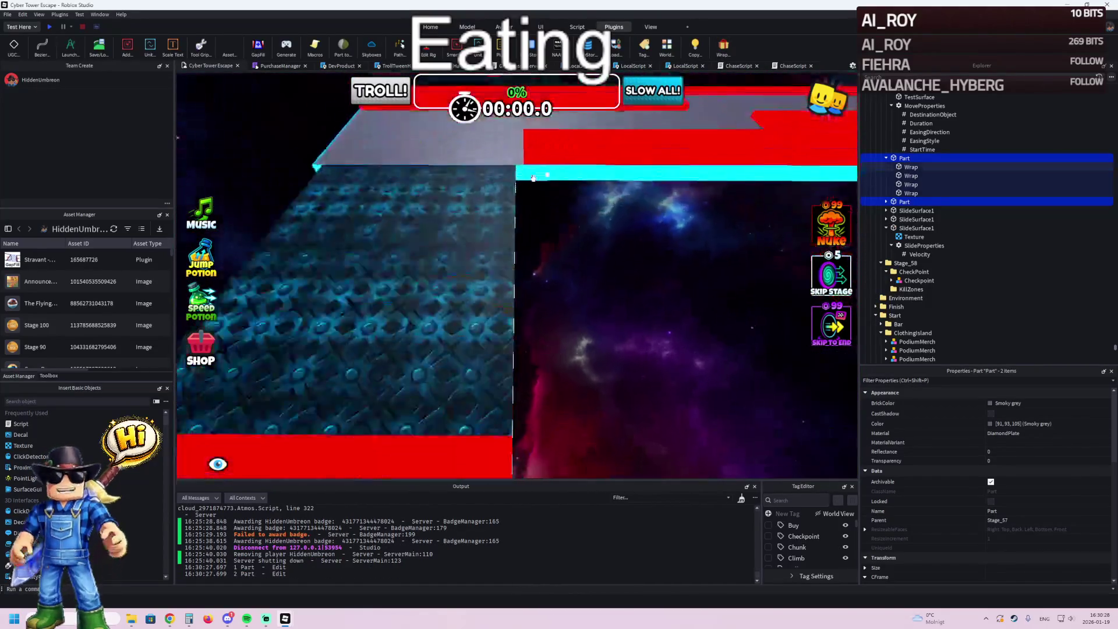
- Select the blue slide strips and the red electric kill floors together
{"action": "key", "text": "s"}
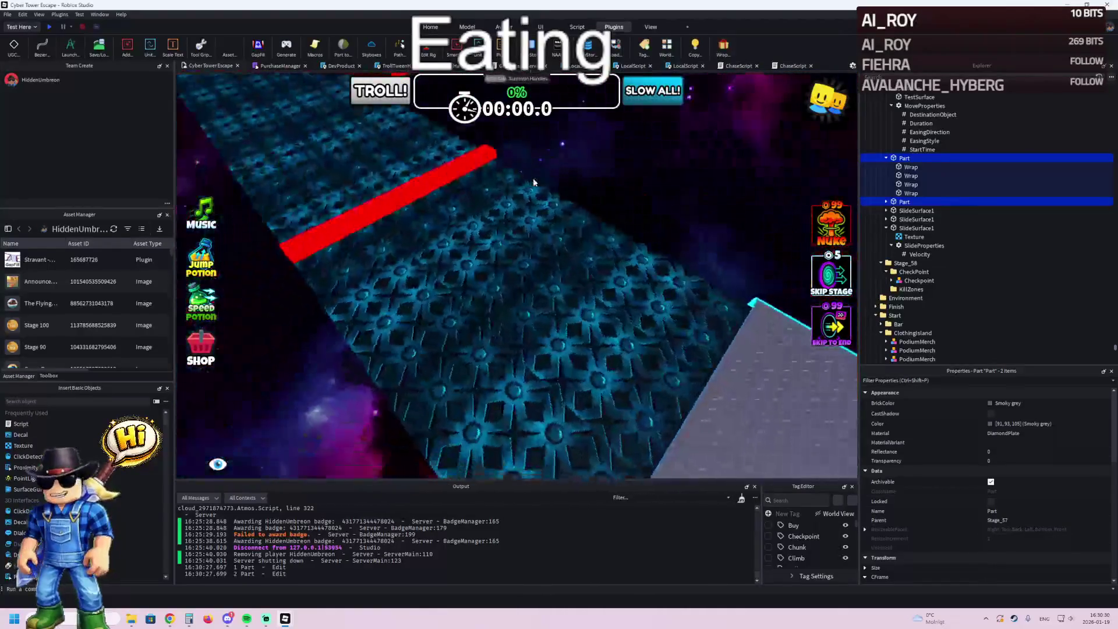
{"action": "left_click", "coordinate": [483, 256]}
{"action": "key", "text": "f"}
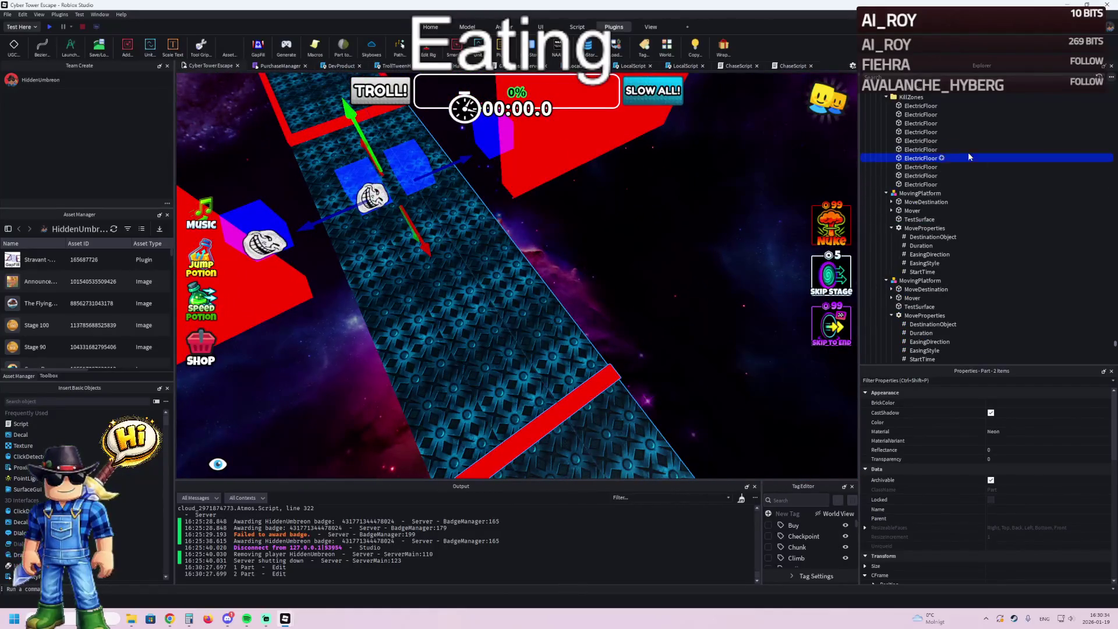
{"action": "left_click", "coordinate": [887, 107]}
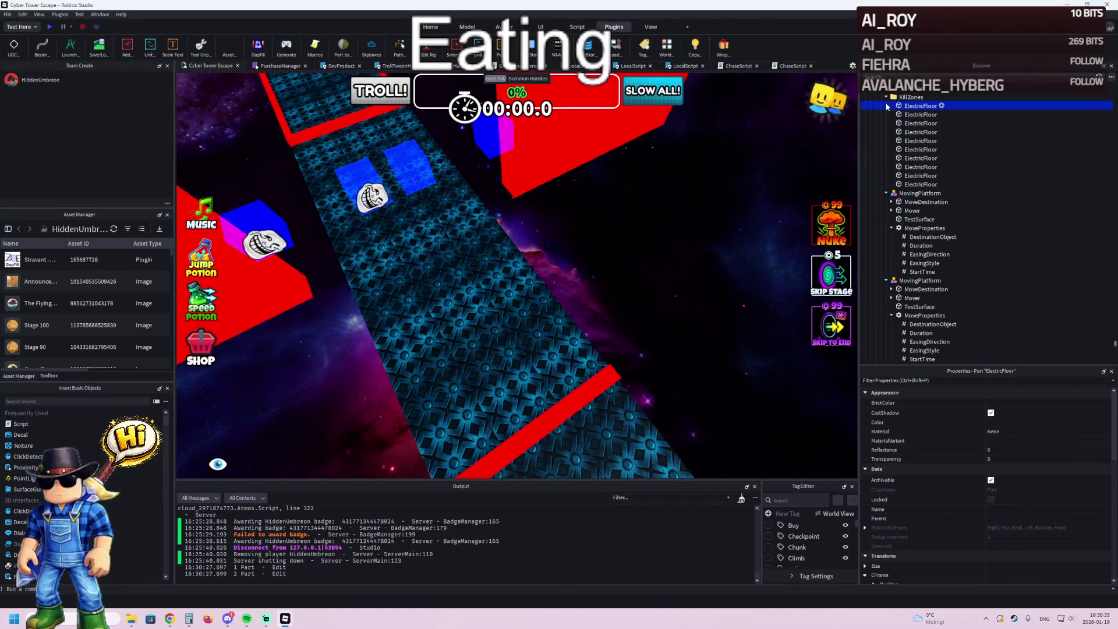
{"action": "left_click", "coordinate": [539, 263]}
{"action": "left_click", "coordinate": [410, 322], "text": "shift"}
{"action": "key", "text": "f"}
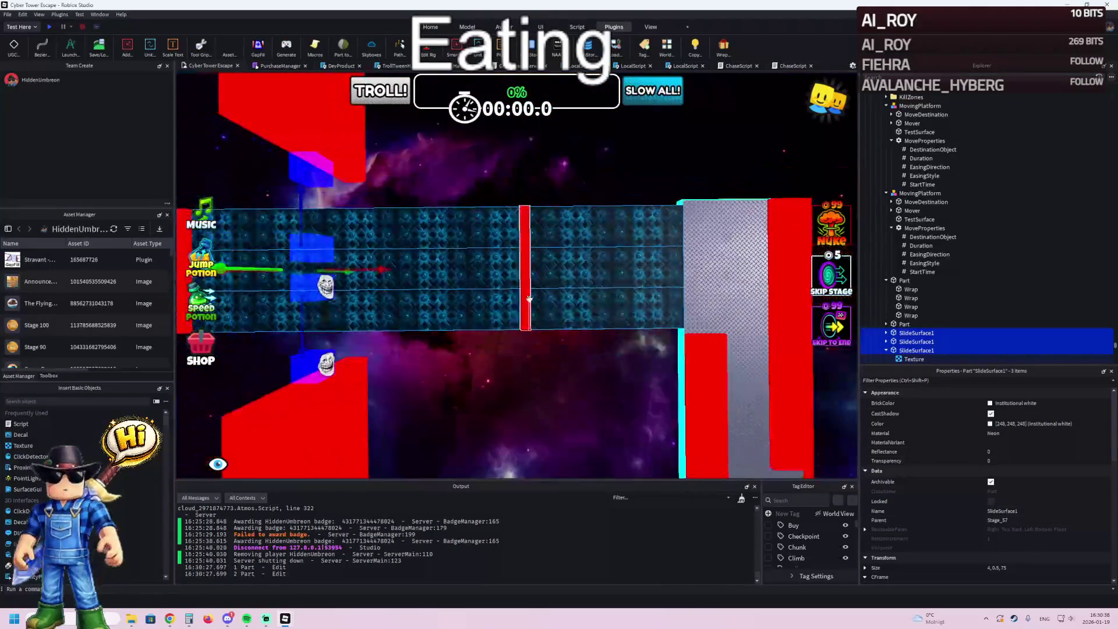
{"action": "left_click", "coordinate": [590, 280]}
{"action": "key", "text": "f"}
{"action": "left_click", "coordinate": [511, 276], "text": "shift"}
{"action": "left_click", "coordinate": [926, 175], "text": "ctrl"}
- Add the moving red wall and grey segment, then shift all selected pieces slightly along the path
{"action": "left_click", "coordinate": [754, 276], "text": "shift"}
{"action": "key", "text": "f"}
{"action": "key", "text": "f"}
{"action": "left_click", "coordinate": [387, 301], "text": "shift"}
{"action": "left_click", "coordinate": [369, 302], "text": "shift"}
{"action": "key", "text": "f"}
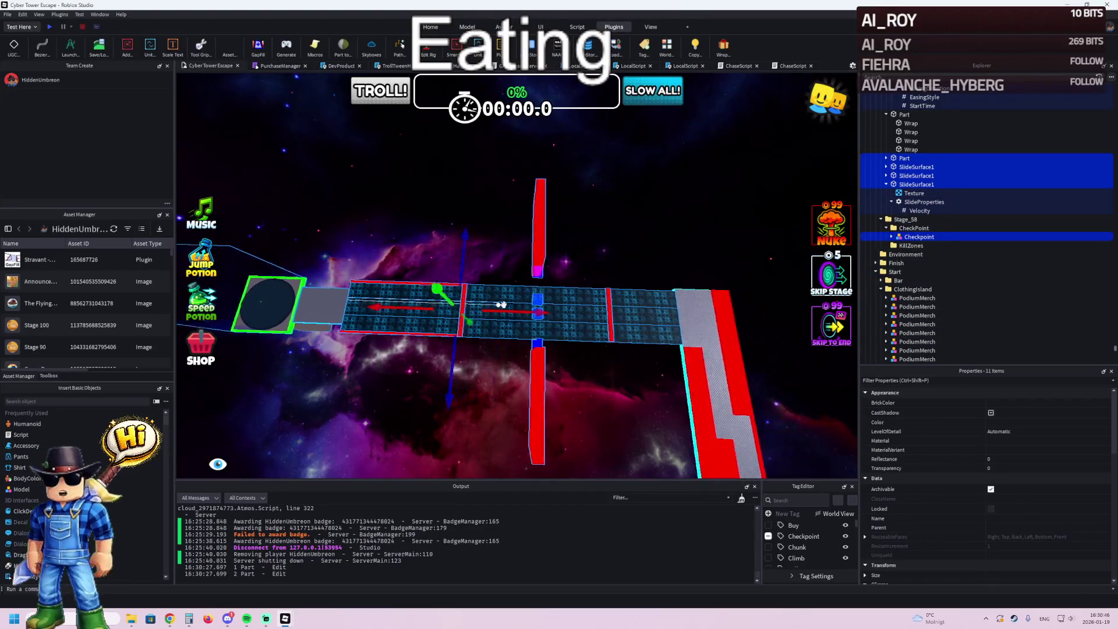
{"action": "left_click_drag", "start_coordinate": [517, 318], "coordinate": [516, 318]}
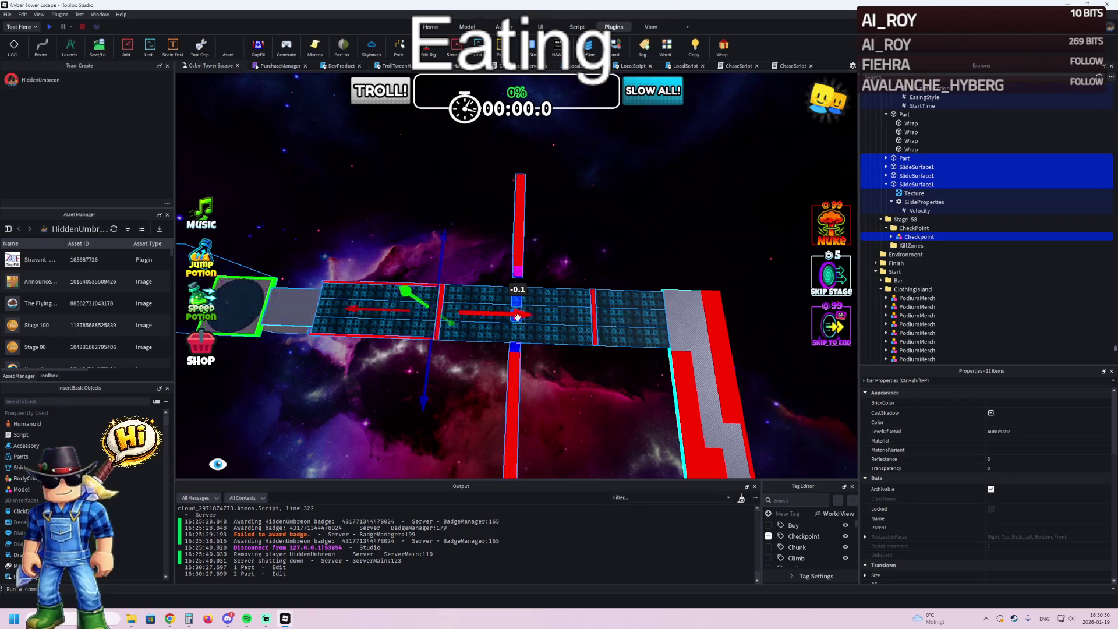
{"action": "scroll", "coordinate": [611, 260], "scroll_direction": "up", "scroll_amount": 8}
- Select the grey pad with the checkpoint and nudge them together into line
{"action": "left_click", "coordinate": [611, 266]}
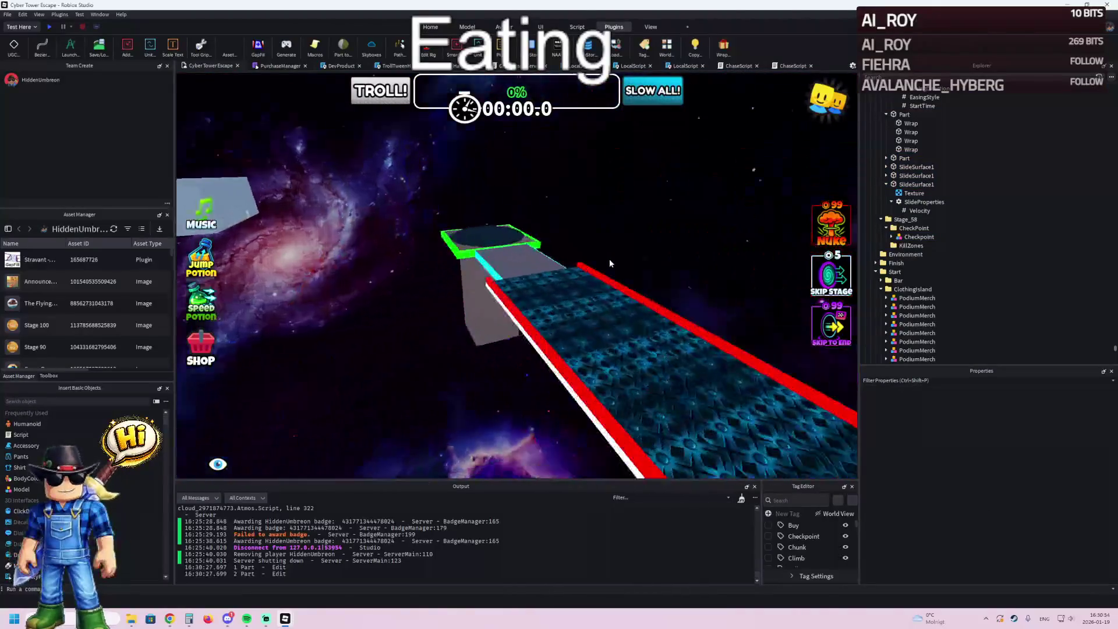
{"action": "left_click", "coordinate": [433, 283]}
{"action": "left_click", "coordinate": [434, 284], "text": "ctrl"}
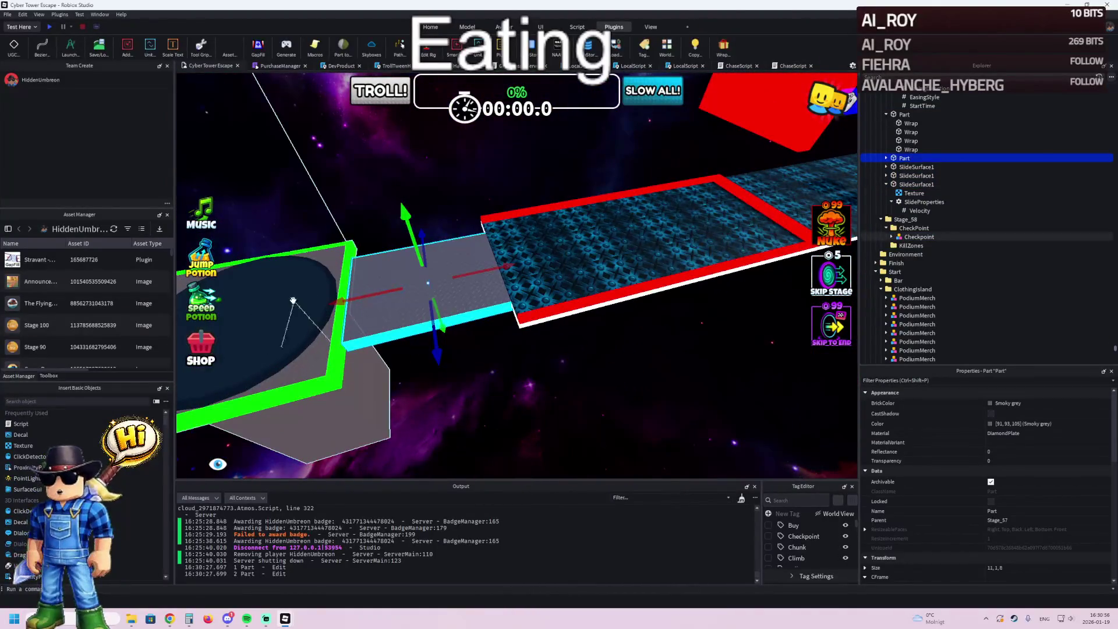
{"action": "left_click_drag", "start_coordinate": [415, 283], "coordinate": [409, 285]}
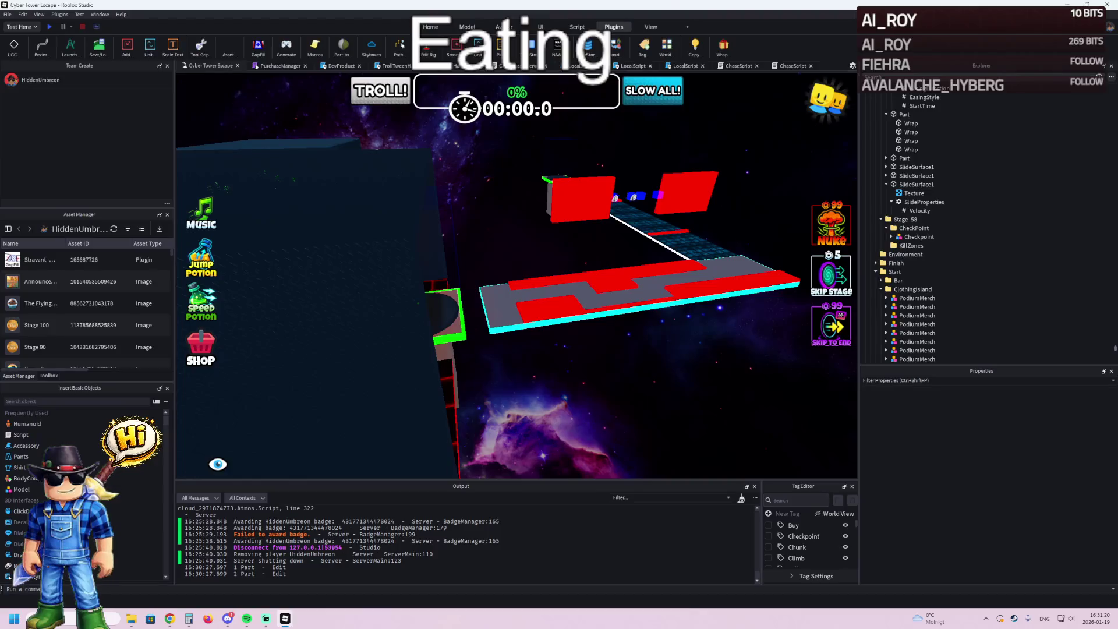
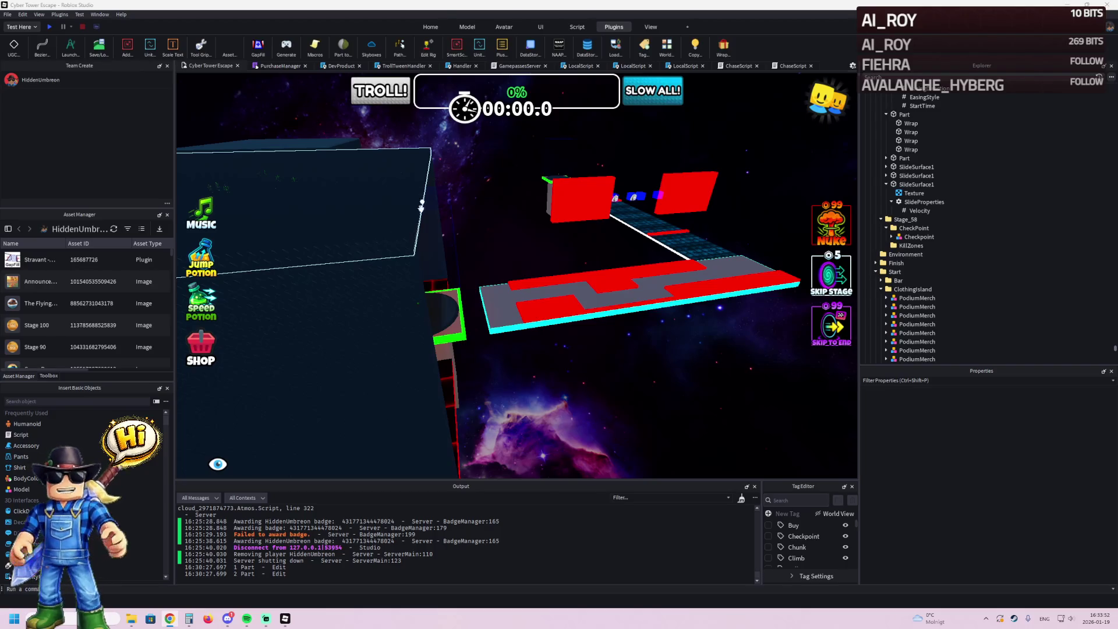
- Lengthen a diamond-plate wall beside the stage with the Scale handle
{"action": "scroll", "coordinate": [505, 240], "scroll_direction": "up", "scroll_amount": 5}
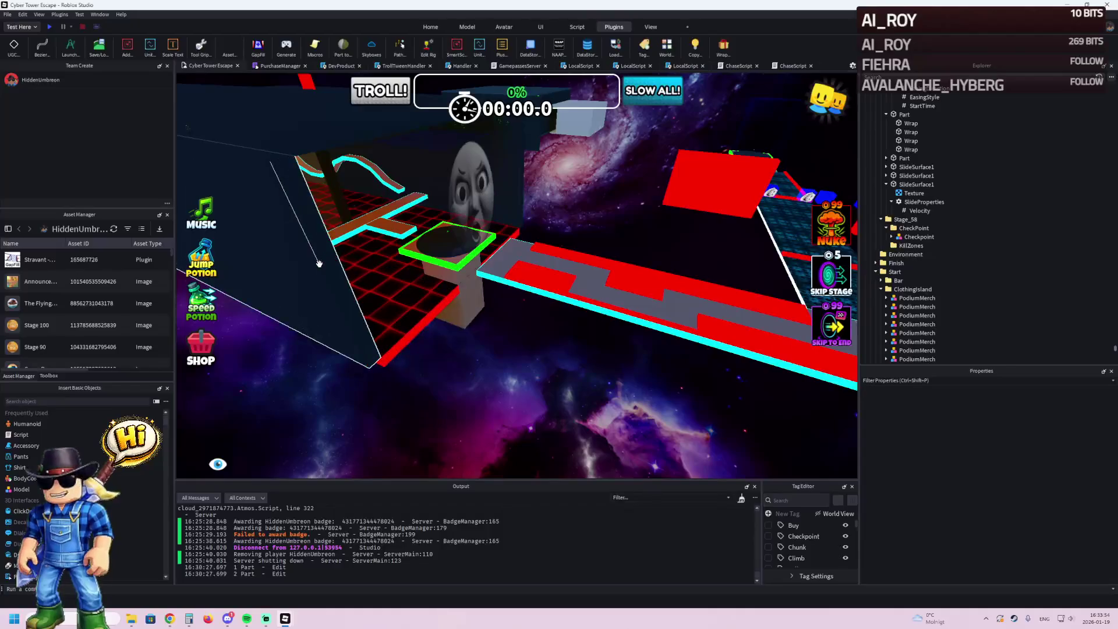
{"action": "left_click", "coordinate": [319, 265]}
{"action": "scroll", "coordinate": [349, 280], "scroll_direction": "up", "scroll_amount": 5}
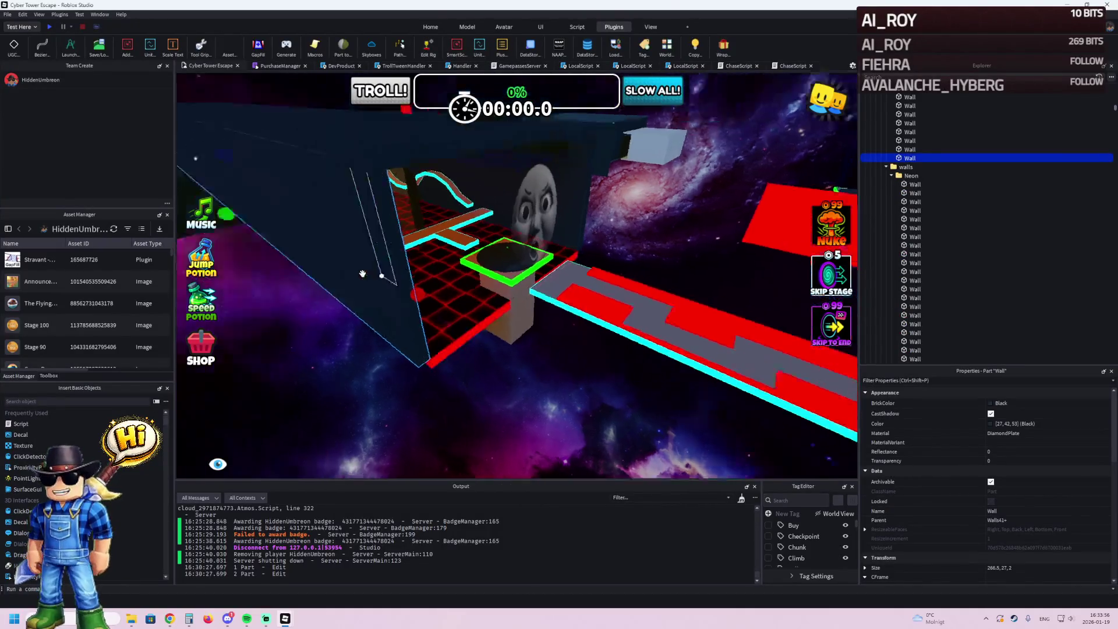
{"action": "mouse_move", "coordinate": [427, 295]}
{"action": "left_mouse_down"}
{"action": "mouse_move", "coordinate": [469, 305]}
{"action": "mouse_move", "coordinate": [560, 292]}
{"action": "left_mouse_up"}
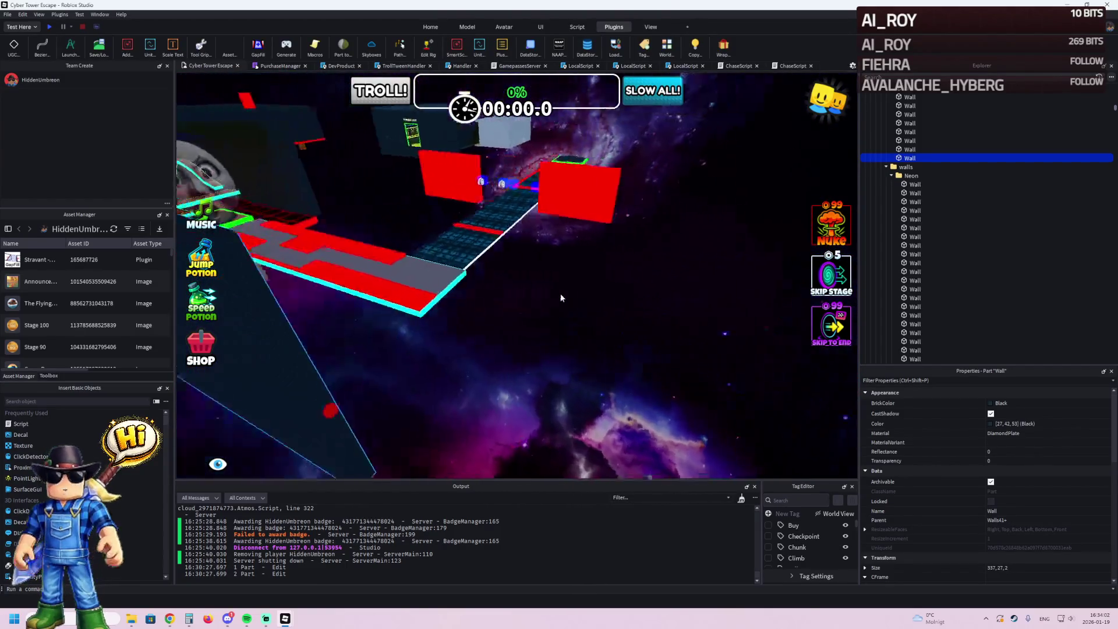
- Stretch the red neon kill zone part 2 longer
{"action": "right_click", "coordinate": [560, 292]}
{"action": "left_click", "coordinate": [318, 244]}
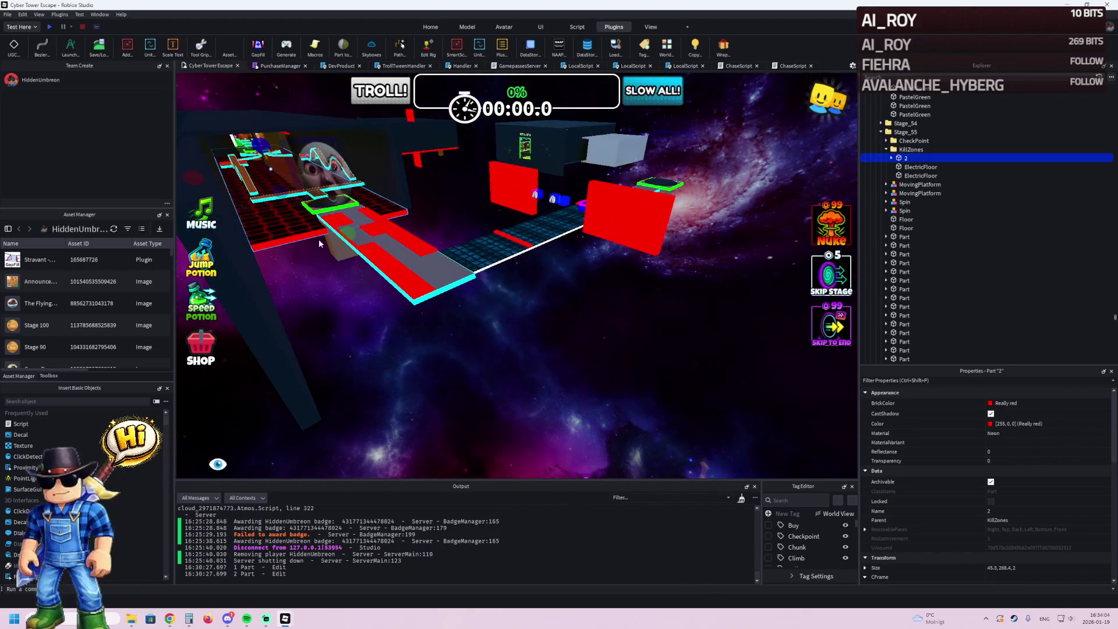
{"action": "mouse_move", "coordinate": [350, 235]}
{"action": "left_mouse_down"}
{"action": "mouse_move", "coordinate": [462, 327]}
{"action": "mouse_move", "coordinate": [462, 374]}
{"action": "left_mouse_up"}
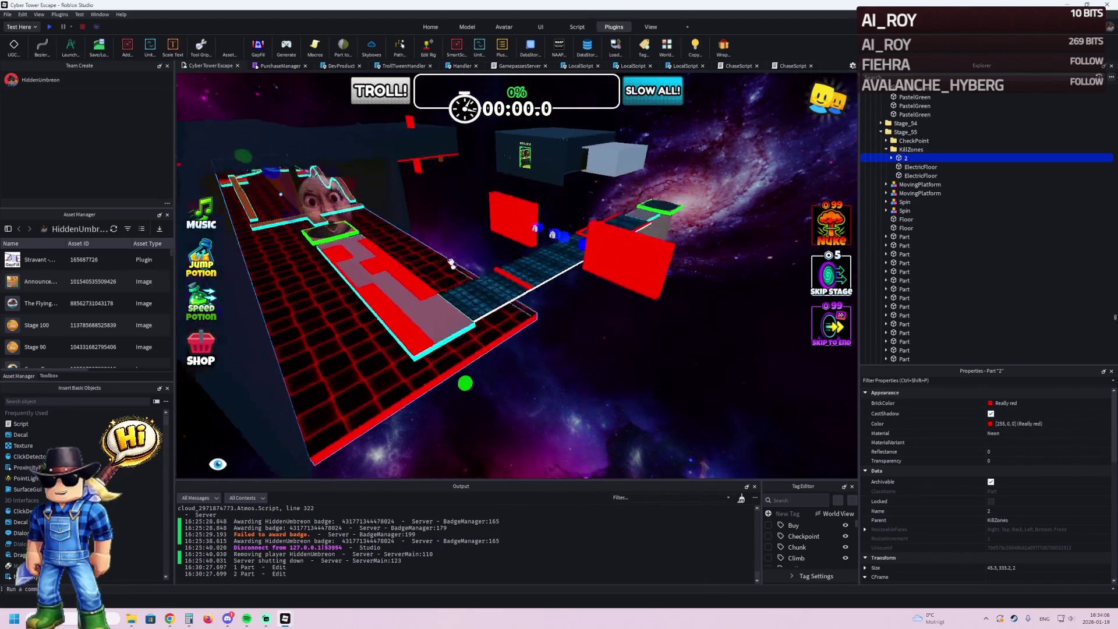
- Shrink the transparent wall beside the path to 10.2, 27, 2
{"action": "scroll", "coordinate": [396, 243], "scroll_direction": "up", "scroll_amount": 3}
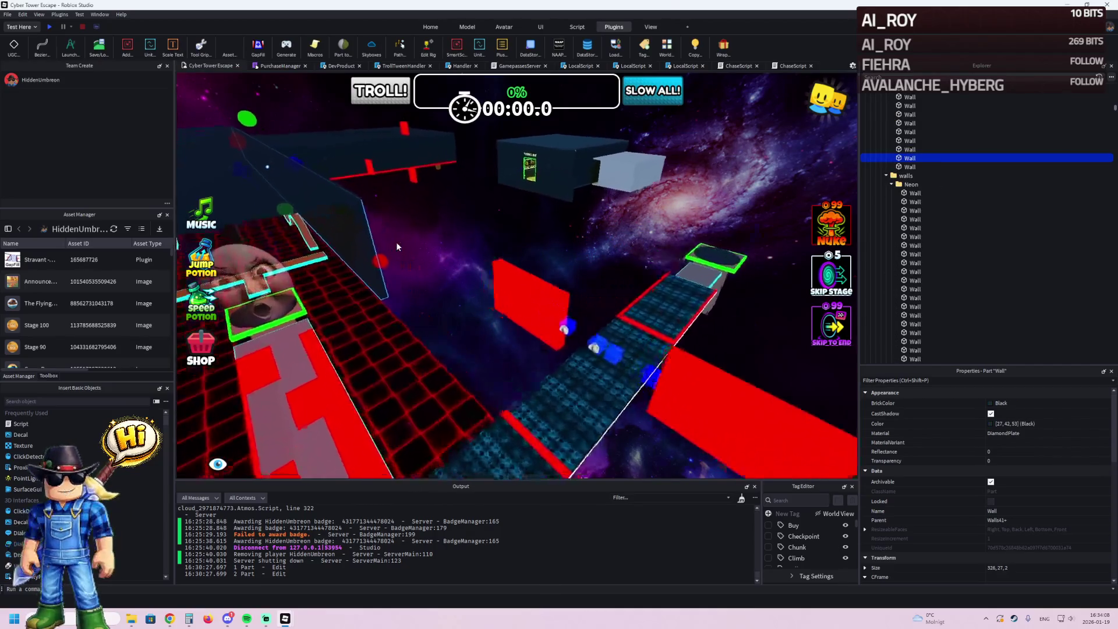
{"action": "left_click", "coordinate": [407, 246]}
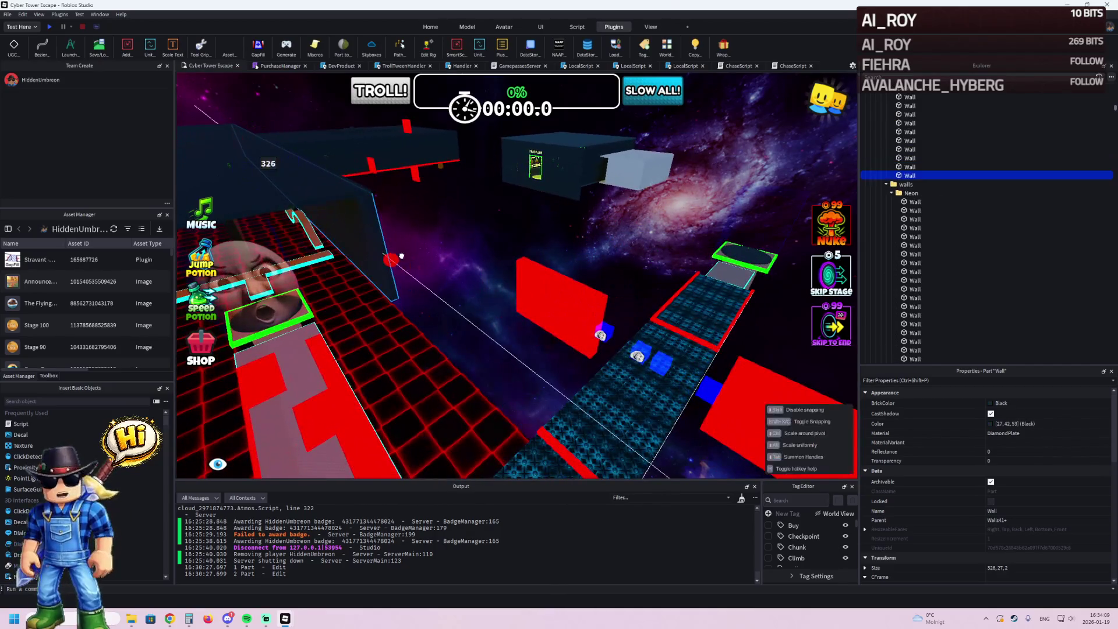
{"action": "left_click_drag", "start_coordinate": [401, 256], "coordinate": [501, 332]}
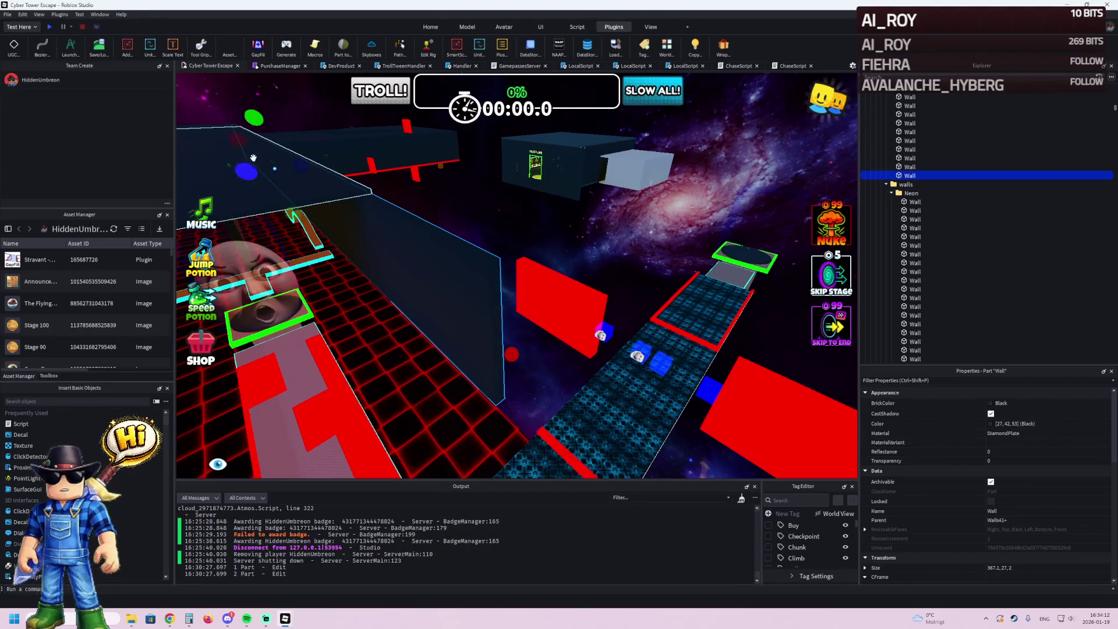
{"action": "left_click_drag", "start_coordinate": [249, 143], "coordinate": [496, 289]}
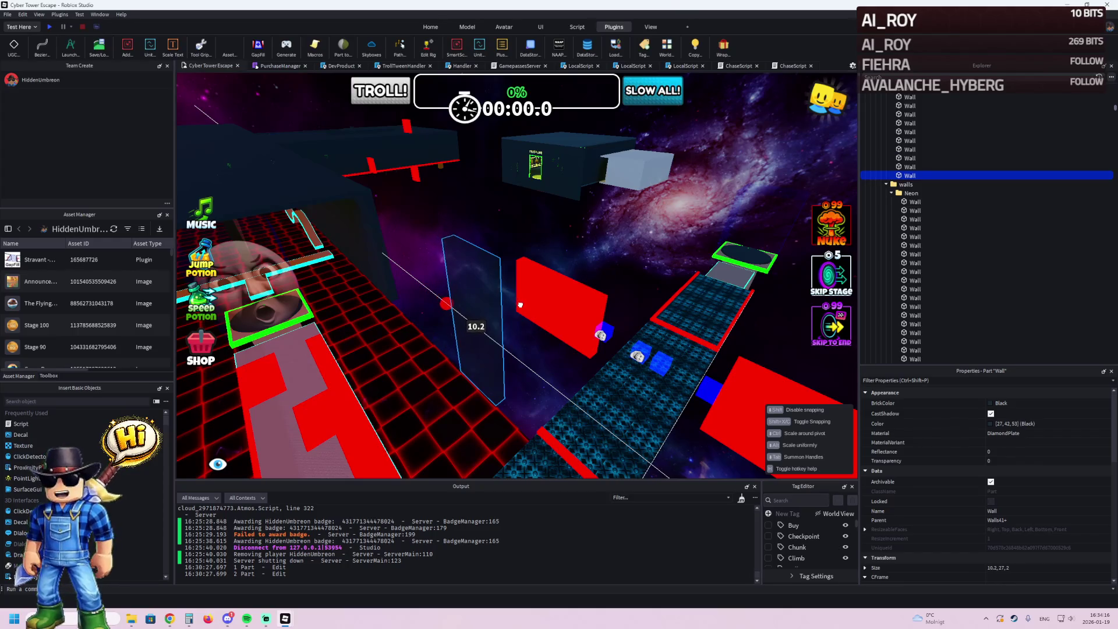
- Move the short wall piece along its blue axis into its final position
{"action": "key", "text": "ctrl+2"}
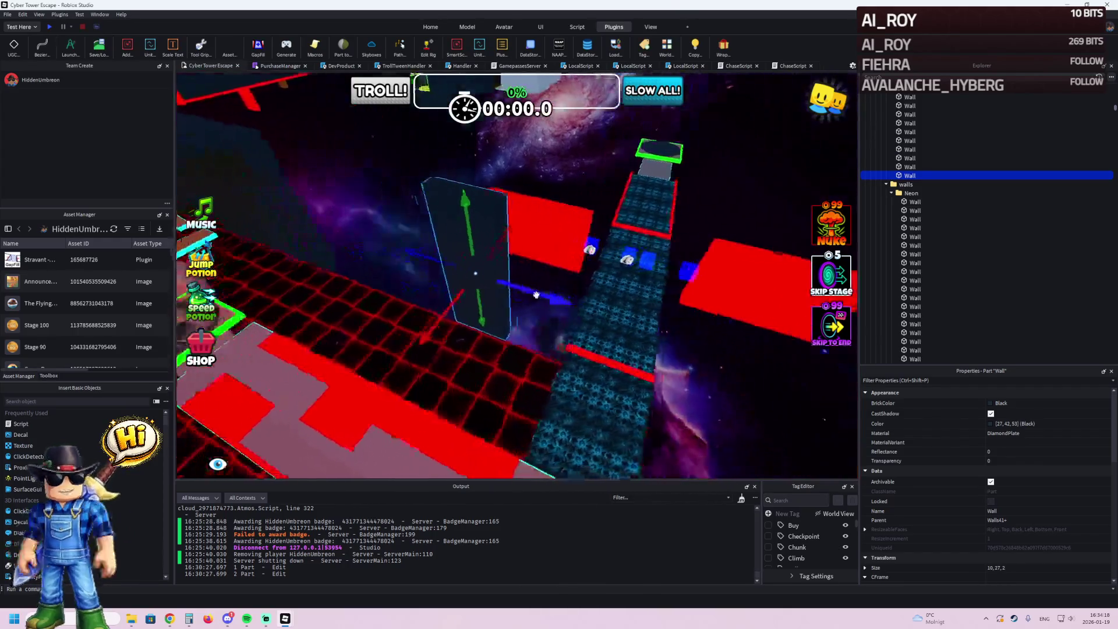
{"action": "mouse_move", "coordinate": [523, 296]}
{"action": "left_mouse_down"}
{"action": "mouse_move", "coordinate": [599, 312]}
{"action": "mouse_move", "coordinate": [438, 408]}
{"action": "mouse_move", "coordinate": [444, 332]}
{"action": "mouse_move", "coordinate": [402, 324]}
{"action": "mouse_move", "coordinate": [530, 184]}
{"action": "left_mouse_up"}
{"action": "mouse_move", "coordinate": [531, 135]}
{"action": "left_mouse_down"}
{"action": "mouse_move", "coordinate": [571, 163]}
{"action": "mouse_move", "coordinate": [658, 193]}
{"action": "mouse_move", "coordinate": [530, 201]}
{"action": "mouse_move", "coordinate": [496, 237]}
{"action": "left_mouse_up"}
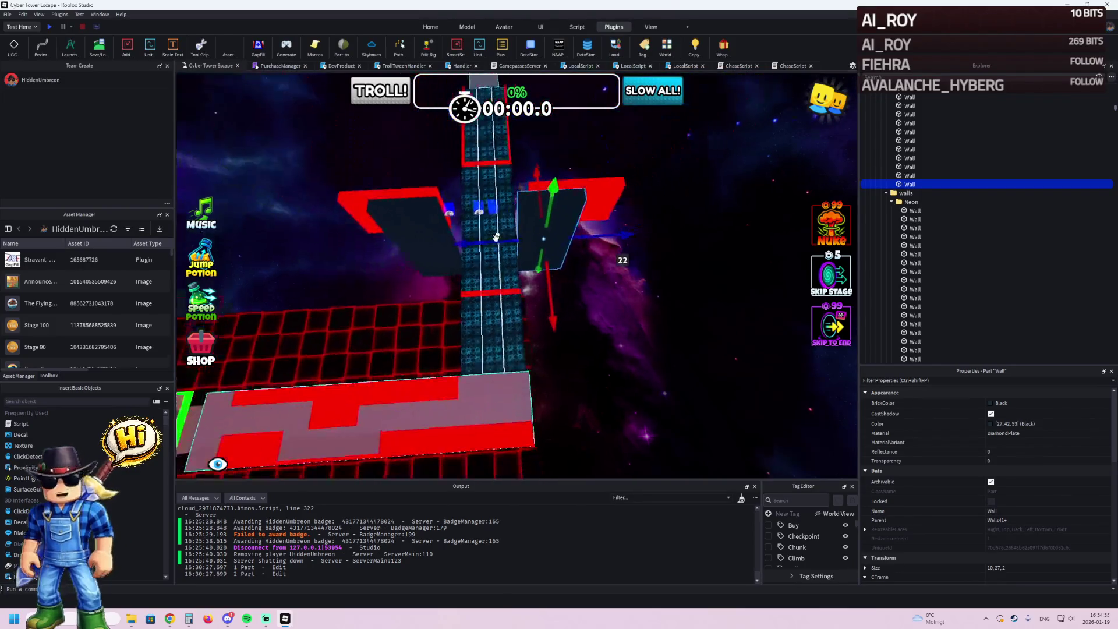
- Slide the long wall into place along the stage edge
{"action": "left_click", "coordinate": [468, 275]}
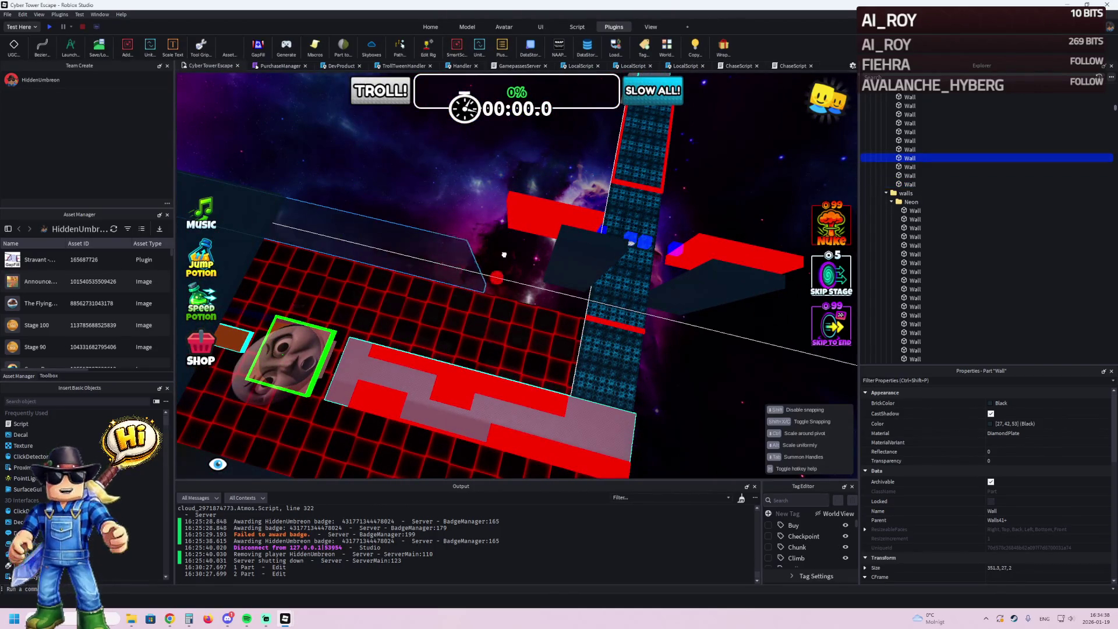
{"action": "left_click", "coordinate": [526, 263]}
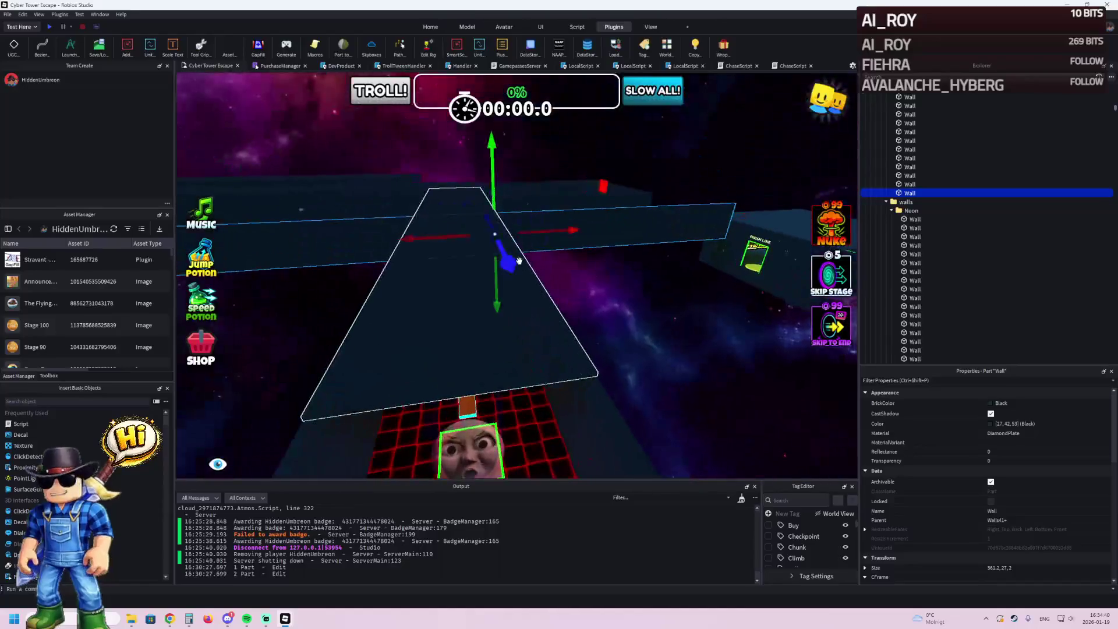
{"action": "mouse_move", "coordinate": [499, 249]}
{"action": "left_mouse_down"}
{"action": "mouse_move", "coordinate": [513, 251]}
{"action": "mouse_move", "coordinate": [544, 343]}
{"action": "mouse_move", "coordinate": [518, 367]}
{"action": "mouse_move", "coordinate": [568, 460]}
{"action": "mouse_move", "coordinate": [571, 410]}
{"action": "mouse_move", "coordinate": [573, 428]}
{"action": "left_mouse_up"}
{"action": "mouse_move", "coordinate": [566, 288]}
{"action": "left_mouse_down"}
{"action": "mouse_move", "coordinate": [565, 302]}
{"action": "mouse_move", "coordinate": [564, 284]}
{"action": "mouse_move", "coordinate": [727, 195]}
{"action": "mouse_move", "coordinate": [636, 282]}
{"action": "left_mouse_up"}
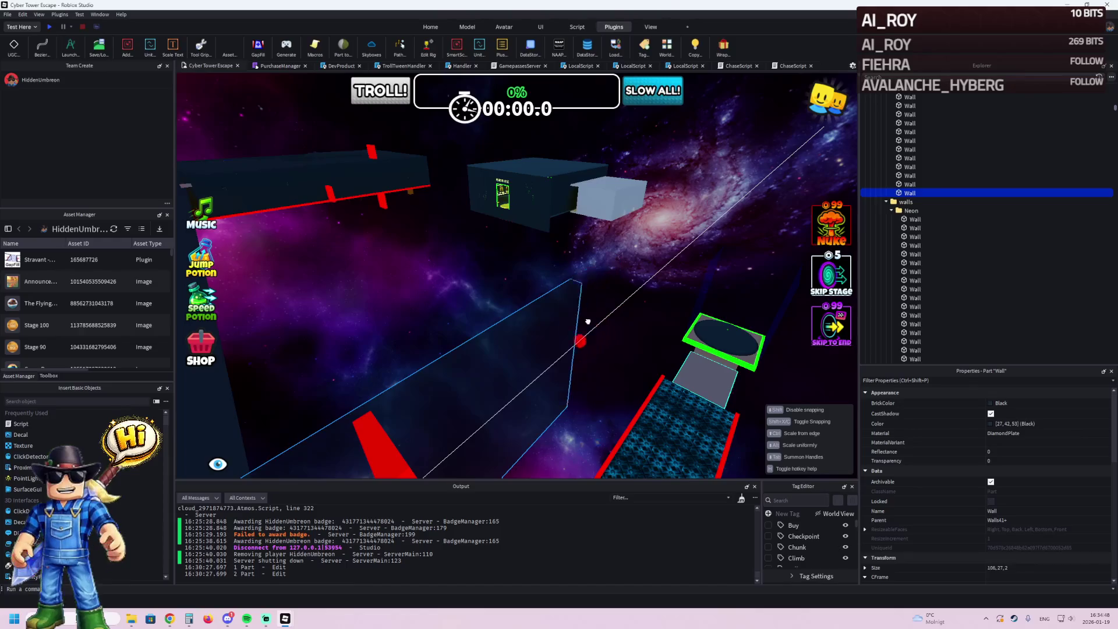
- Shorten the wall from 106 to about 25.6 studs
{"action": "left_click_drag", "start_coordinate": [595, 315], "coordinate": [476, 349]}
{"action": "key", "text": "f"}
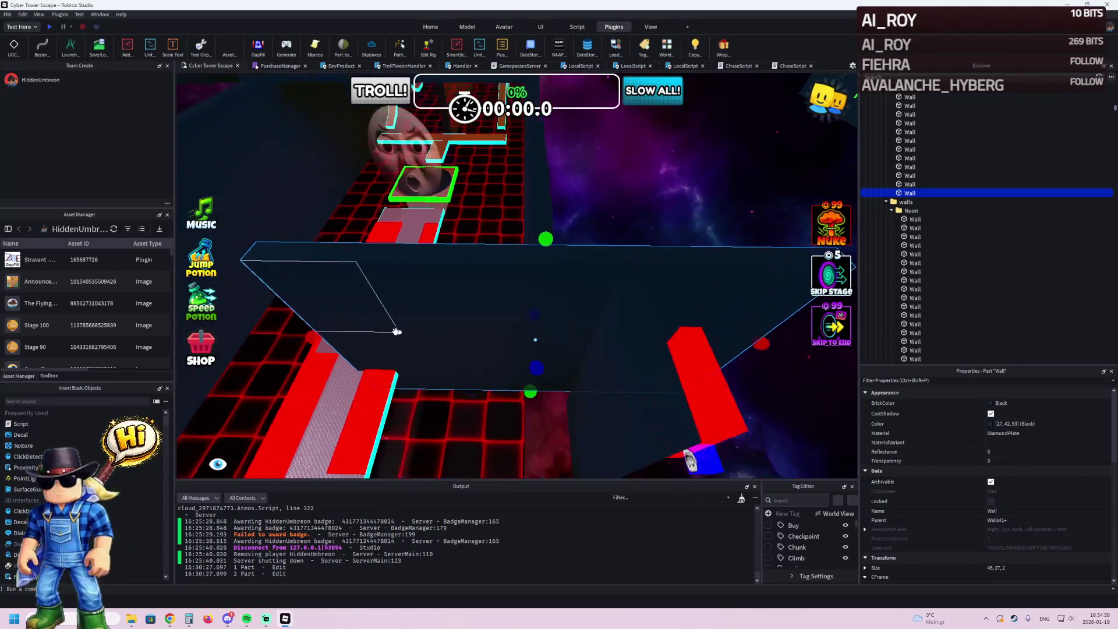
{"action": "left_click_drag", "start_coordinate": [330, 339], "coordinate": [448, 344]}
{"action": "key", "text": "f"}
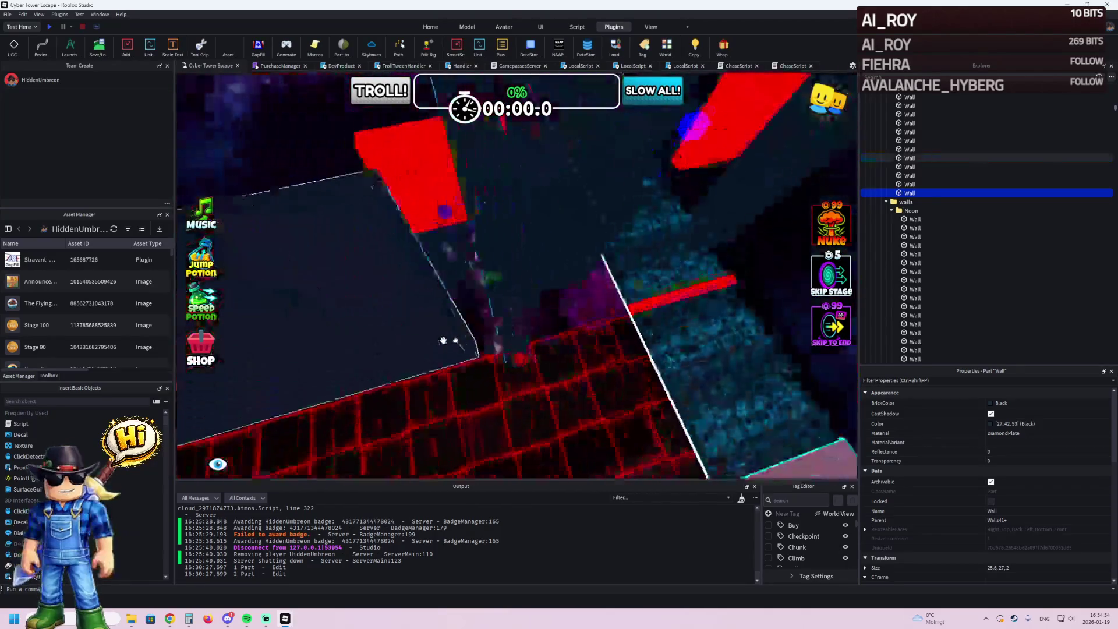
- Lengthen the long wall slightly
{"action": "left_click", "coordinate": [499, 376]}
{"action": "key", "text": "f"}
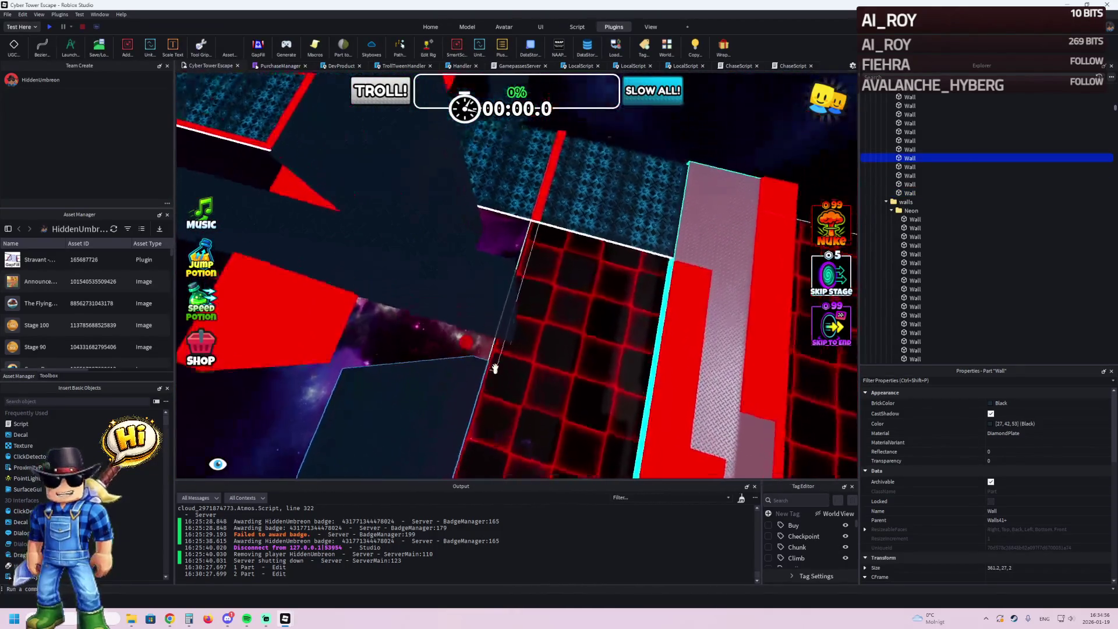
{"action": "left_click_drag", "start_coordinate": [493, 342], "coordinate": [502, 325]}
- Trim the short wall piece to about 23.4 and slide it off the red part
{"action": "left_click", "coordinate": [444, 219]}
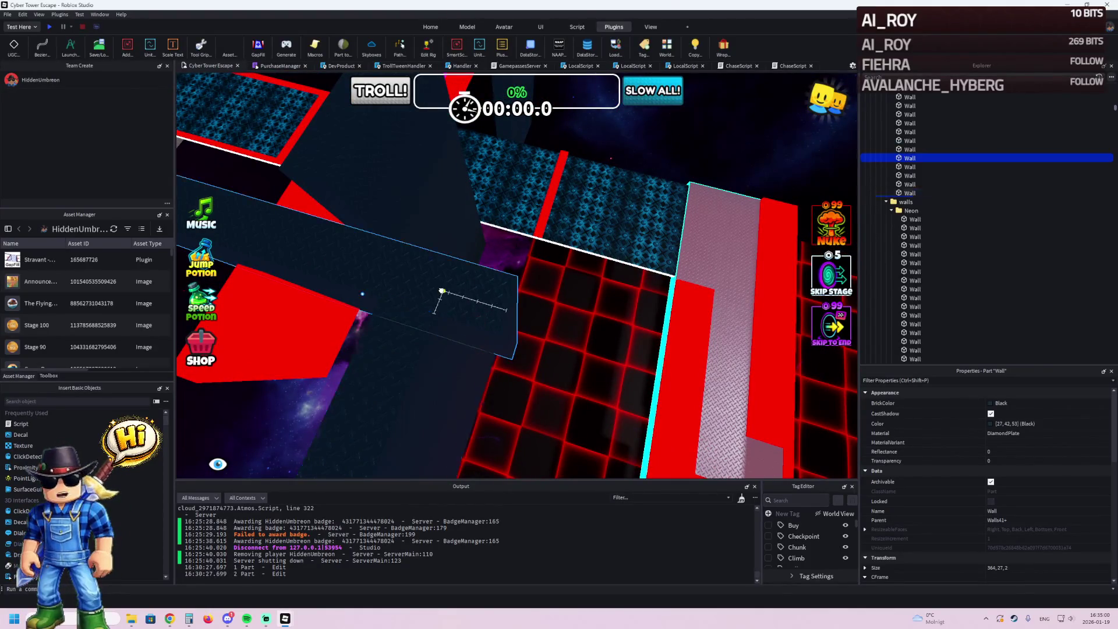
{"action": "key", "text": "f"}
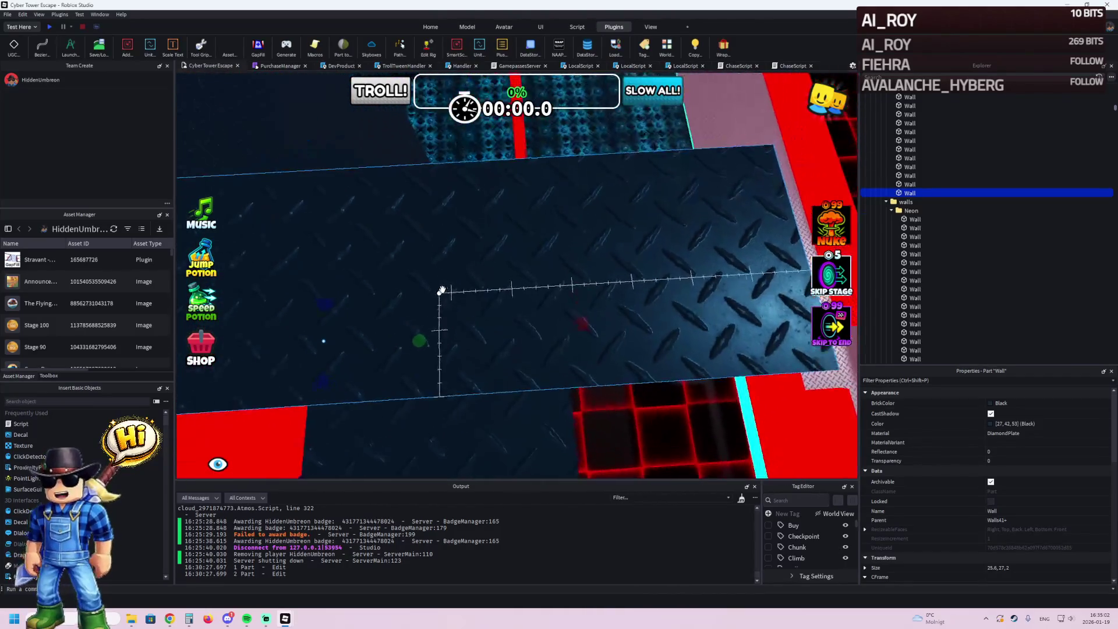
{"action": "mouse_move", "coordinate": [574, 320]}
{"action": "left_mouse_down"}
{"action": "mouse_move", "coordinate": [470, 320]}
{"action": "mouse_move", "coordinate": [542, 322]}
{"action": "left_mouse_up"}
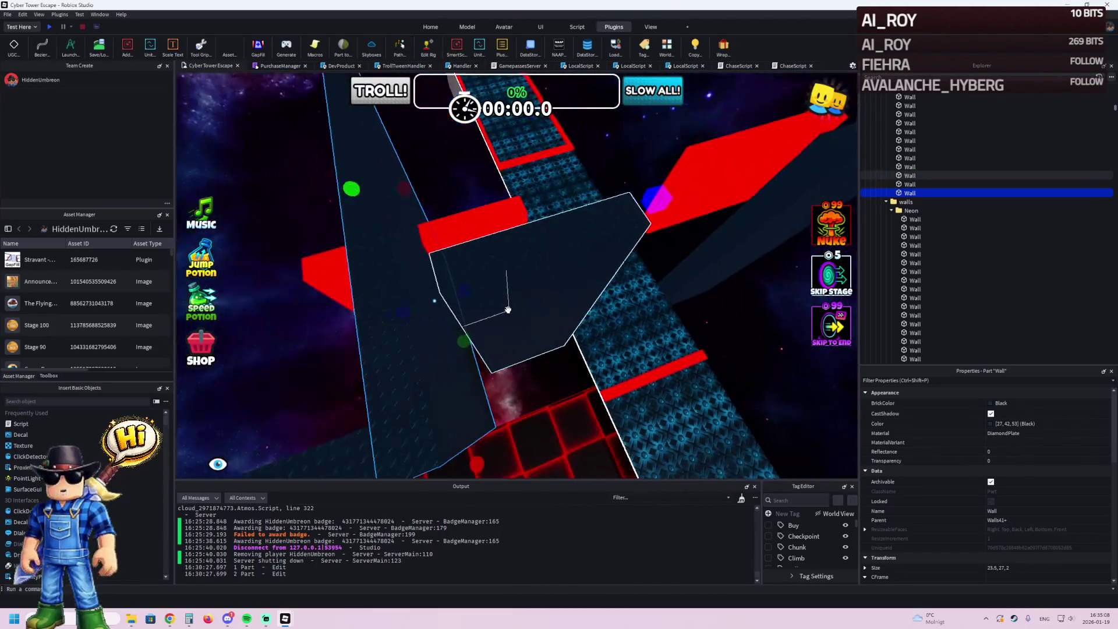
{"action": "scroll", "coordinate": [407, 297], "scroll_direction": "up", "scroll_amount": 5}
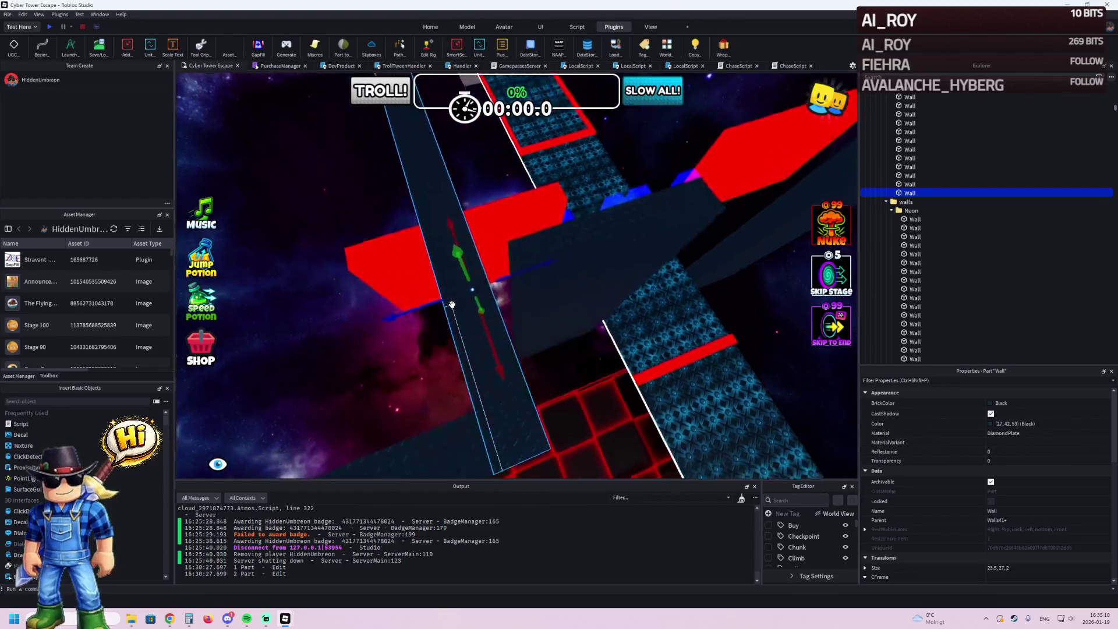
{"action": "mouse_move", "coordinate": [480, 250]}
{"action": "left_mouse_down"}
{"action": "mouse_move", "coordinate": [498, 255]}
{"action": "mouse_move", "coordinate": [462, 237]}
{"action": "mouse_move", "coordinate": [571, 314]}
{"action": "mouse_move", "coordinate": [560, 405]}
{"action": "mouse_move", "coordinate": [573, 326]}
{"action": "mouse_move", "coordinate": [569, 373]}
{"action": "mouse_move", "coordinate": [562, 264]}
{"action": "left_mouse_up"}
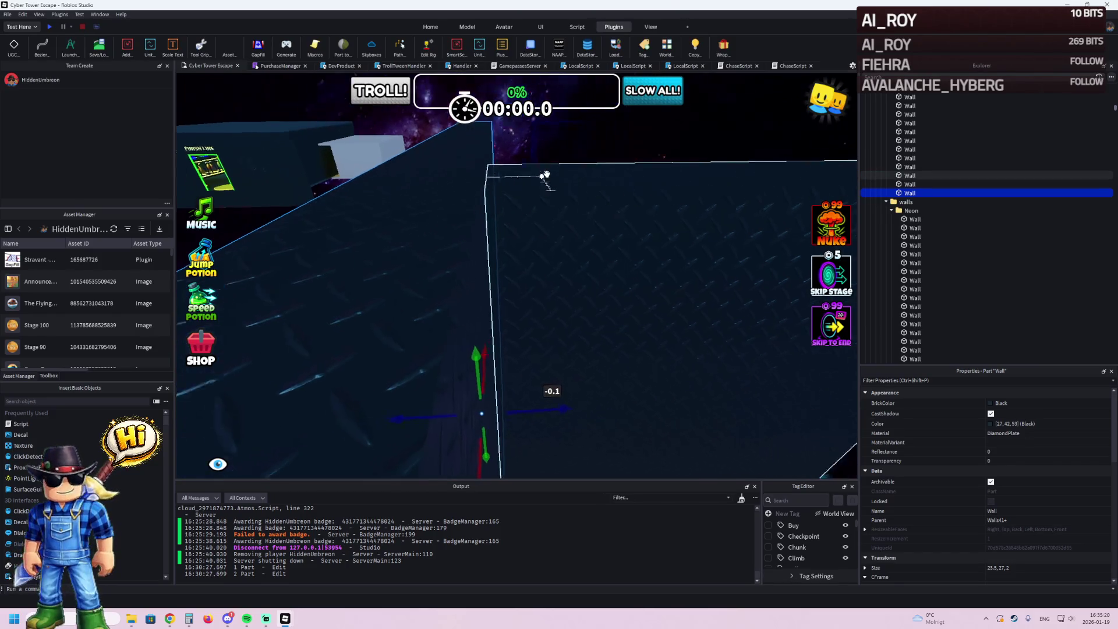
- Nudge another wall's position slightly
{"action": "left_click", "coordinate": [519, 161]}
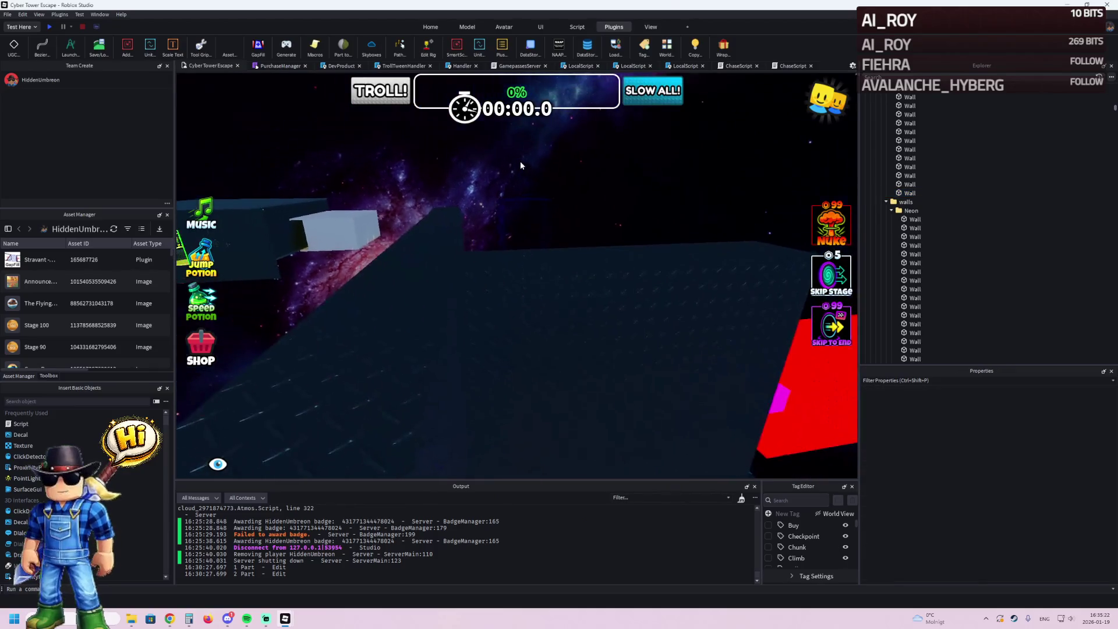
{"action": "left_click", "coordinate": [467, 232]}
{"action": "scroll", "coordinate": [476, 317], "scroll_direction": "up", "scroll_amount": 5}
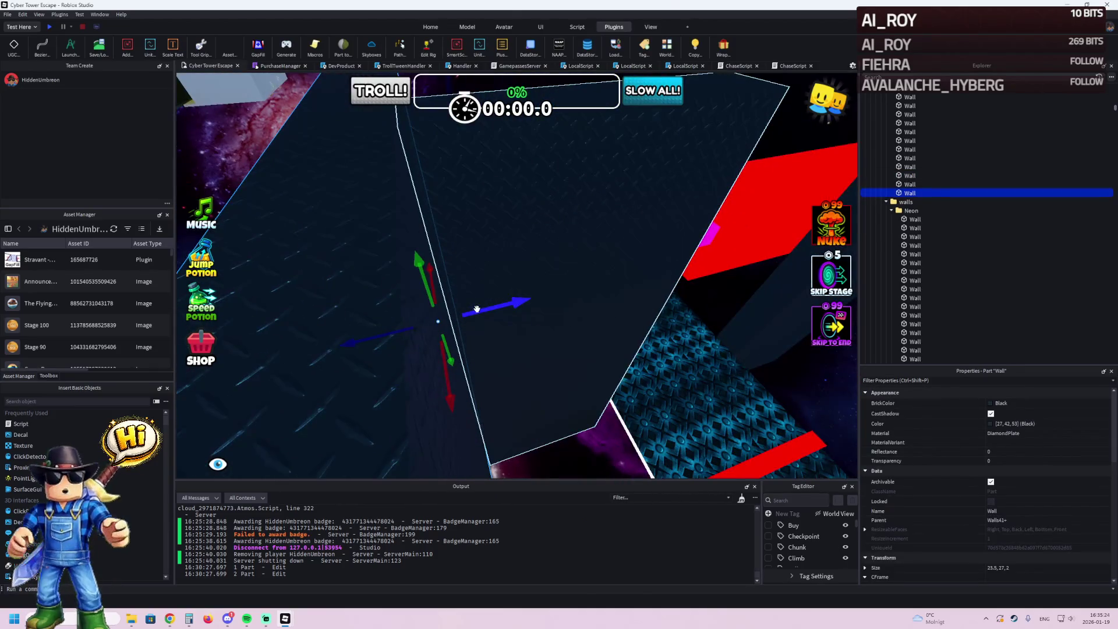
{"action": "left_click_drag", "start_coordinate": [476, 312], "coordinate": [477, 309]}
{"action": "scroll", "coordinate": [477, 309], "scroll_direction": "down", "scroll_amount": 5}
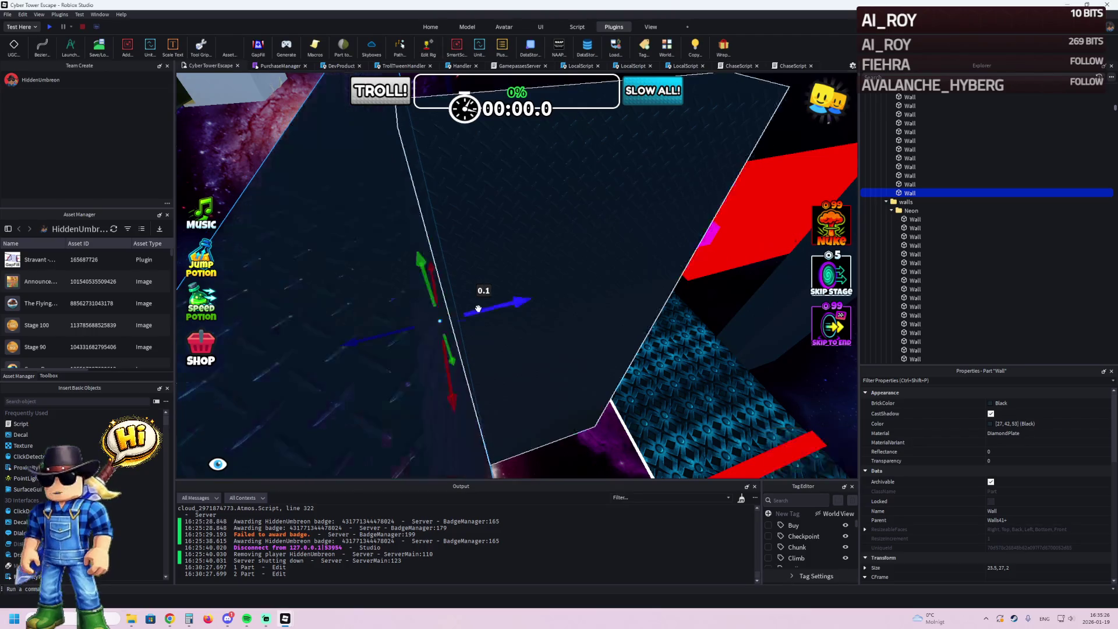
{"action": "left_click", "coordinate": [324, 236]}
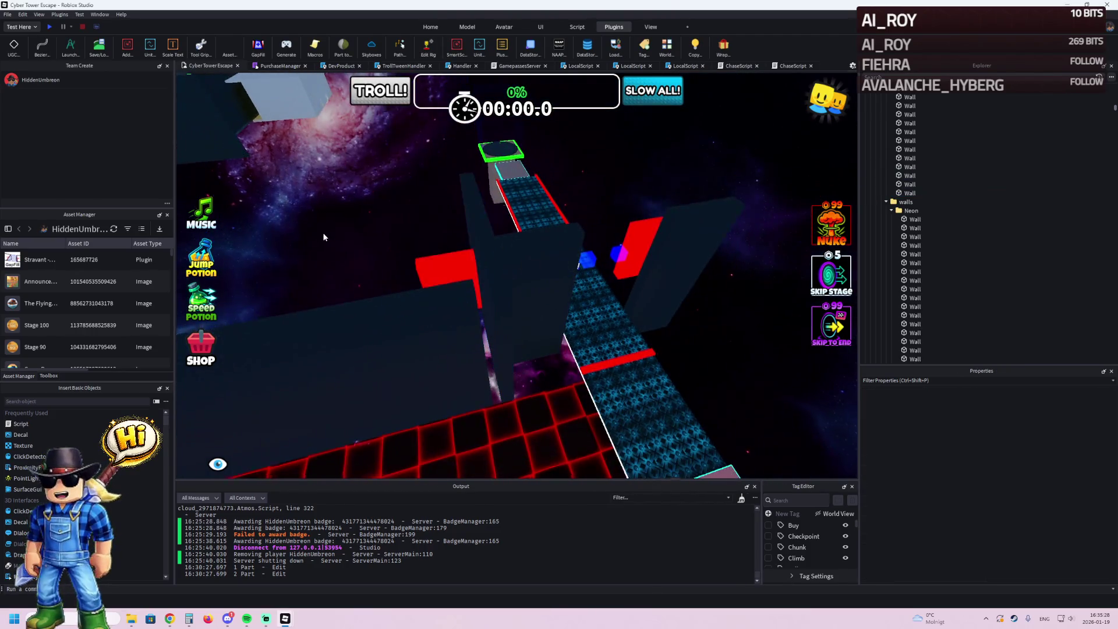
- Lengthen the long wall next to the grid to 365.5, 27, 2
{"action": "scroll", "coordinate": [387, 280], "scroll_direction": "up", "scroll_amount": 3}
{"action": "left_click", "coordinate": [394, 302]}
{"action": "scroll", "coordinate": [472, 377], "scroll_direction": "up", "scroll_amount": 5}
{"action": "scroll", "coordinate": [471, 377], "scroll_direction": "up", "scroll_amount": 5}
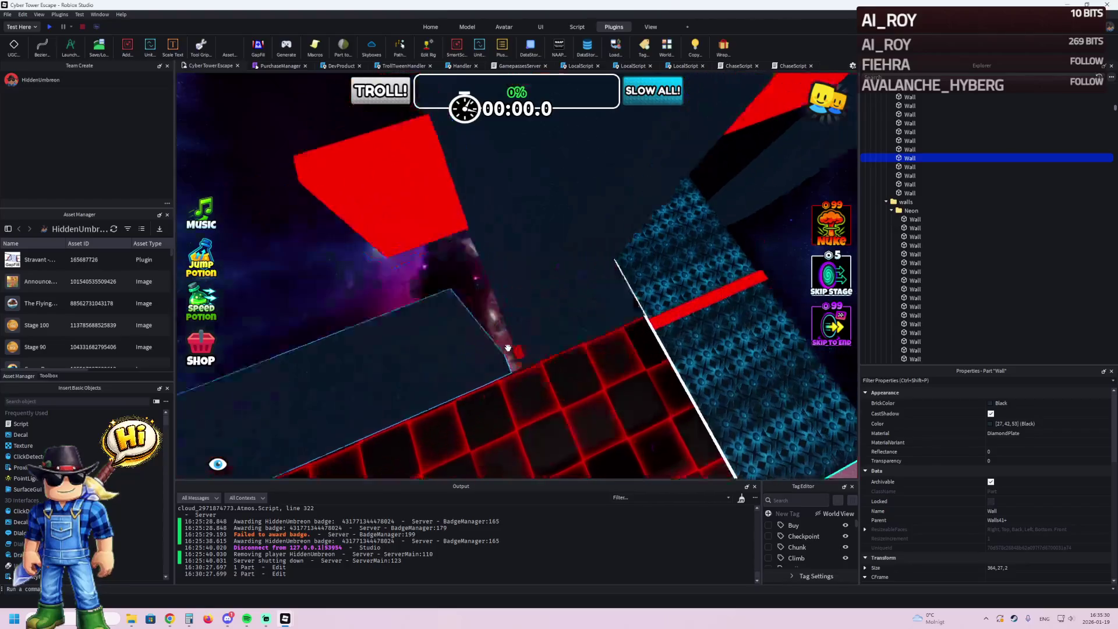
{"action": "left_click_drag", "start_coordinate": [516, 369], "coordinate": [536, 357]}
{"action": "left_click", "coordinate": [536, 317]}
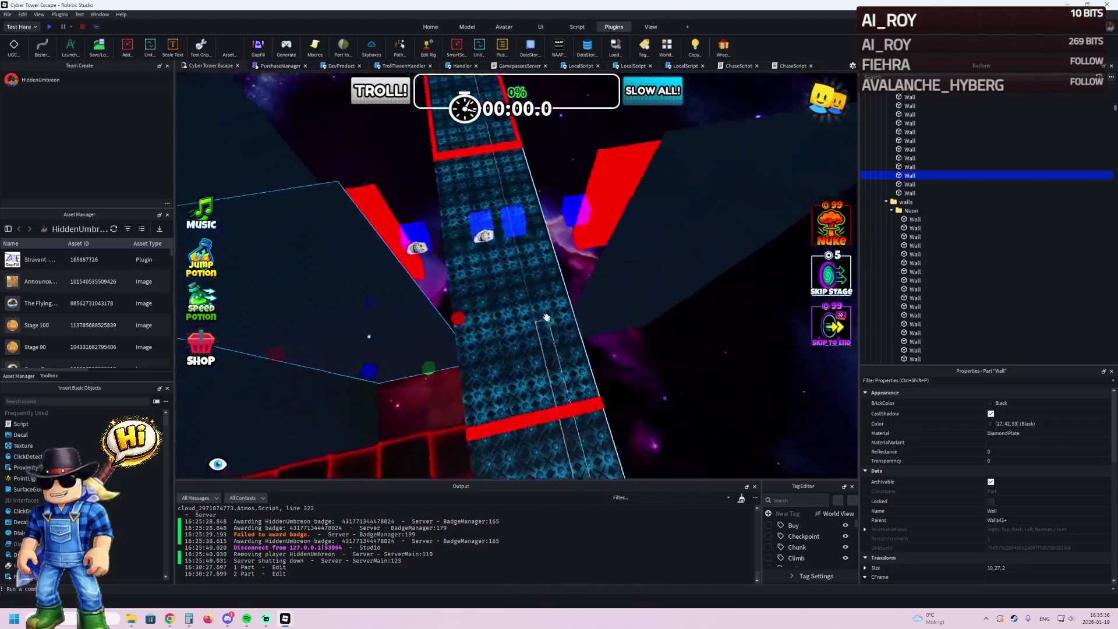
- Shorten the 337-long wall beside the path to about 205.8
{"action": "left_click", "coordinate": [474, 313]}
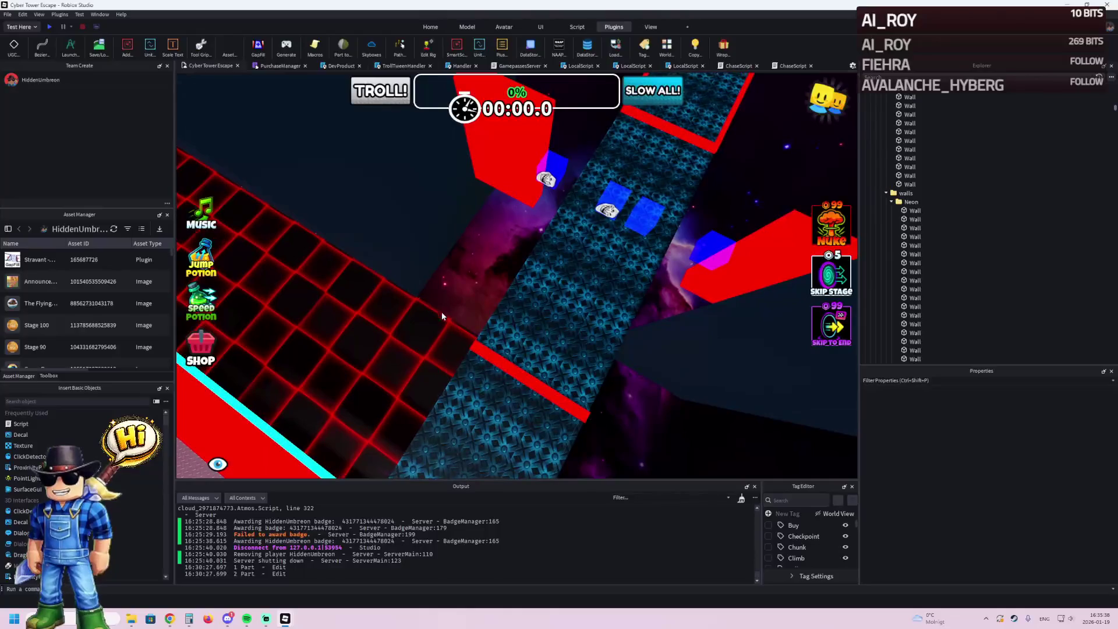
{"action": "left_click", "coordinate": [443, 316]}
{"action": "key", "text": "f"}
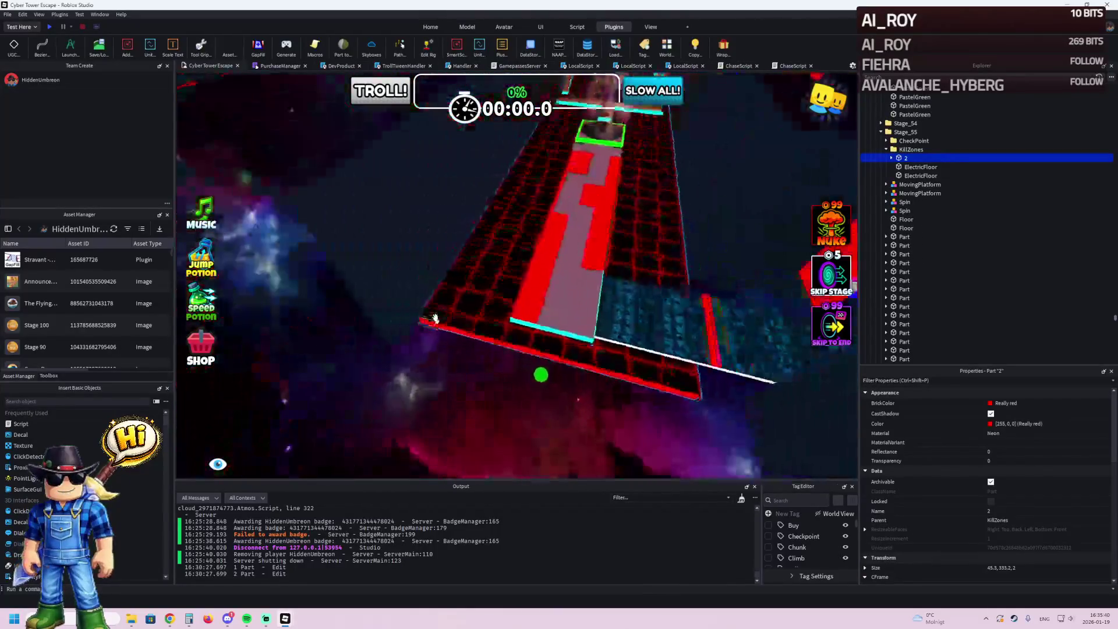
{"action": "left_click", "coordinate": [379, 363]}
{"action": "key", "text": "f"}
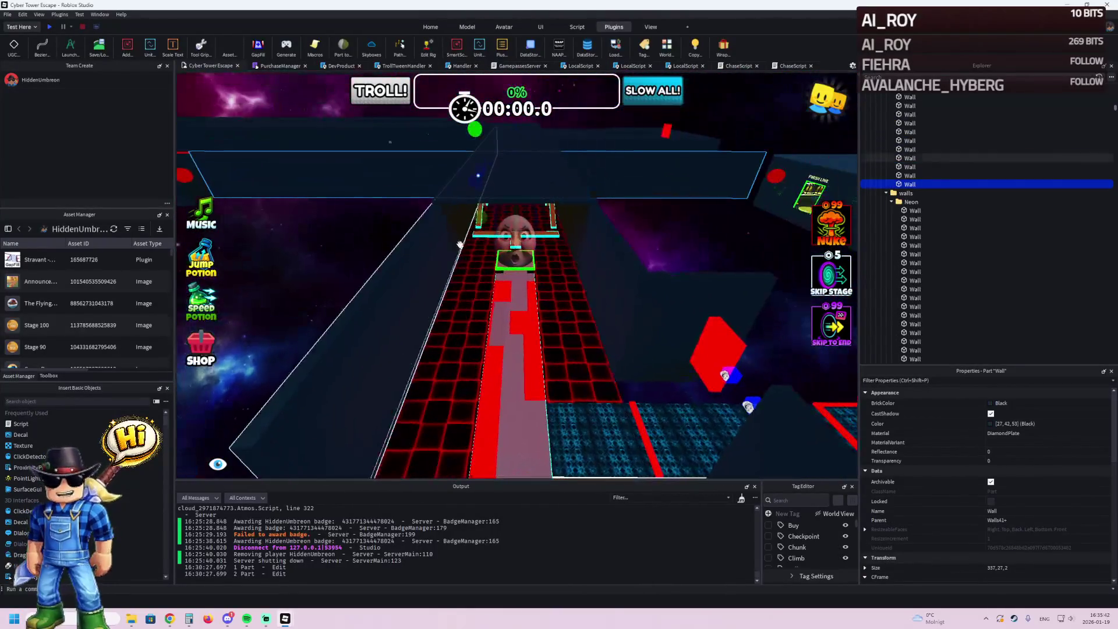
{"action": "mouse_move", "coordinate": [748, 173]}
{"action": "left_mouse_down"}
{"action": "mouse_move", "coordinate": [666, 172]}
{"action": "mouse_move", "coordinate": [489, 221]}
{"action": "mouse_move", "coordinate": [328, 435]}
{"action": "left_mouse_up"}
- Trim that wall further down to about 163
{"action": "scroll", "coordinate": [379, 402], "scroll_direction": "up", "scroll_amount": 5}
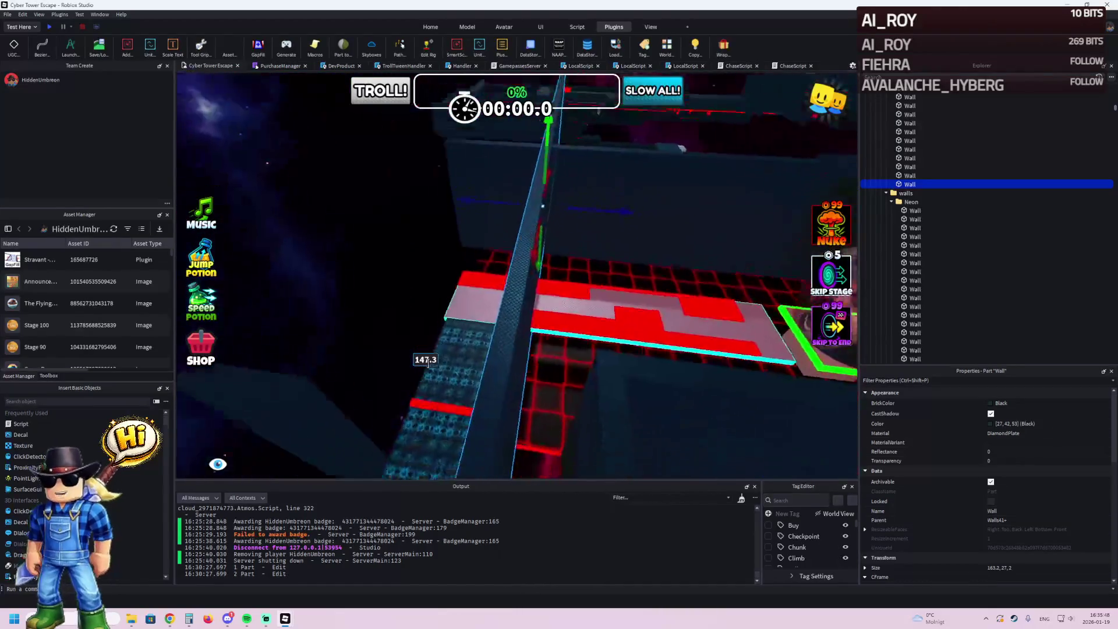
{"action": "scroll", "coordinate": [428, 362], "scroll_direction": "up", "scroll_amount": 5}
{"action": "left_click_drag", "start_coordinate": [566, 210], "coordinate": [448, 232]}
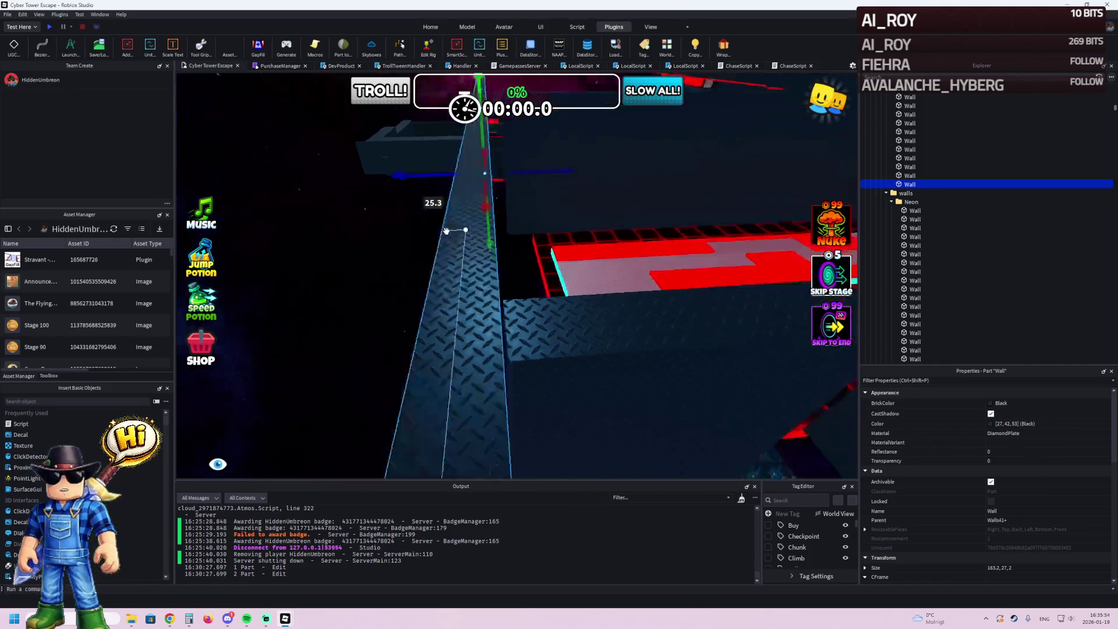
{"action": "mouse_move", "coordinate": [449, 232]}
{"action": "left_mouse_down"}
{"action": "mouse_move", "coordinate": [467, 220]}
{"action": "mouse_move", "coordinate": [496, 290]}
{"action": "mouse_move", "coordinate": [456, 293]}
{"action": "mouse_move", "coordinate": [544, 260]}
{"action": "mouse_move", "coordinate": [544, 229]}
{"action": "mouse_move", "coordinate": [548, 297]}
{"action": "left_mouse_up"}
- Pull the diamond-plate wall slab's edge in to about 61.6, 27, 2
{"action": "left_click", "coordinate": [456, 293]}
{"action": "key", "text": "f"}
{"action": "left_click", "coordinate": [687, 261]}
{"action": "left_click", "coordinate": [667, 301]}
{"action": "mouse_move", "coordinate": [622, 346]}
{"action": "left_mouse_down"}
{"action": "mouse_move", "coordinate": [623, 375]}
{"action": "mouse_move", "coordinate": [629, 307]}
{"action": "left_mouse_up"}
{"action": "left_click_drag", "start_coordinate": [568, 280], "coordinate": [548, 285]}
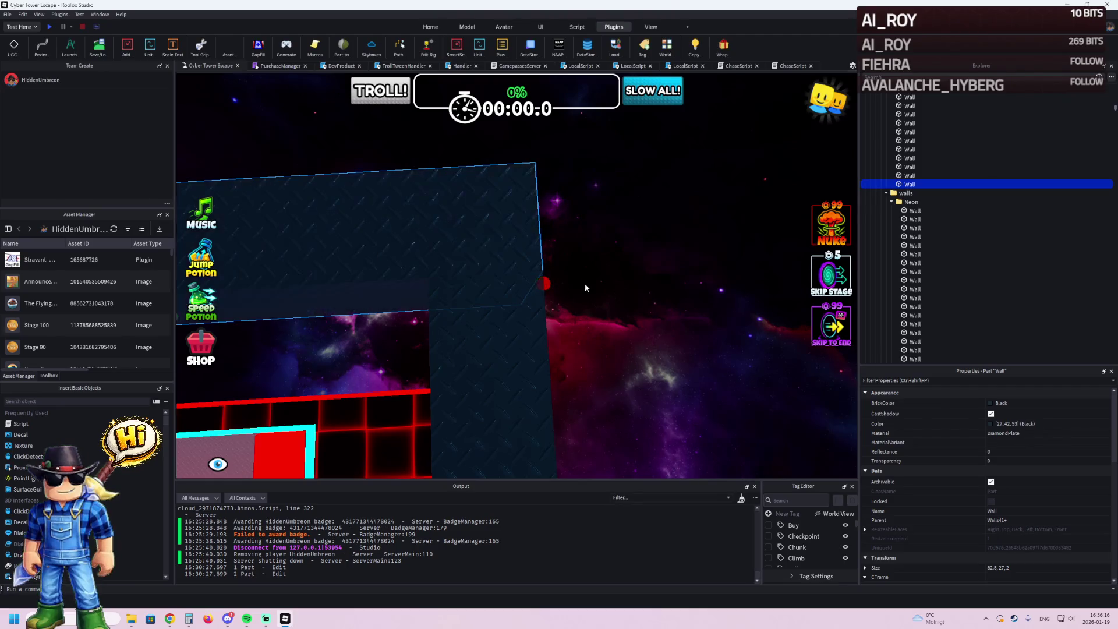
- Lengthen the red kill-zone part 2 to about 45.5, 342.2, 2
{"action": "left_click", "coordinate": [585, 282]}
{"action": "left_click", "coordinate": [513, 362]}
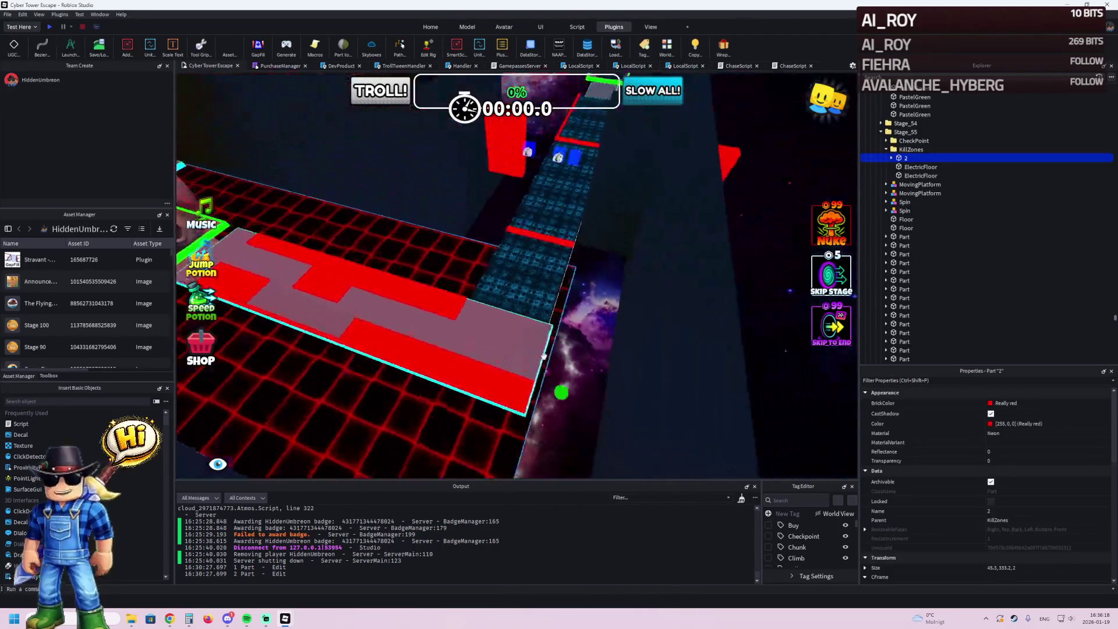
{"action": "left_click_drag", "start_coordinate": [560, 379], "coordinate": [619, 392]}
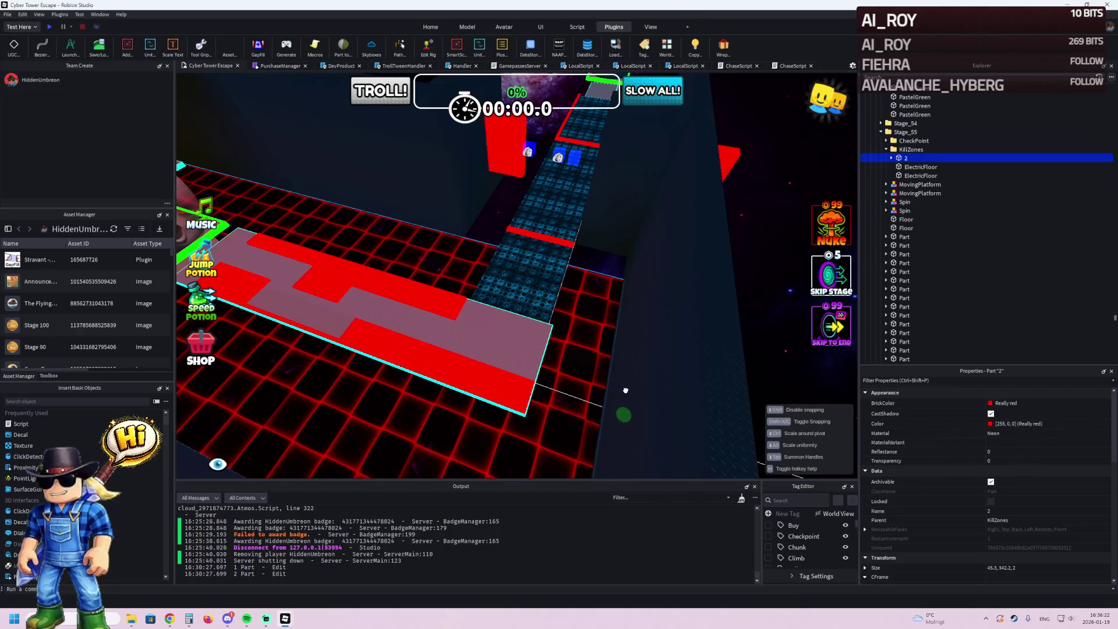
{"action": "left_click_drag", "start_coordinate": [626, 390], "coordinate": [626, 391]}
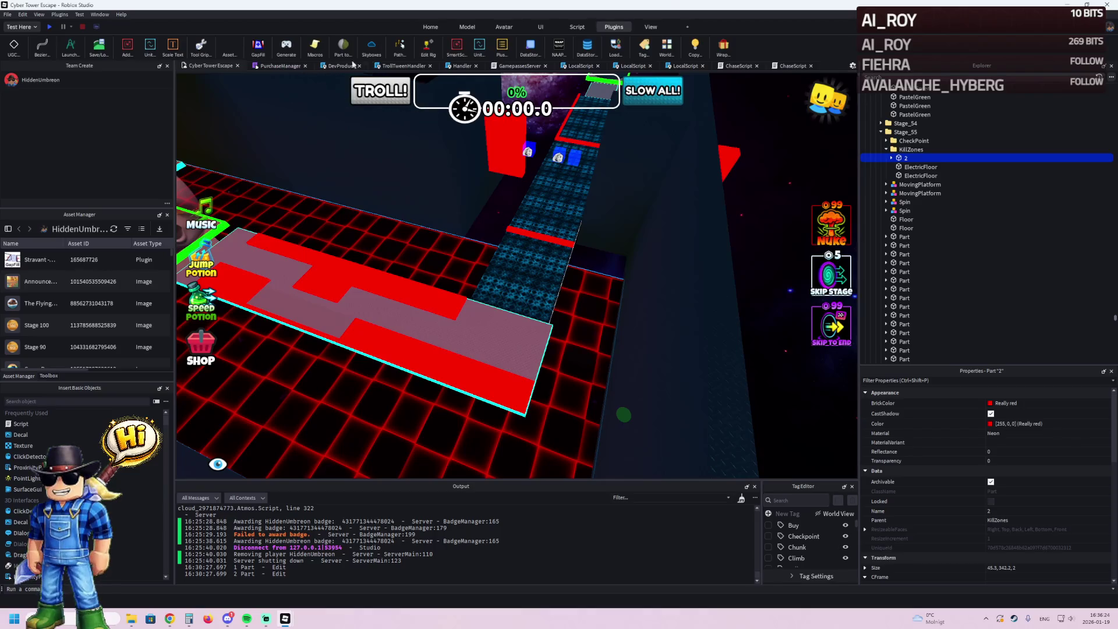
- Duplicate the red kill-zone part with Ctrl+D
{"action": "left_click", "coordinate": [466, 28]}
{"action": "key", "text": "ctrl+d"}
{"action": "key", "text": "f"}
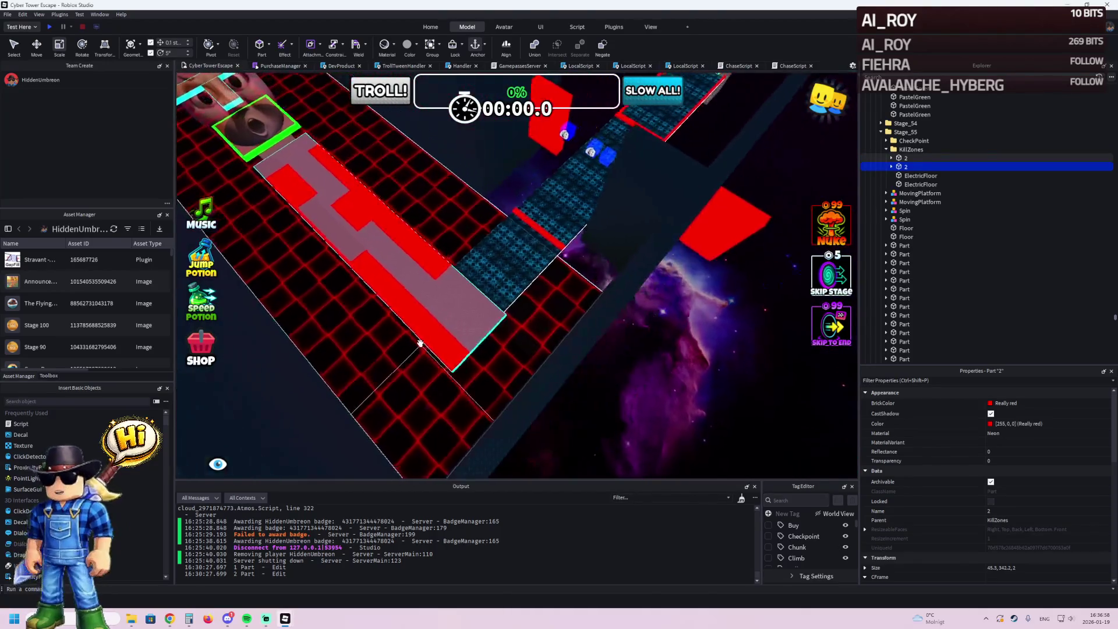
- Move the copied red kill zone along the corridor and shift it sideways
{"action": "key", "text": "ctrl+2"}
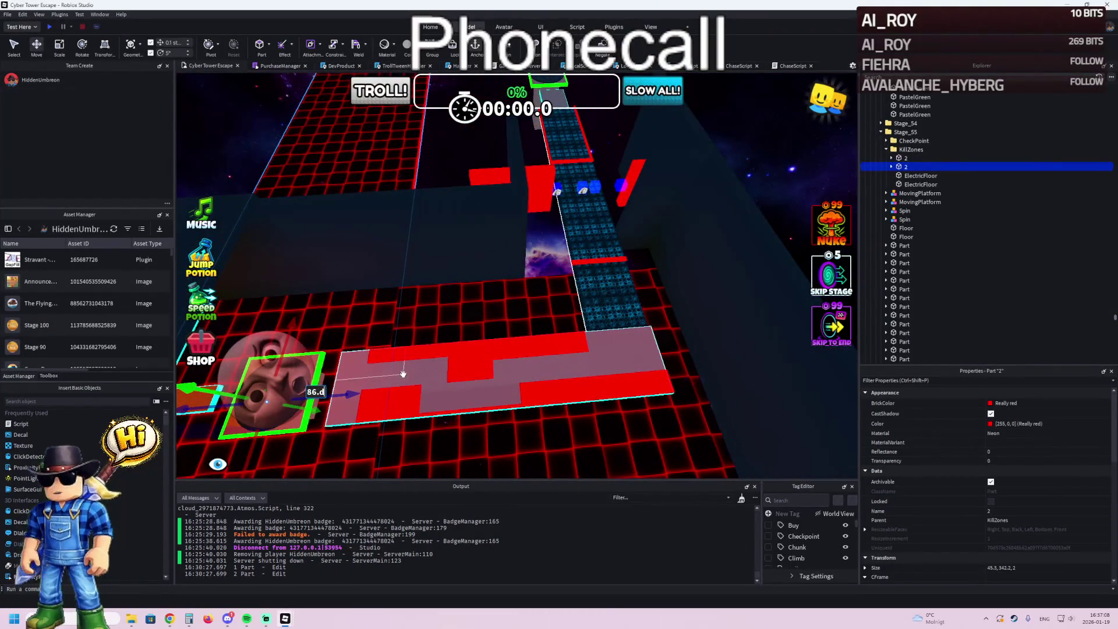
{"action": "mouse_move", "coordinate": [355, 394]}
{"action": "left_mouse_down"}
{"action": "mouse_move", "coordinate": [635, 352]}
{"action": "mouse_move", "coordinate": [449, 348]}
{"action": "left_mouse_up"}
{"action": "left_click", "coordinate": [449, 347]}
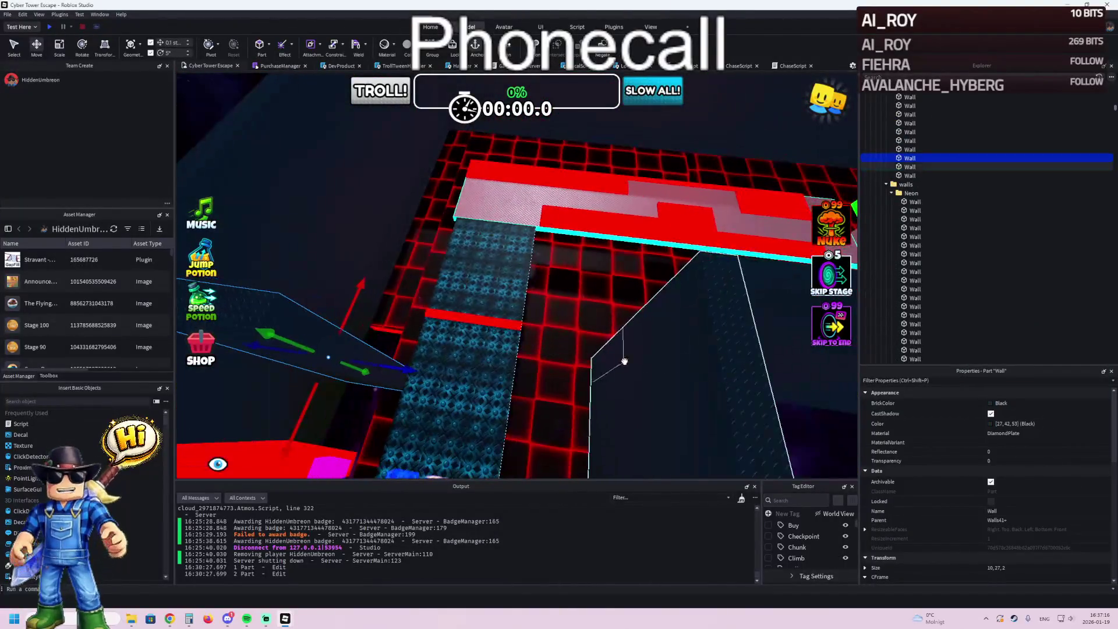
{"action": "left_click", "coordinate": [562, 368]}
{"action": "scroll", "coordinate": [562, 370], "scroll_direction": "up", "scroll_amount": 5}
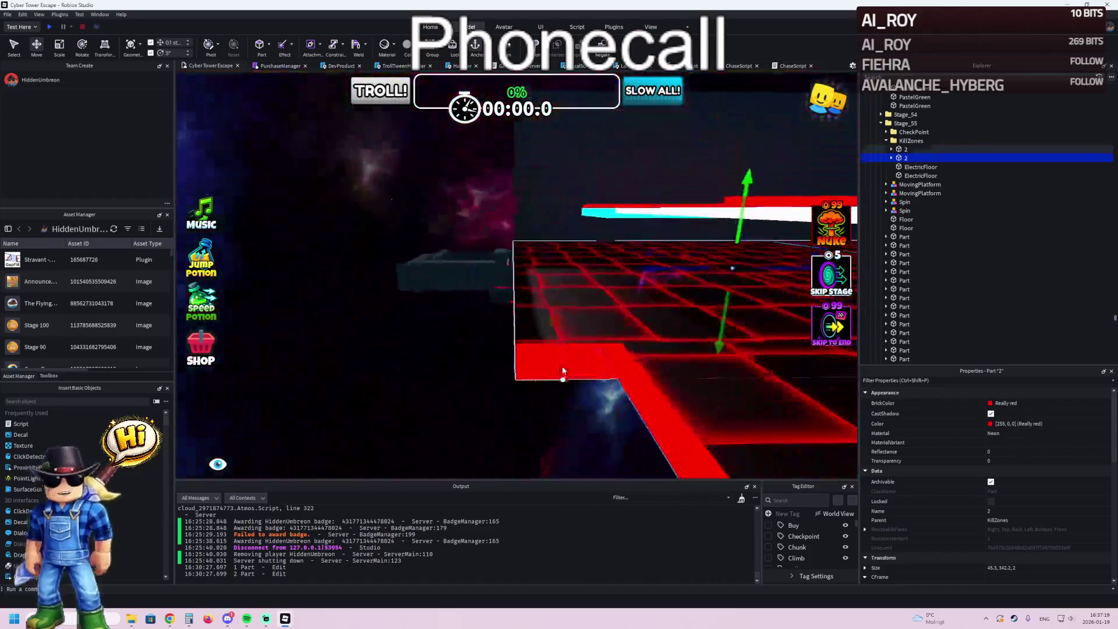
{"action": "scroll", "coordinate": [562, 367], "scroll_direction": "up", "scroll_amount": 3}
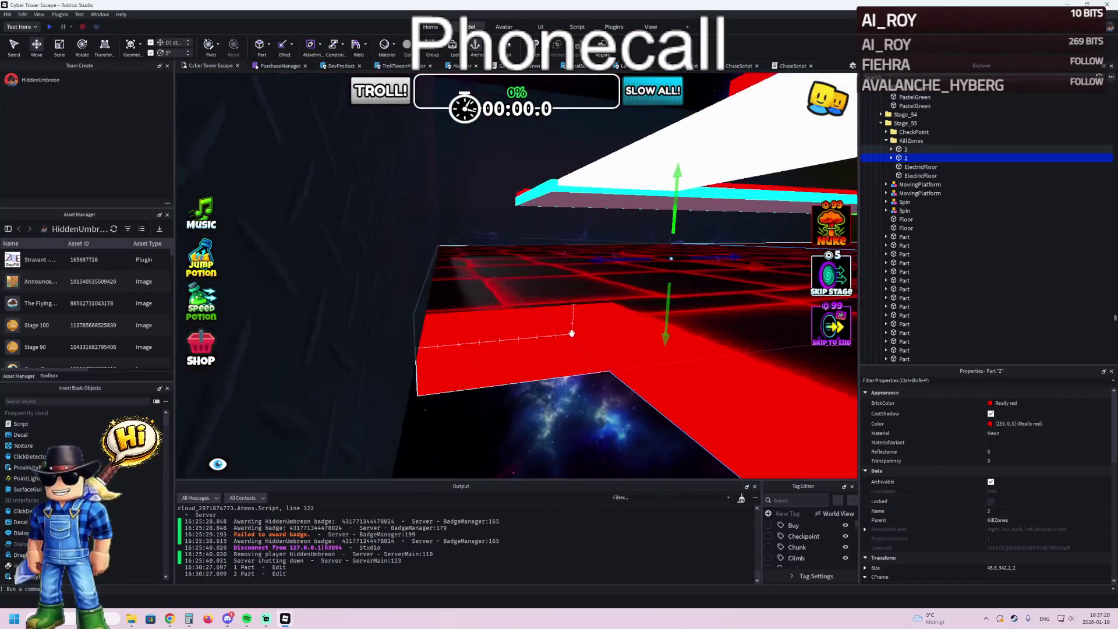
{"action": "scroll", "coordinate": [457, 332], "scroll_direction": "up", "scroll_amount": 10}
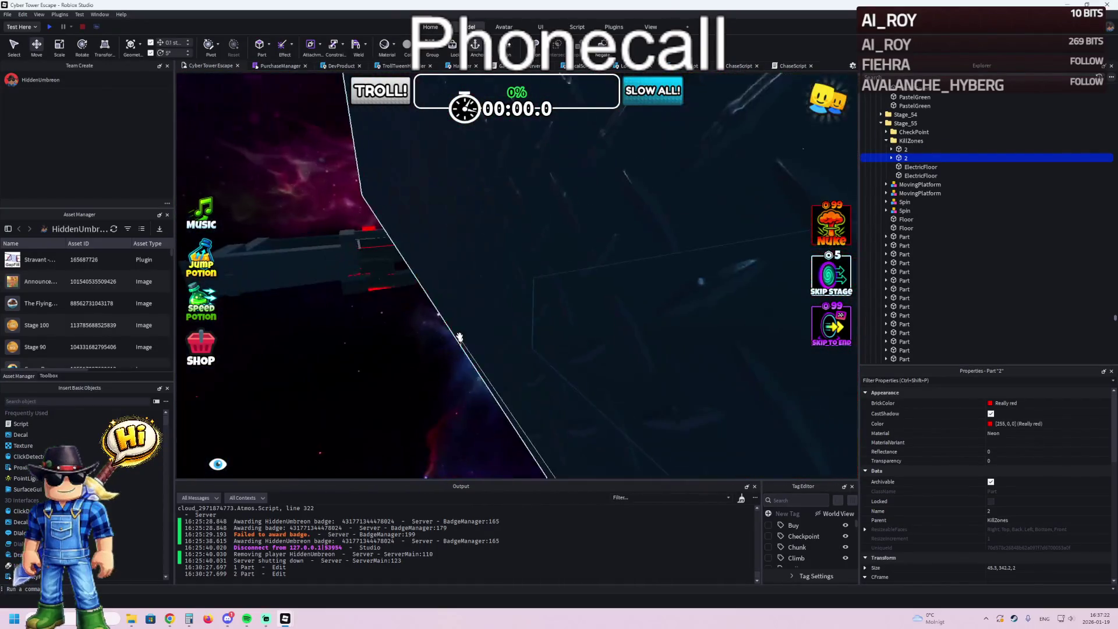
{"action": "scroll", "coordinate": [459, 337], "scroll_direction": "up", "scroll_amount": 10}
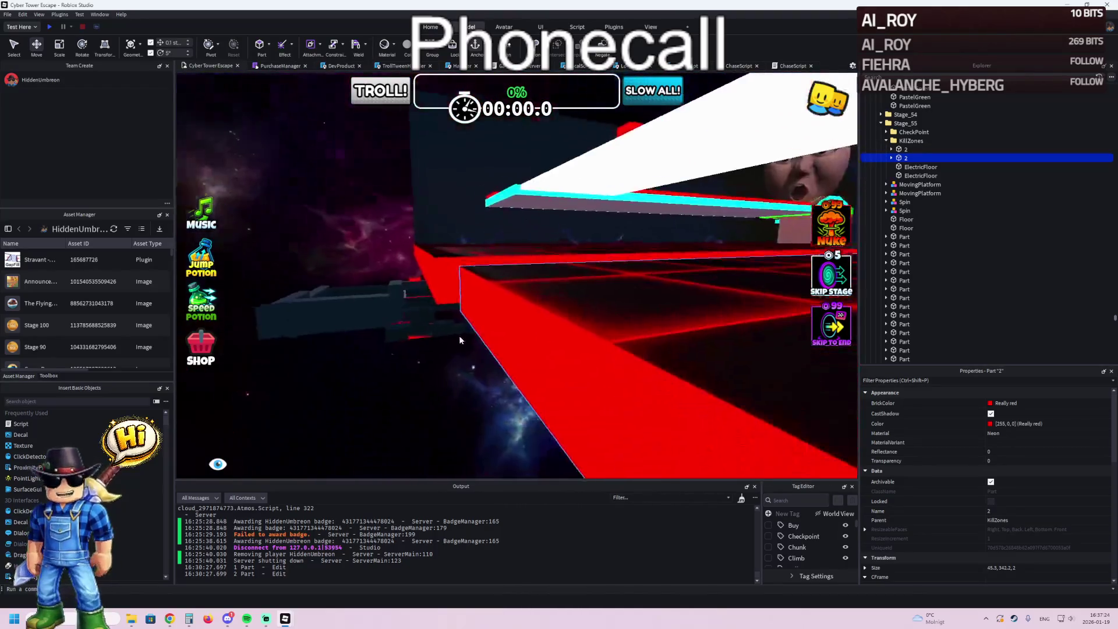
{"action": "left_click_drag", "start_coordinate": [459, 333], "coordinate": [405, 309]}
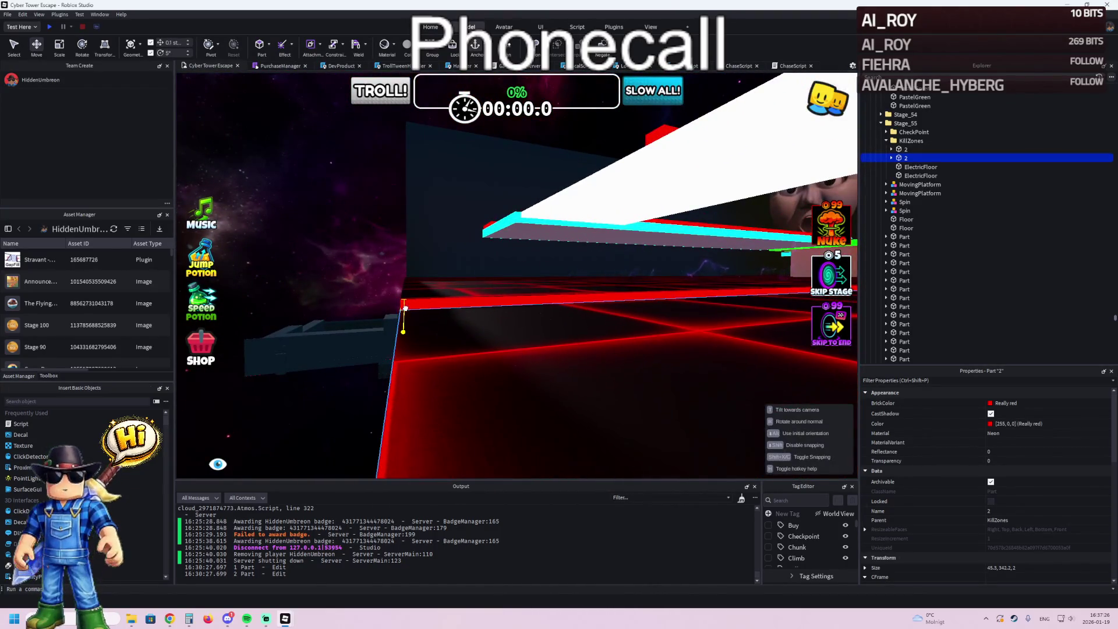
- Shorten the copied red kill-zone part
{"action": "left_click", "coordinate": [317, 329]}
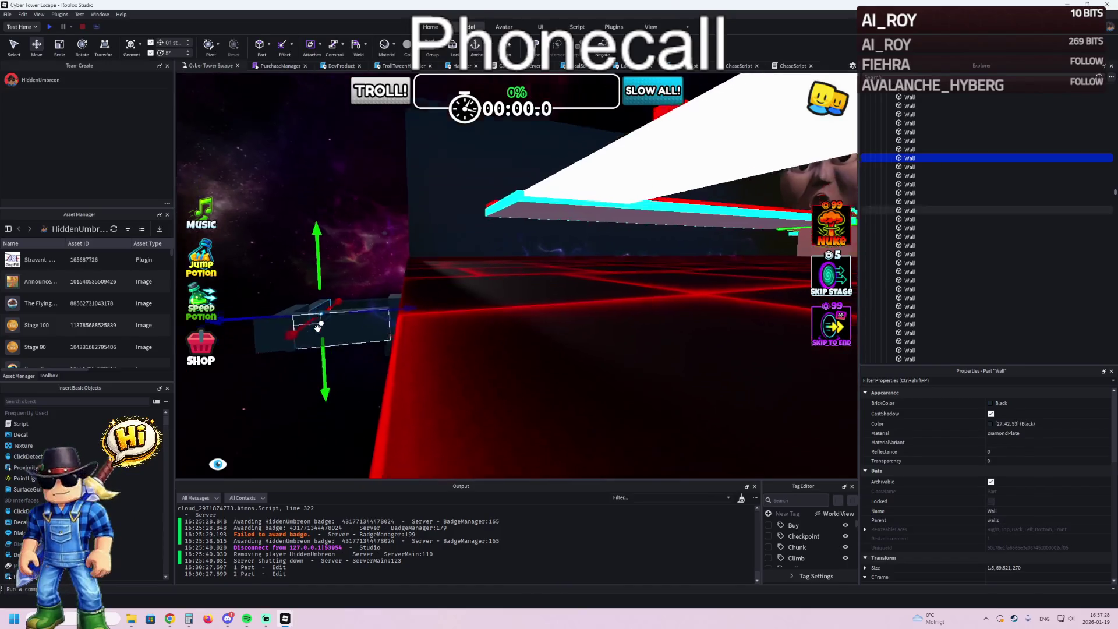
{"action": "scroll", "coordinate": [318, 332], "scroll_direction": "up", "scroll_amount": 5}
{"action": "scroll", "coordinate": [355, 334], "scroll_direction": "up", "scroll_amount": 10}
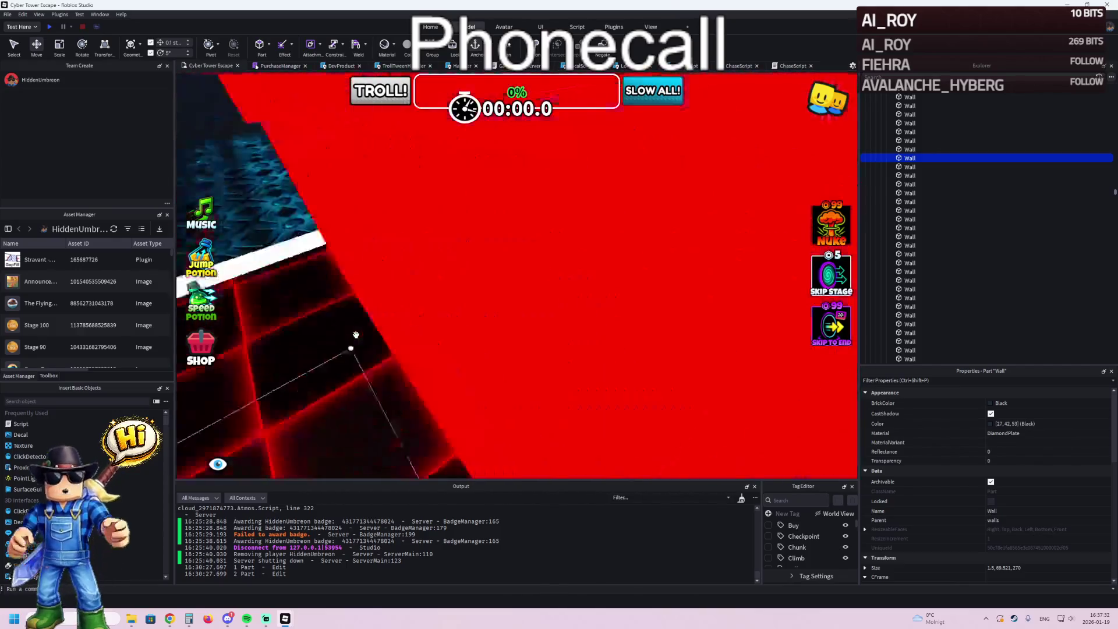
{"action": "scroll", "coordinate": [352, 329], "scroll_direction": "down", "scroll_amount": 10}
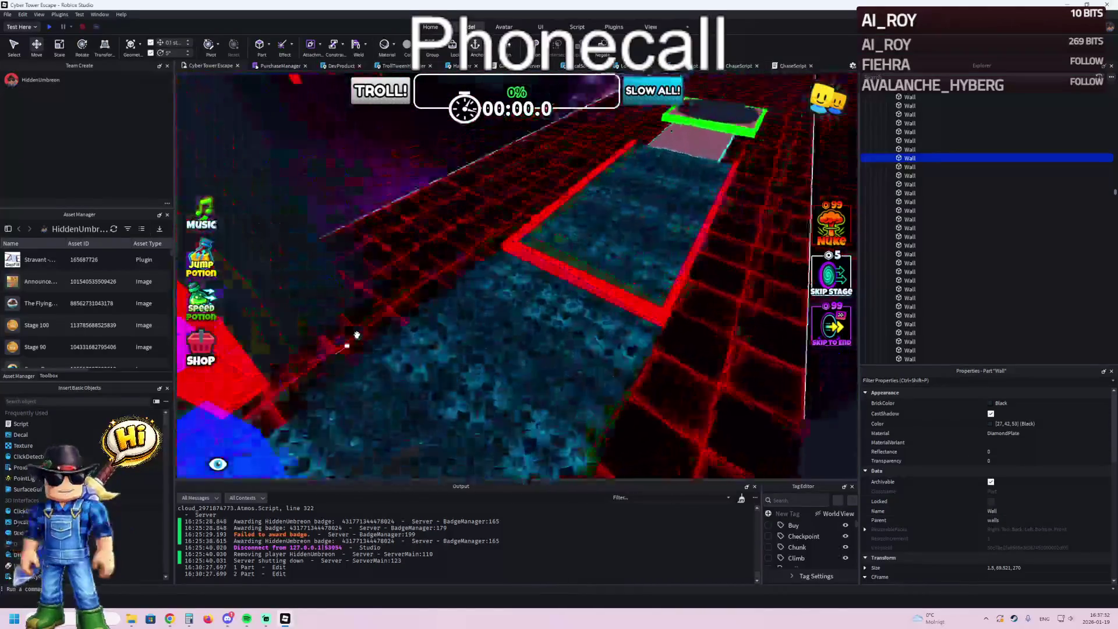
{"action": "left_click", "coordinate": [374, 326]}
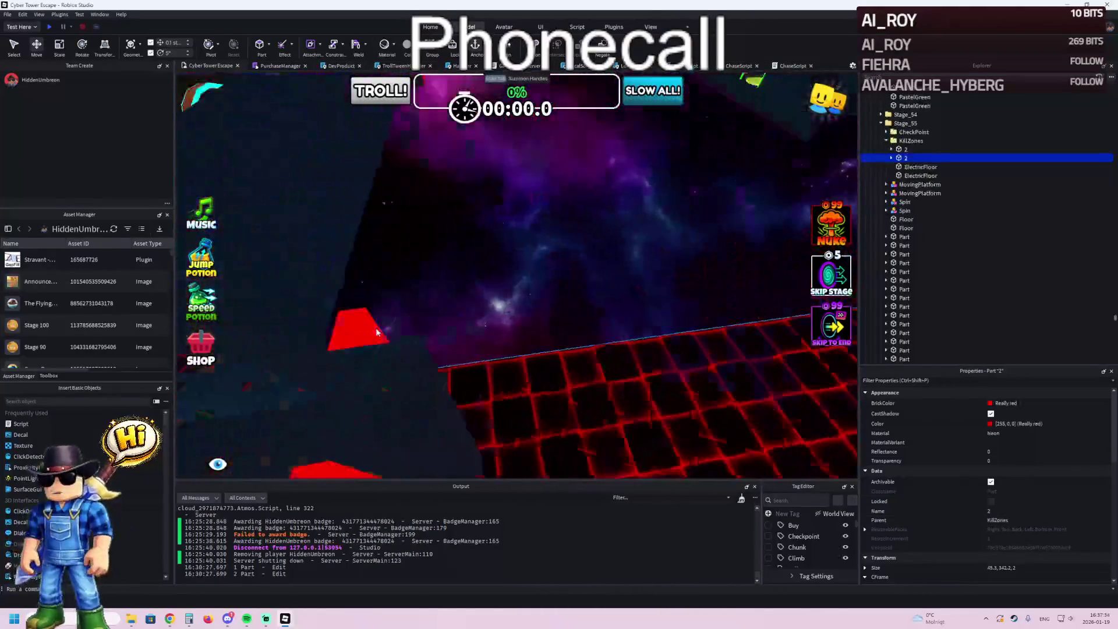
{"action": "scroll", "coordinate": [377, 332], "scroll_direction": "down", "scroll_amount": 10}
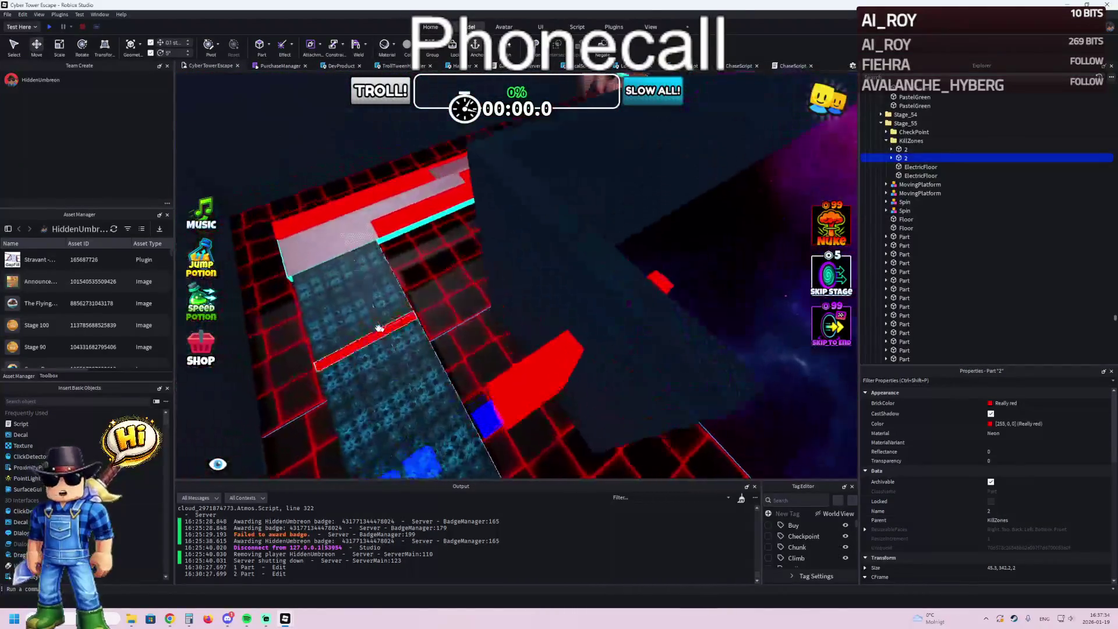
{"action": "scroll", "coordinate": [378, 332], "scroll_direction": "up", "scroll_amount": 5}
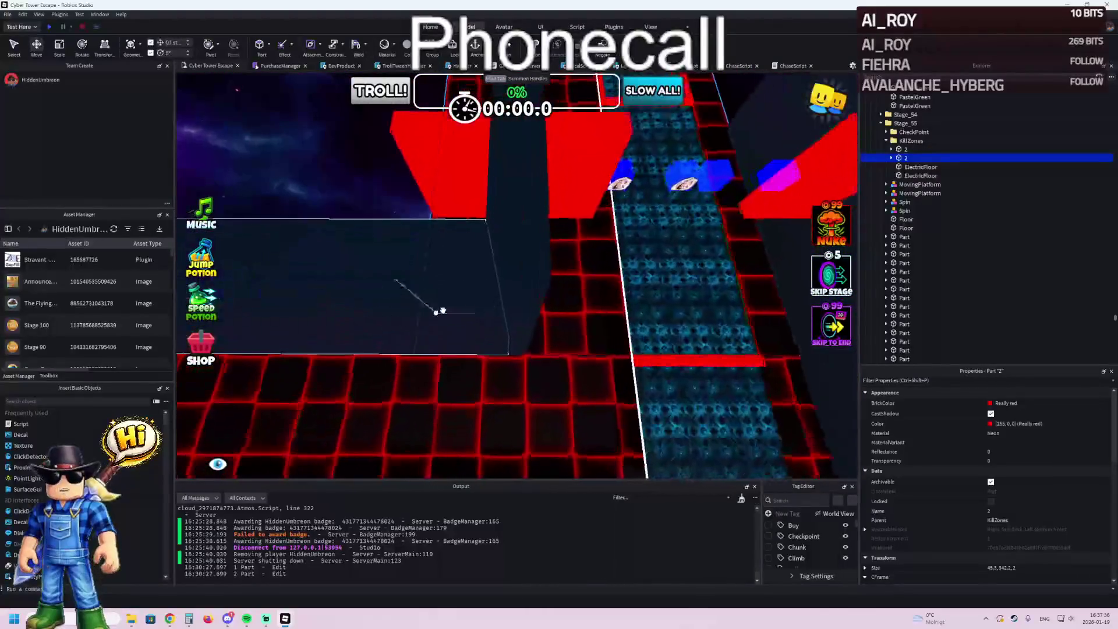
{"action": "key", "text": "d"}
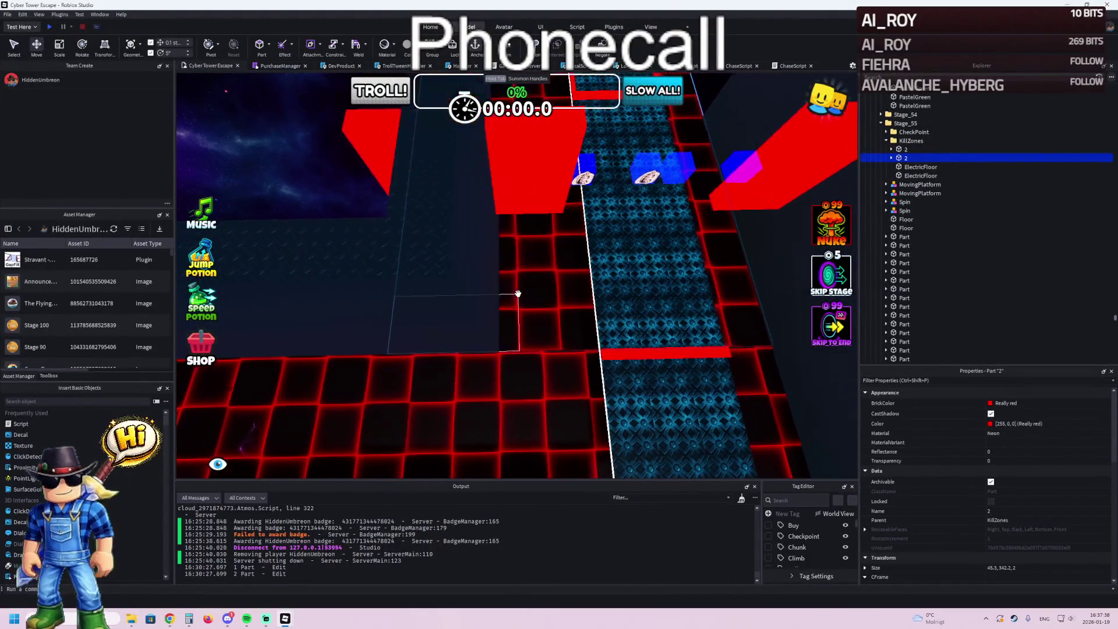
{"action": "scroll", "coordinate": [425, 283], "scroll_direction": "down", "scroll_amount": 5}
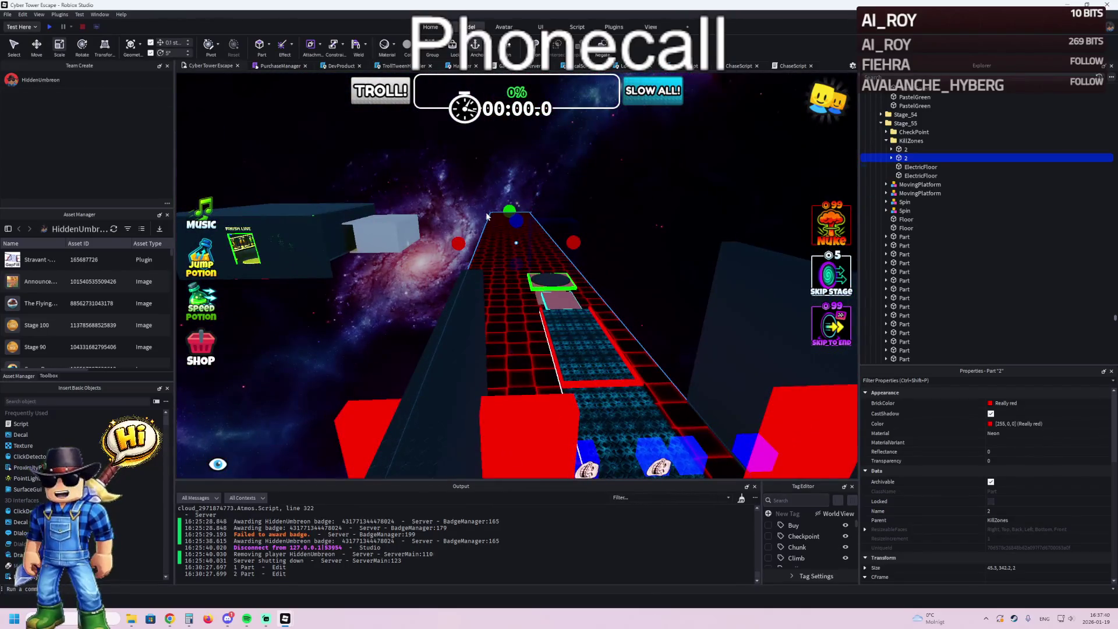
{"action": "scroll", "coordinate": [538, 297], "scroll_direction": "up", "scroll_amount": 5}
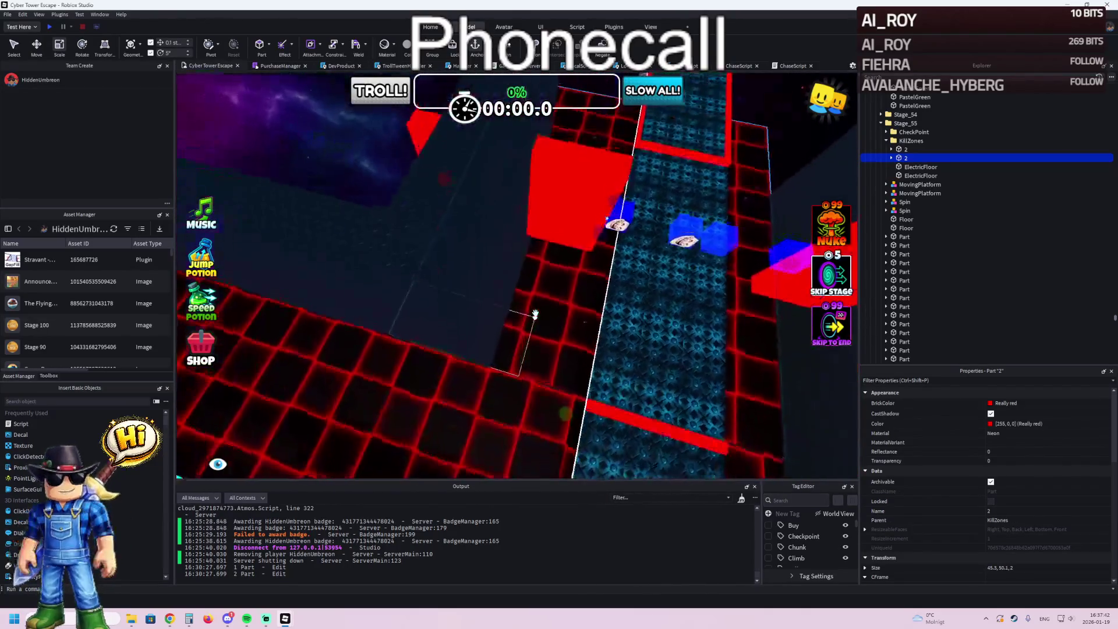
{"action": "left_click_drag", "start_coordinate": [536, 311], "coordinate": [535, 313]}
{"action": "scroll", "coordinate": [532, 311], "scroll_direction": "up", "scroll_amount": 5}
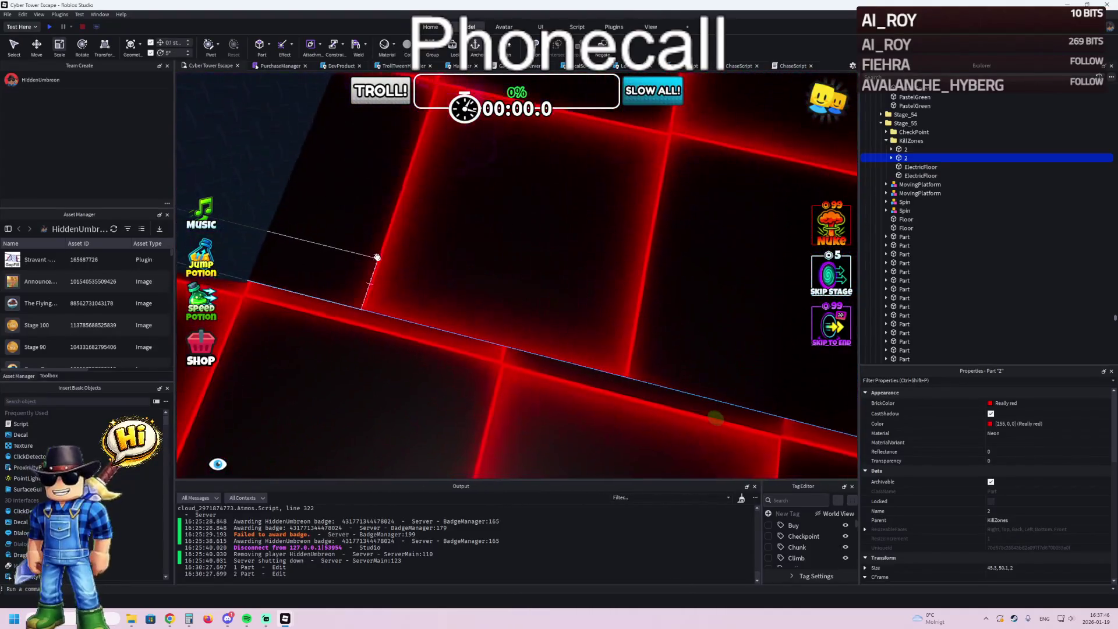
{"action": "scroll", "coordinate": [377, 257], "scroll_direction": "down", "scroll_amount": 5}
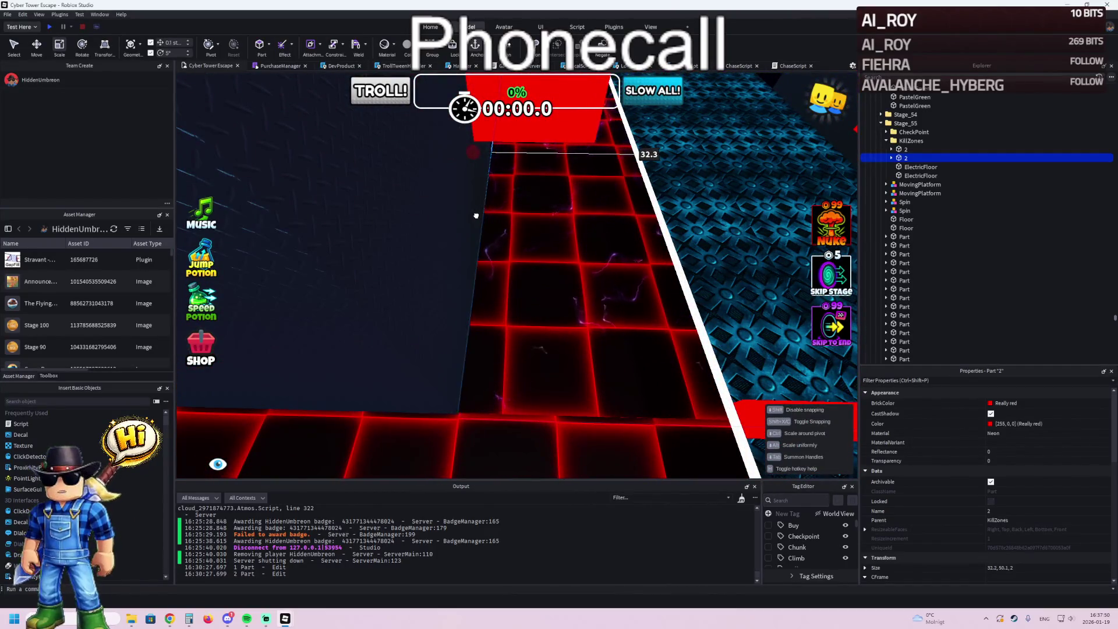
- Stretch the copied kill zone to about 80.5 long near the green checkpoint
{"action": "key", "text": "Right"}
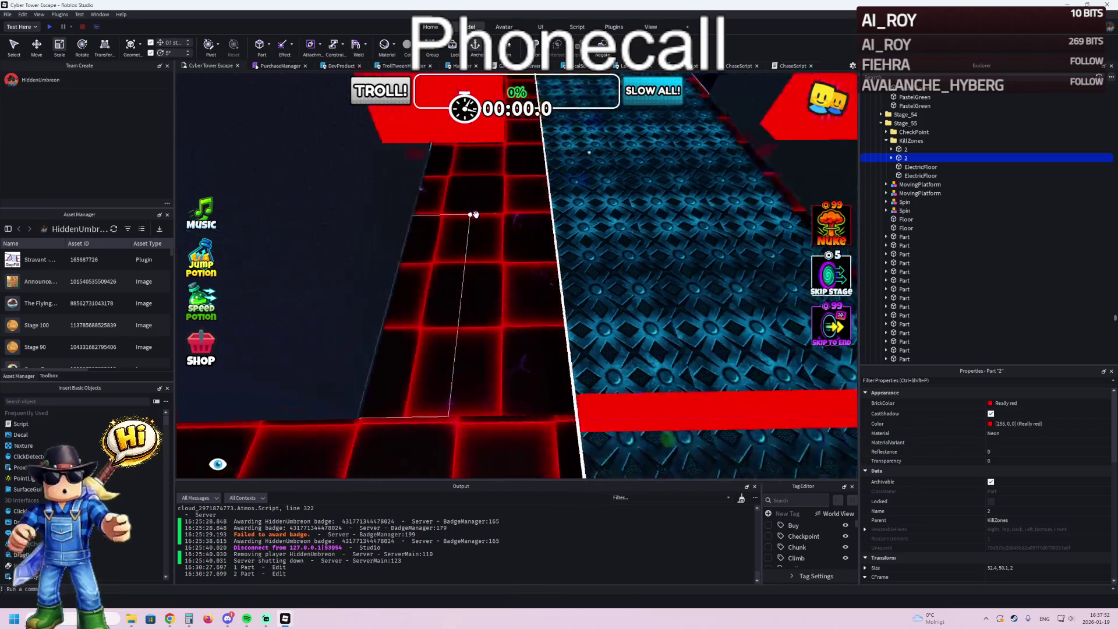
{"action": "key", "text": "Down"}
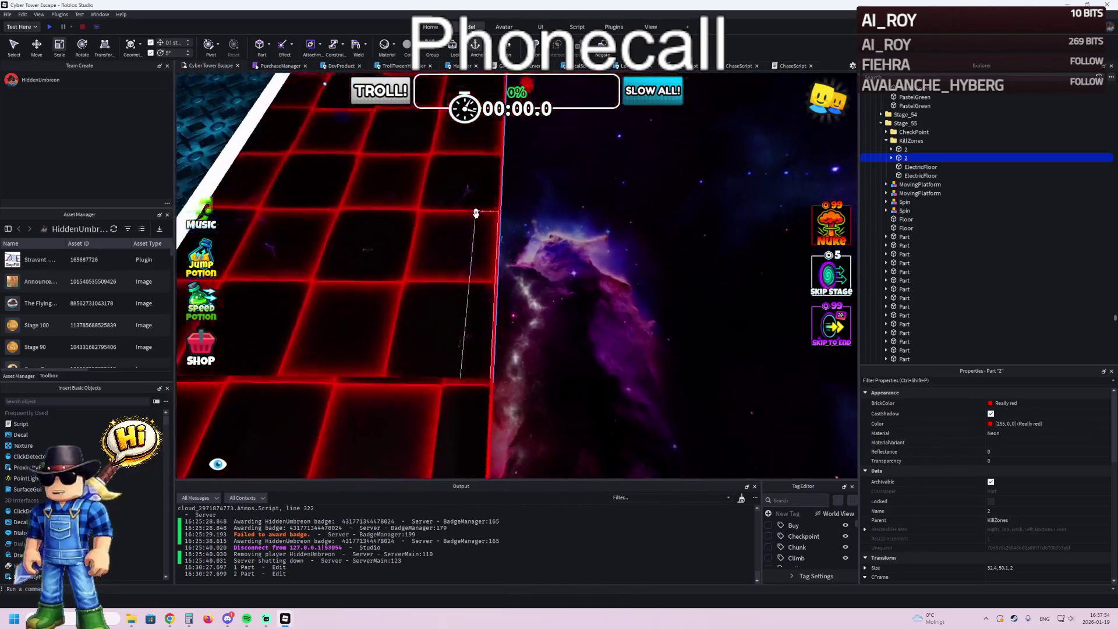
{"action": "key", "text": "Up"}
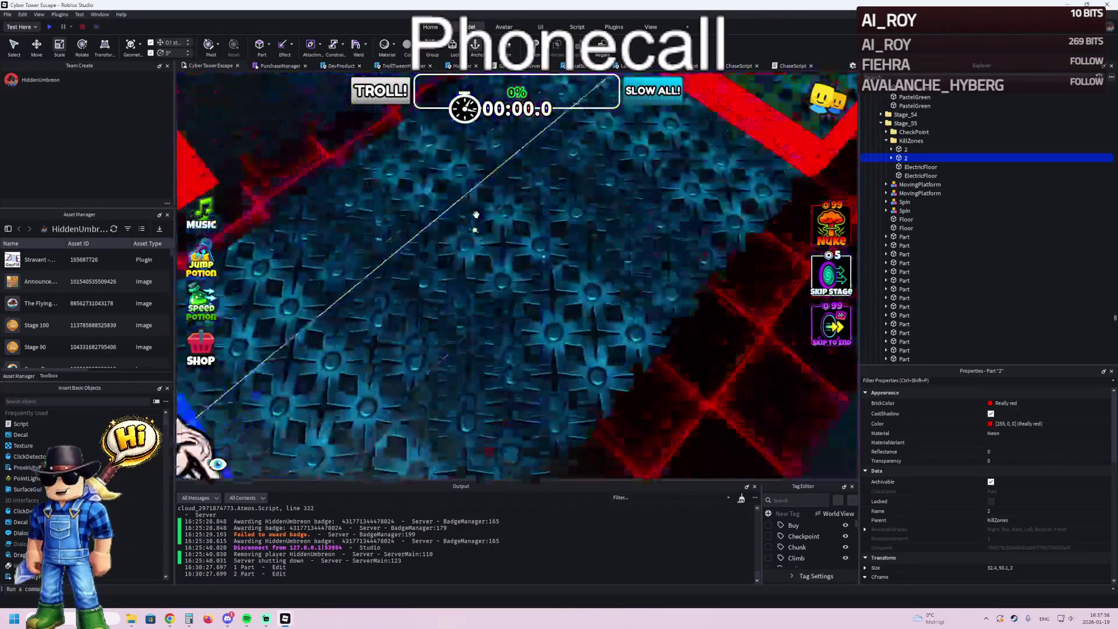
{"action": "scroll", "coordinate": [476, 219], "scroll_direction": "down", "scroll_amount": 5}
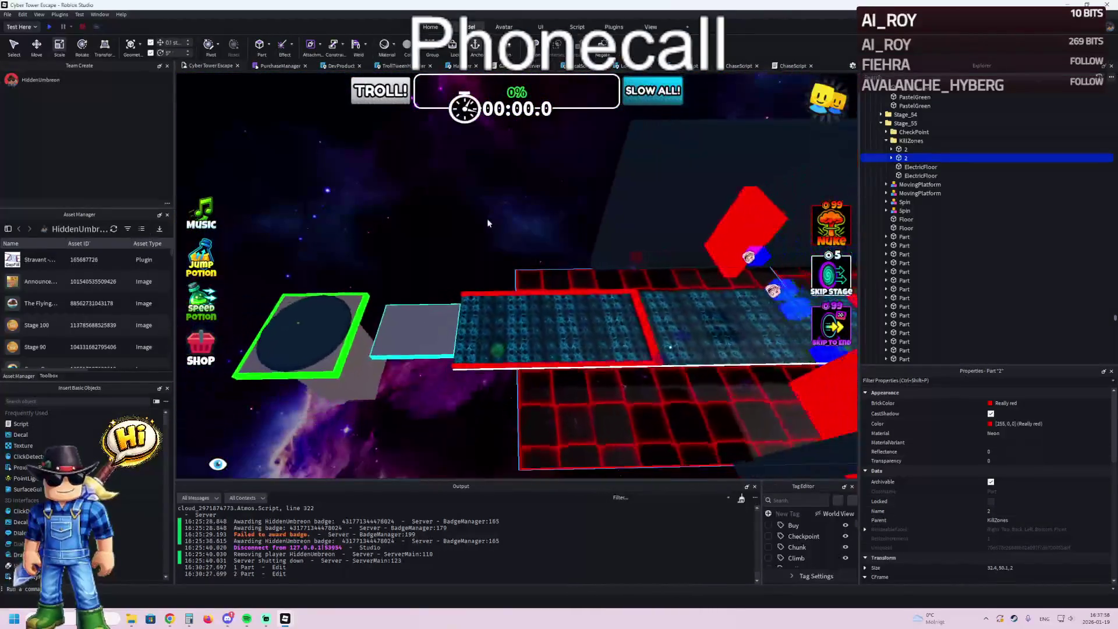
{"action": "left_click_drag", "start_coordinate": [469, 308], "coordinate": [434, 312]}
{"action": "key", "text": "f"}
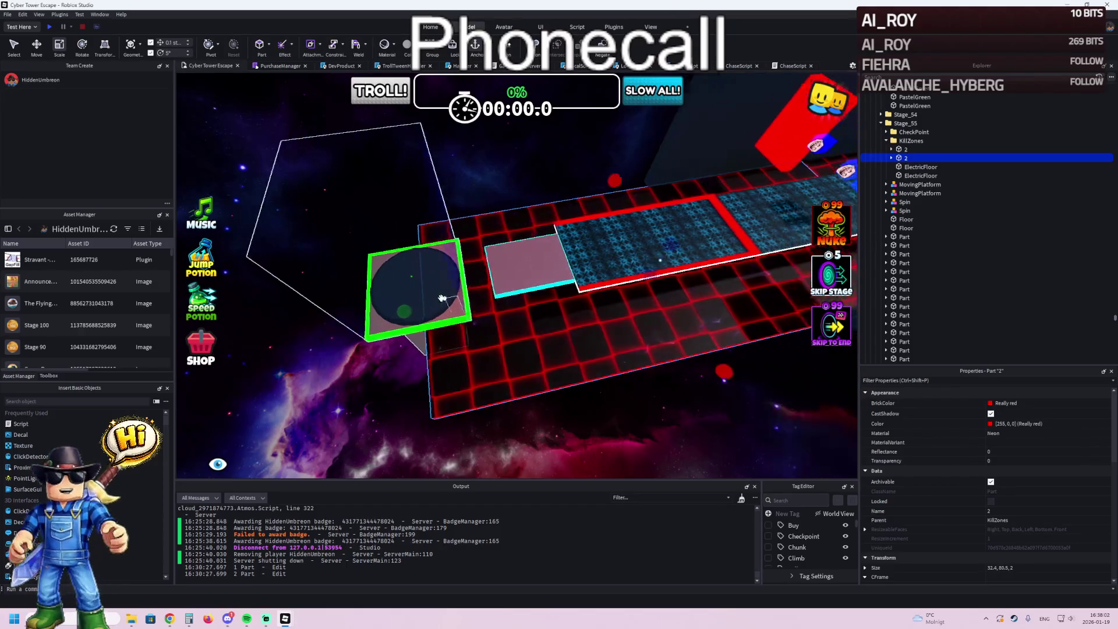
{"action": "left_click", "coordinate": [526, 288]}
- Lengthen the first dark wall along the stage to about 80.6 studs
{"action": "key", "text": "f"}
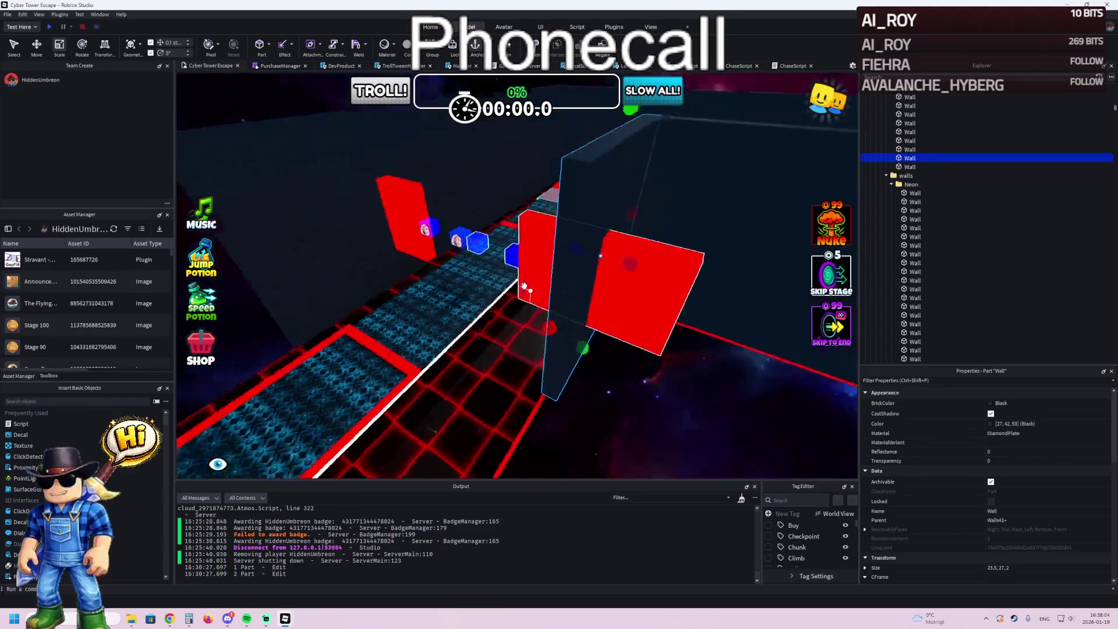
{"action": "mouse_move", "coordinate": [499, 327]}
{"action": "left_mouse_down"}
{"action": "mouse_move", "coordinate": [492, 331]}
{"action": "mouse_move", "coordinate": [515, 347]}
{"action": "left_mouse_up"}
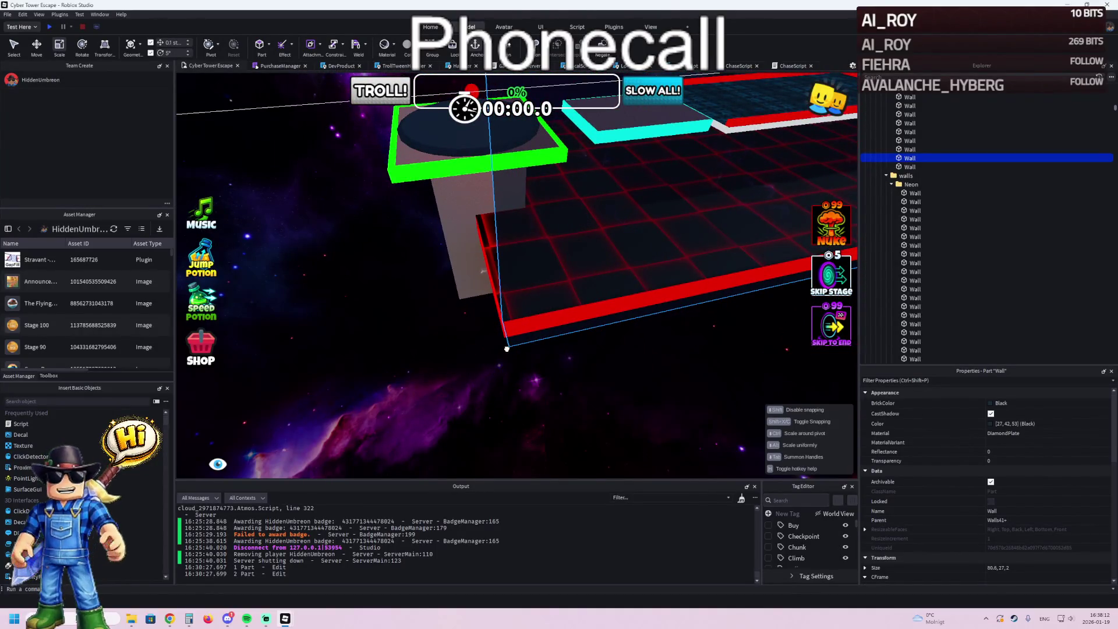
{"action": "key", "text": "w"}
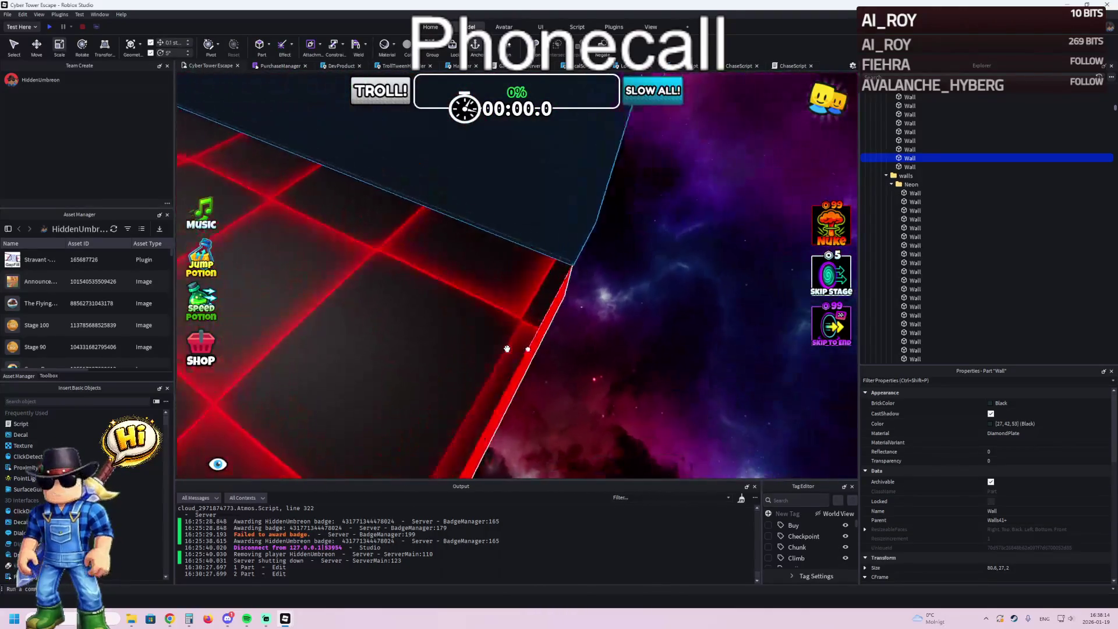
{"action": "key", "text": "f"}
- Lengthen the second dark wall to about 125.8 studs
{"action": "left_click", "coordinate": [479, 267]}
{"action": "key", "text": "f"}
{"action": "mouse_move", "coordinate": [508, 244]}
{"action": "left_mouse_down"}
{"action": "mouse_move", "coordinate": [524, 240]}
{"action": "mouse_move", "coordinate": [499, 252]}
{"action": "mouse_move", "coordinate": [469, 226]}
{"action": "mouse_move", "coordinate": [484, 216]}
{"action": "mouse_move", "coordinate": [425, 269]}
{"action": "mouse_move", "coordinate": [396, 263]}
{"action": "mouse_move", "coordinate": [496, 305]}
{"action": "mouse_move", "coordinate": [472, 299]}
{"action": "mouse_move", "coordinate": [550, 289]}
{"action": "left_mouse_up"}
- Set the Checkpoint's Number value to 58
{"action": "left_click", "coordinate": [550, 290]}
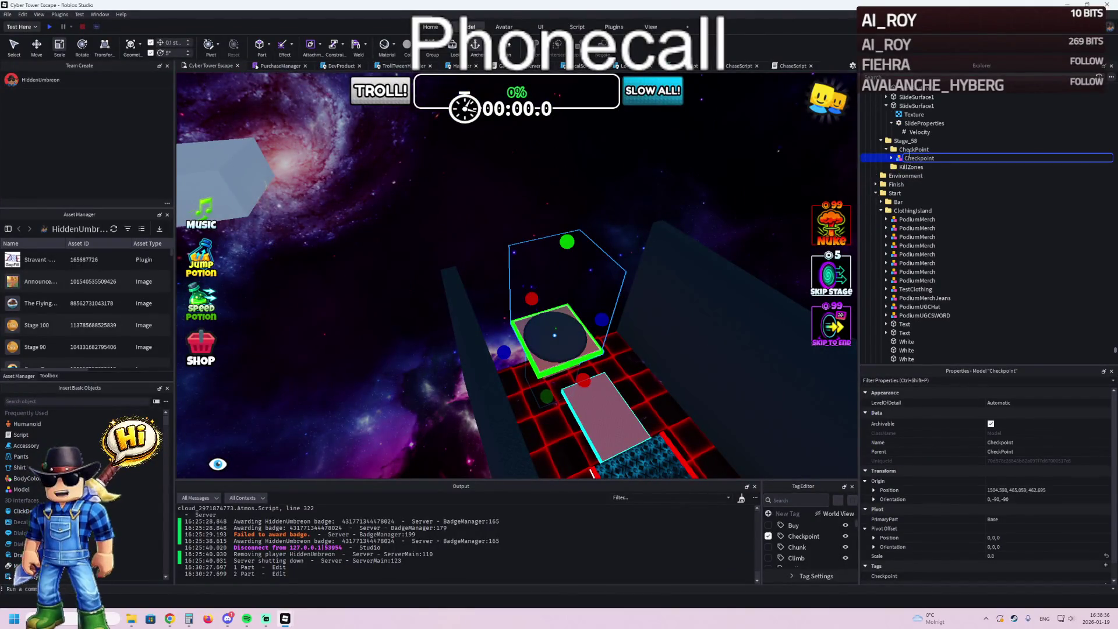
{"action": "left_click", "coordinate": [891, 158]}
{"action": "type", "text": "5"}
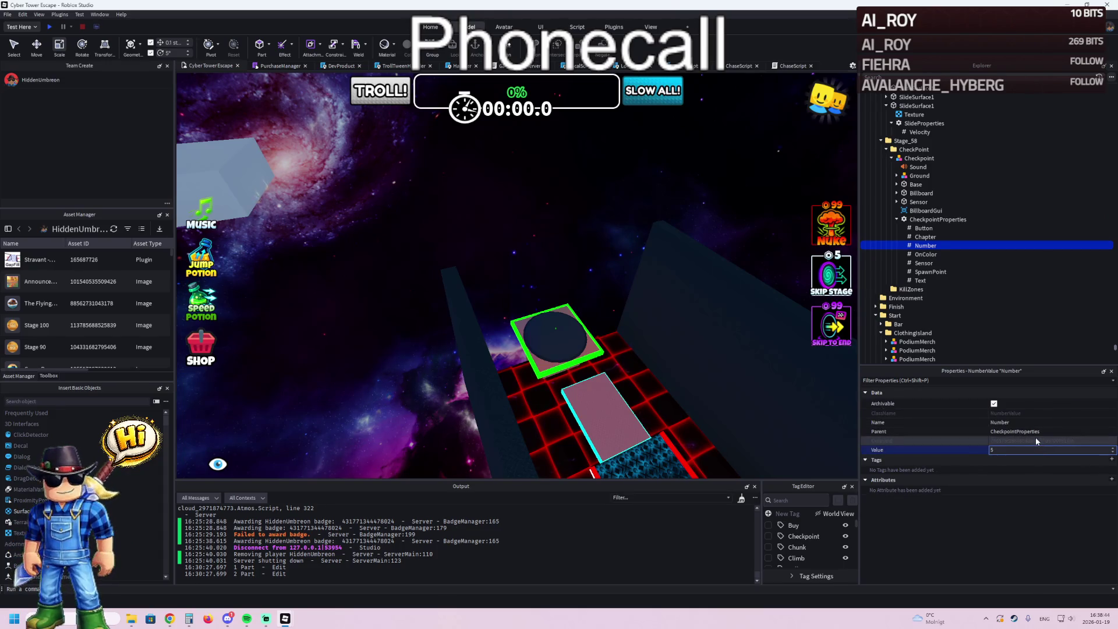
{"action": "type", "text": "8"}
{"action": "key", "text": "Return"}
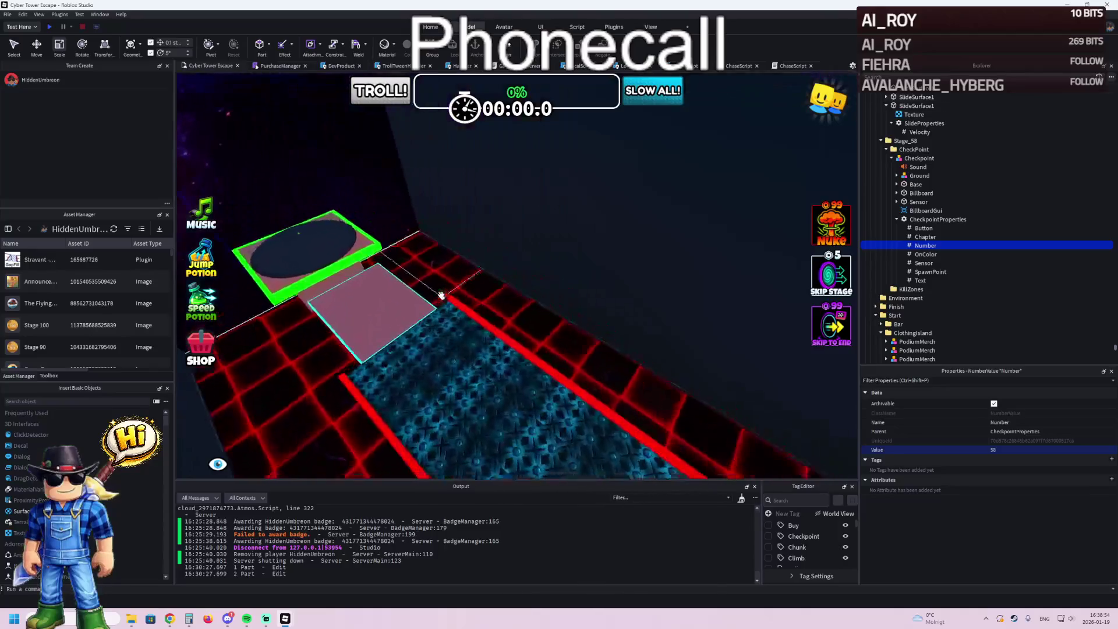
- Shift the checkpoint pad -3.5 studs along the red axis
{"action": "key", "text": "f"}
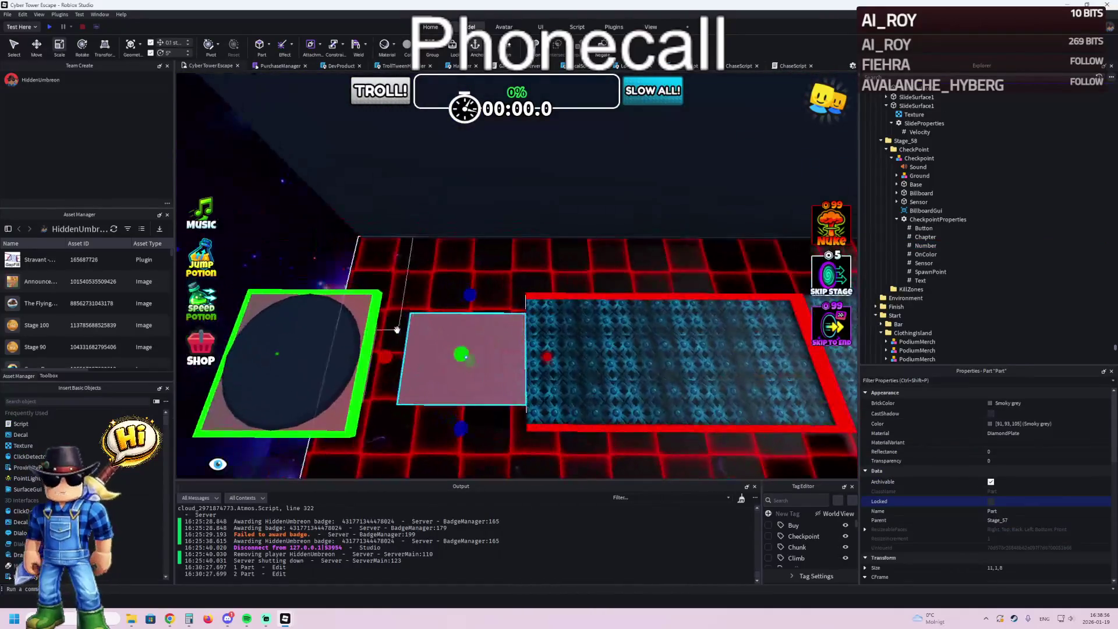
{"action": "left_click_drag", "start_coordinate": [454, 349], "coordinate": [455, 357]}
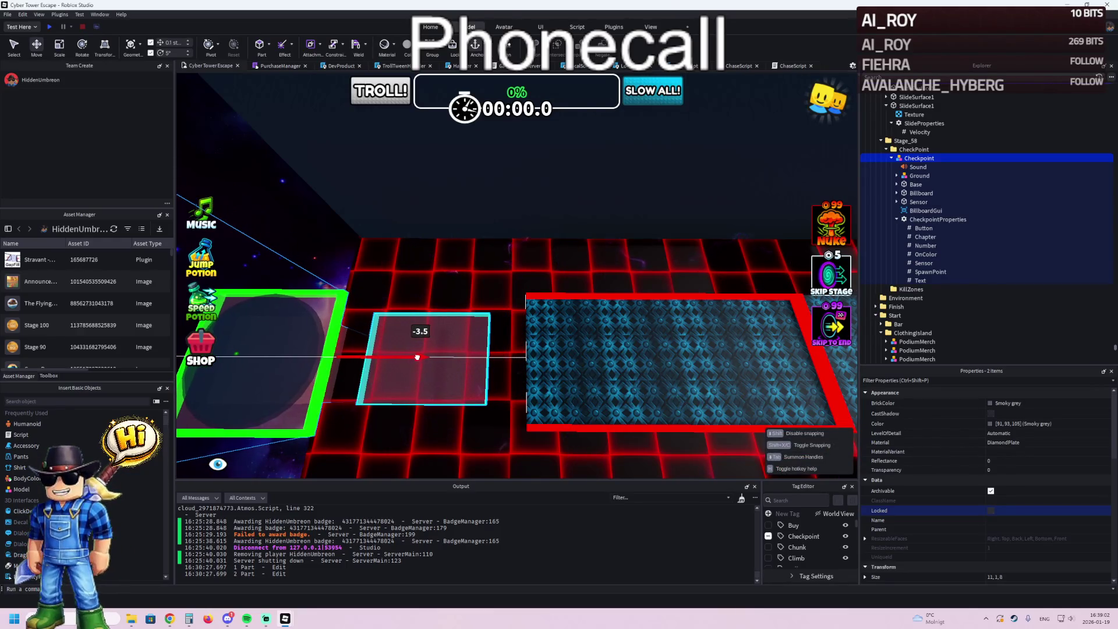
{"action": "left_click_drag", "start_coordinate": [417, 356], "coordinate": [378, 336]}
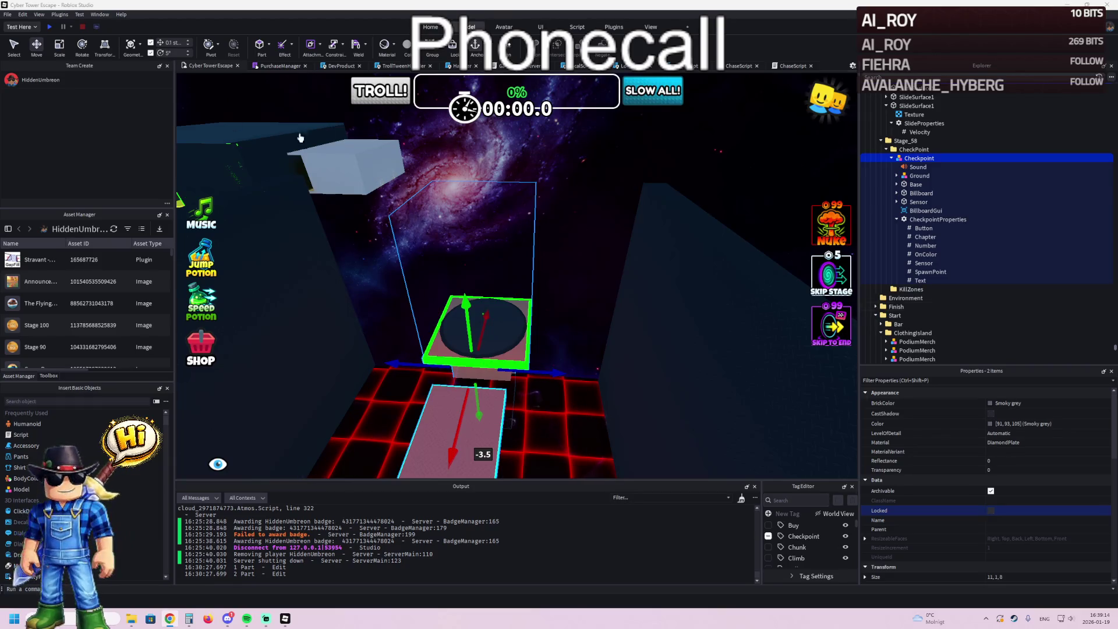
{"action": "key", "text": "w"}
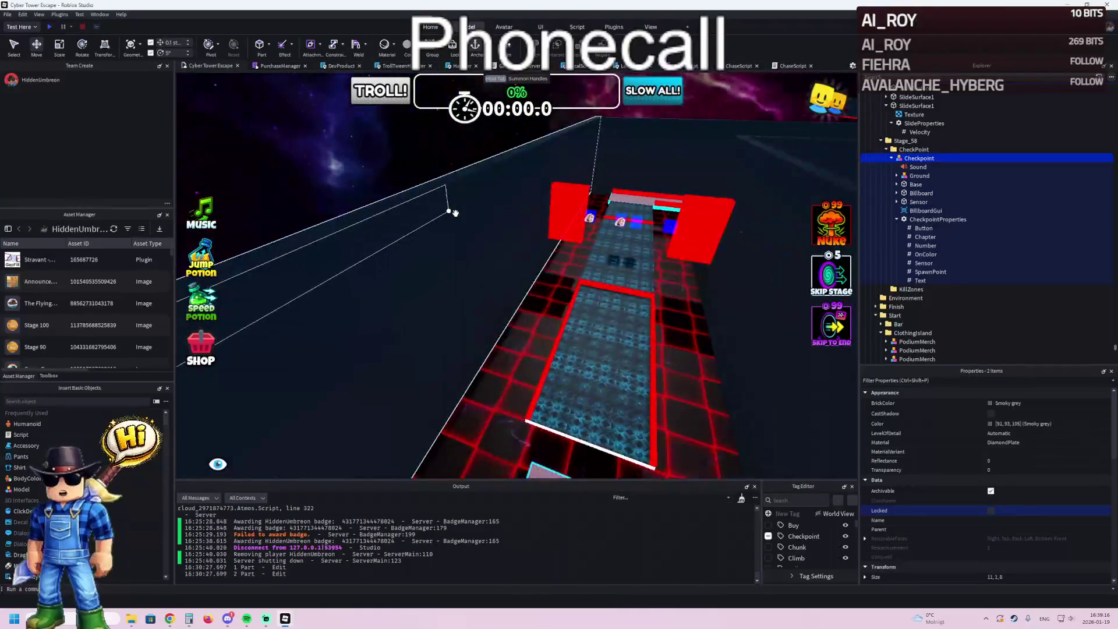
{"action": "key", "text": "w"}
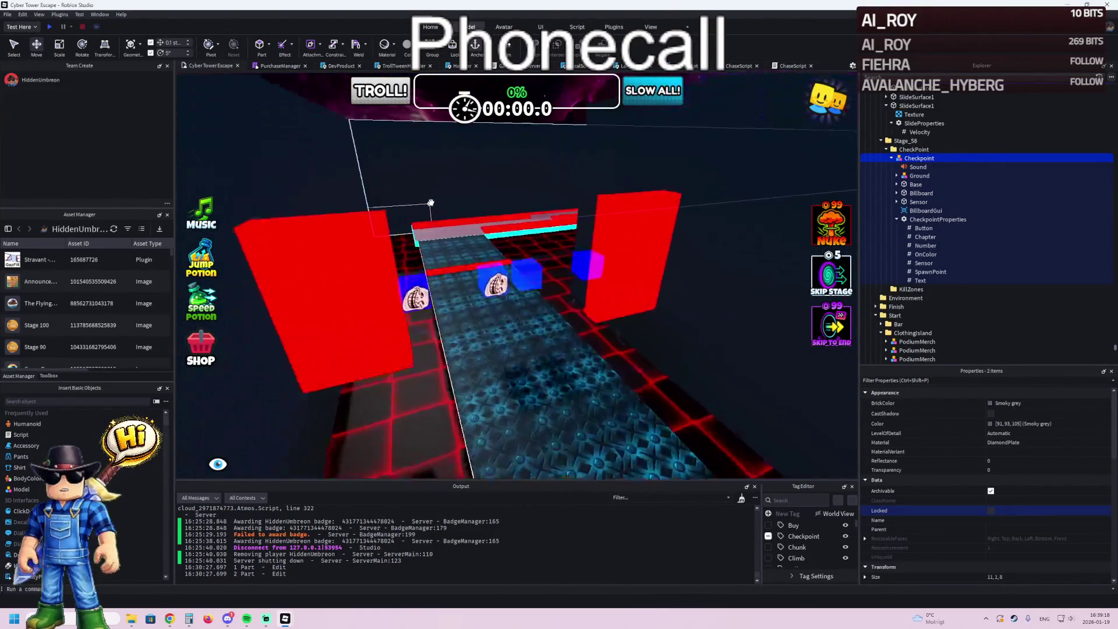
{"action": "key", "text": "w"}
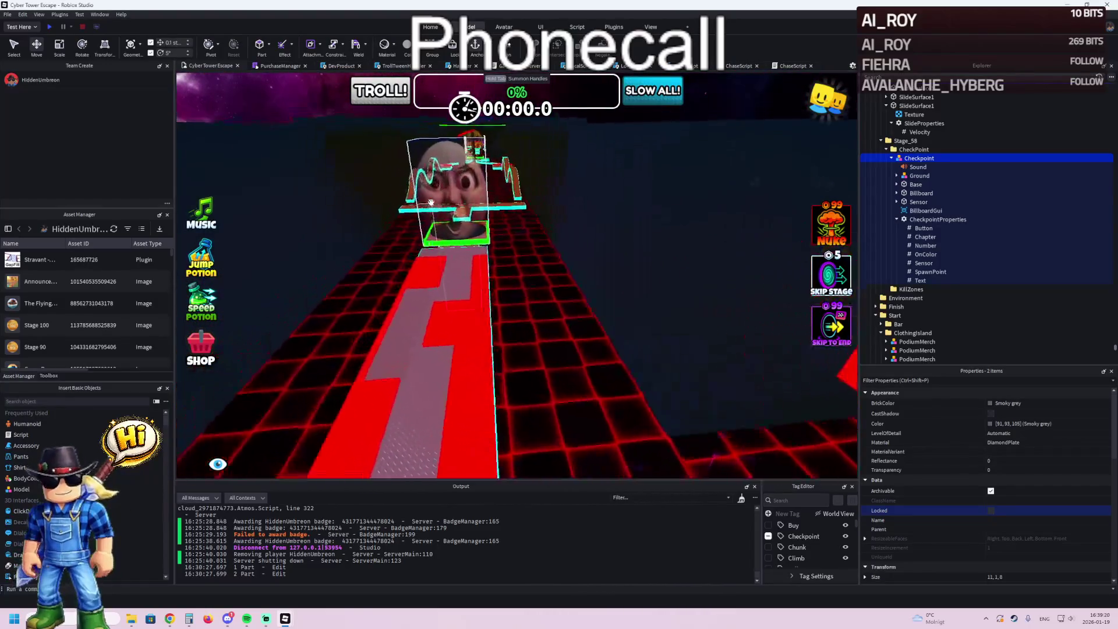
{"action": "key", "text": "w"}
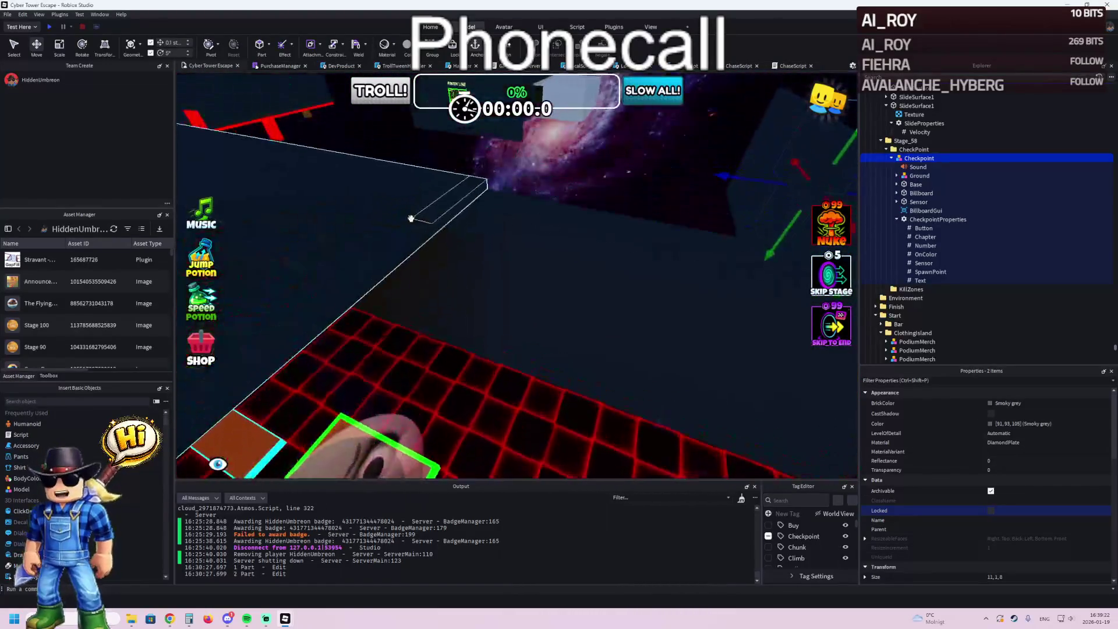
- Lengthen the roof piece slightly and duplicate it
{"action": "key", "text": "s"}
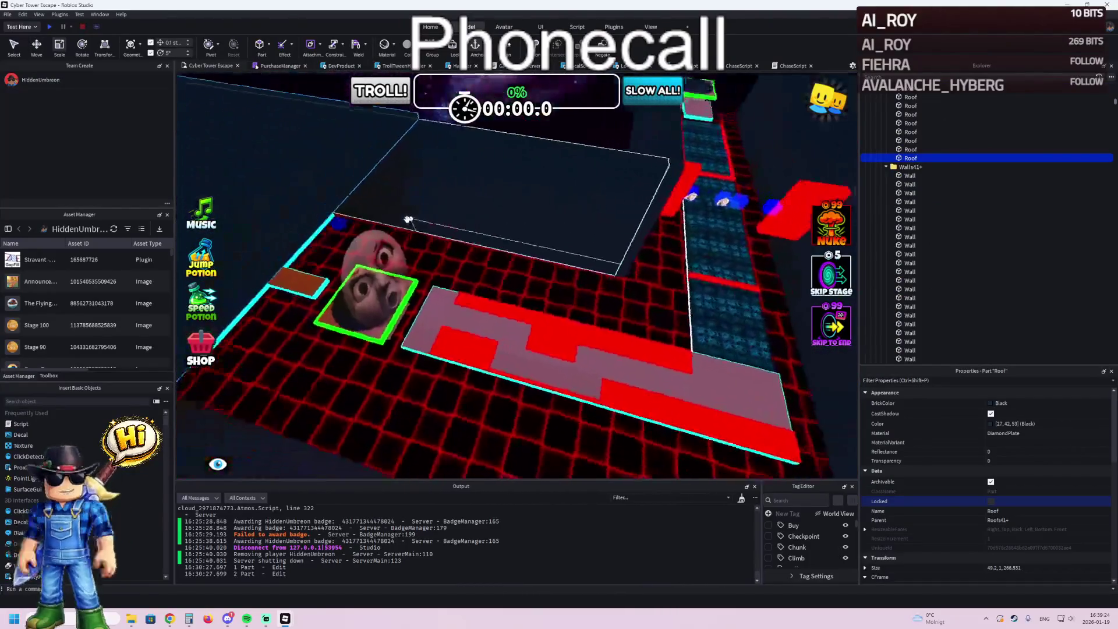
{"action": "key", "text": "a"}
{"action": "key", "text": "w"}
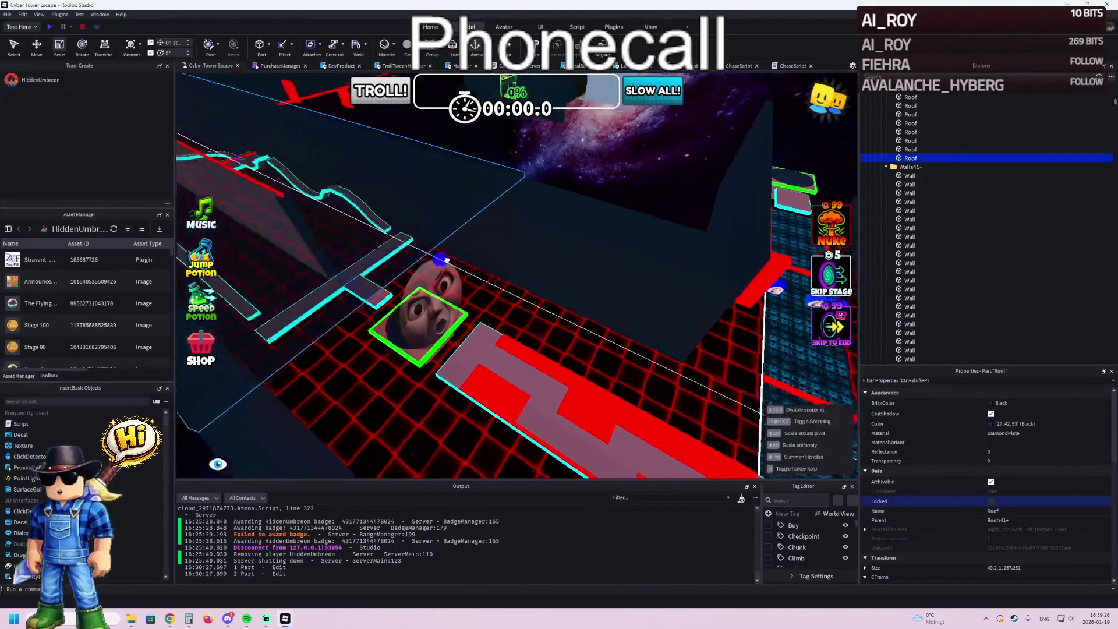
{"action": "key", "text": "d"}
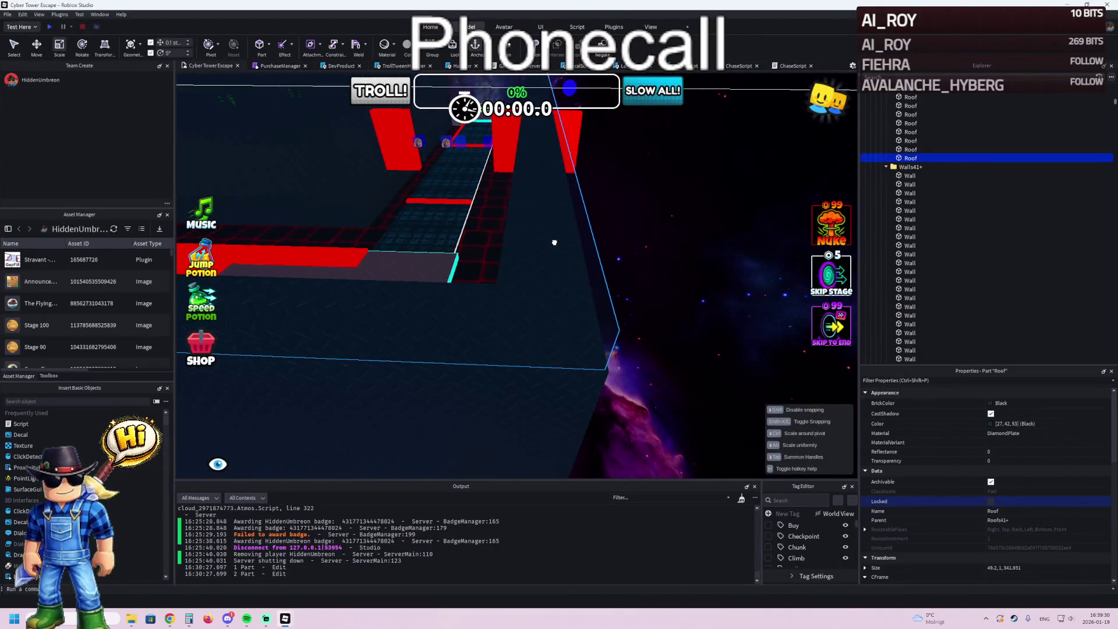
{"action": "left_click_drag", "start_coordinate": [555, 242], "coordinate": [554, 243]}
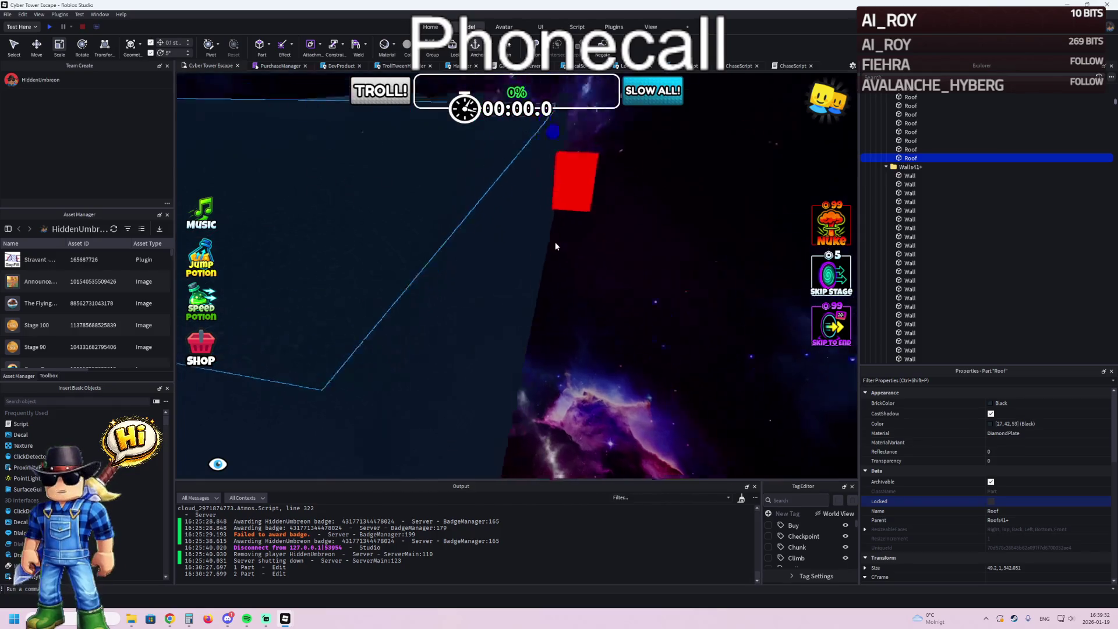
{"action": "key", "text": "s"}
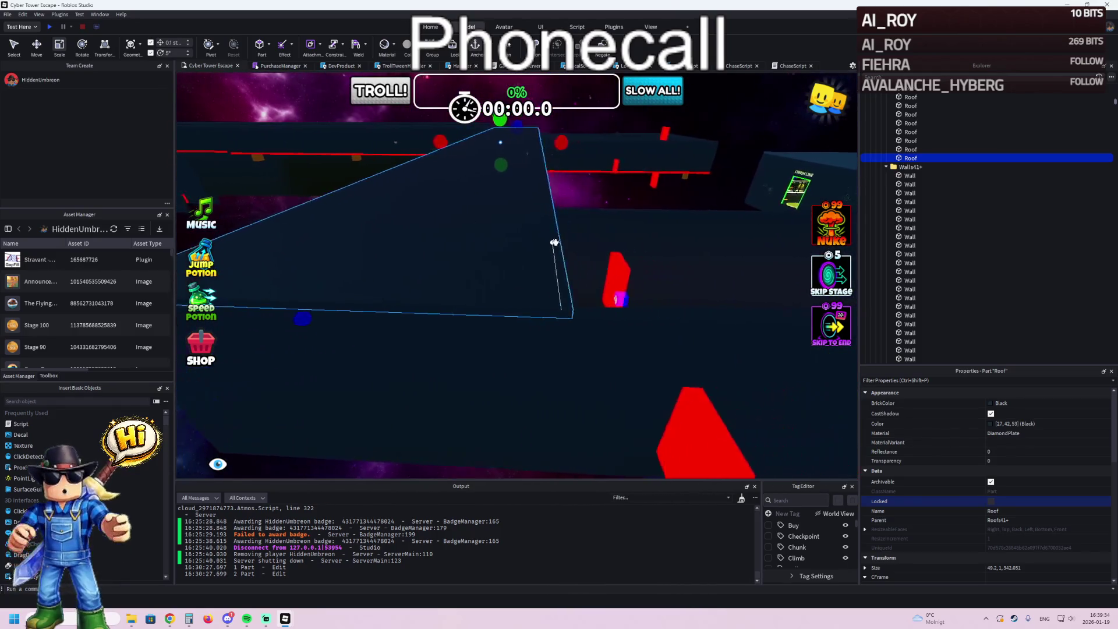
{"action": "key", "text": "a"}
{"action": "key", "text": "ctrl+d"}
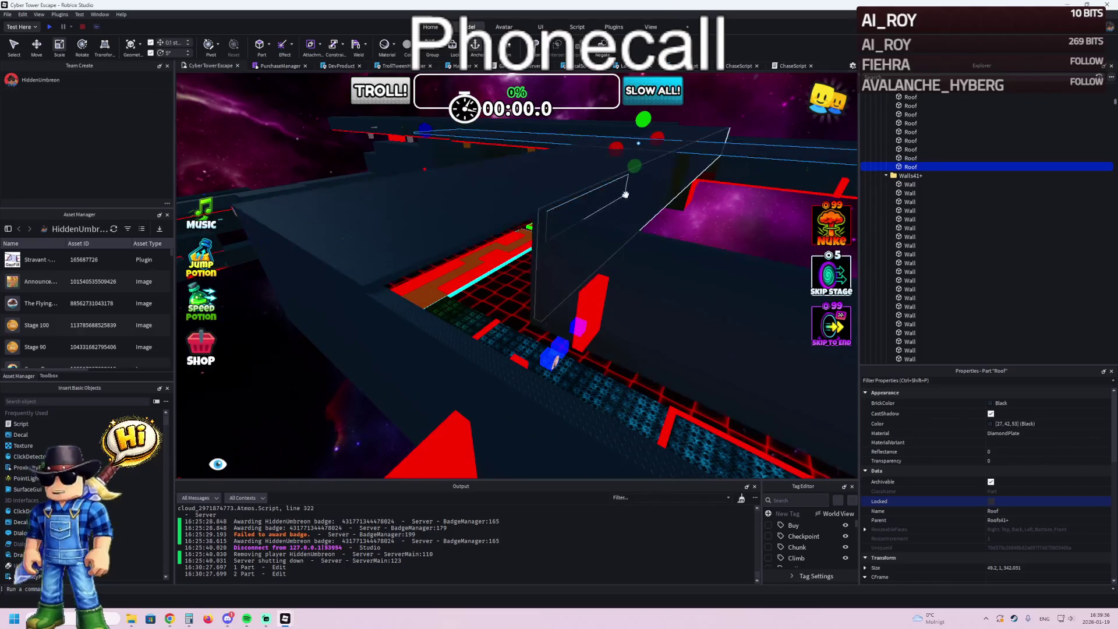
- Shorten the new roof piece lengthwise
{"action": "left_click_drag", "start_coordinate": [639, 164], "coordinate": [609, 154]}
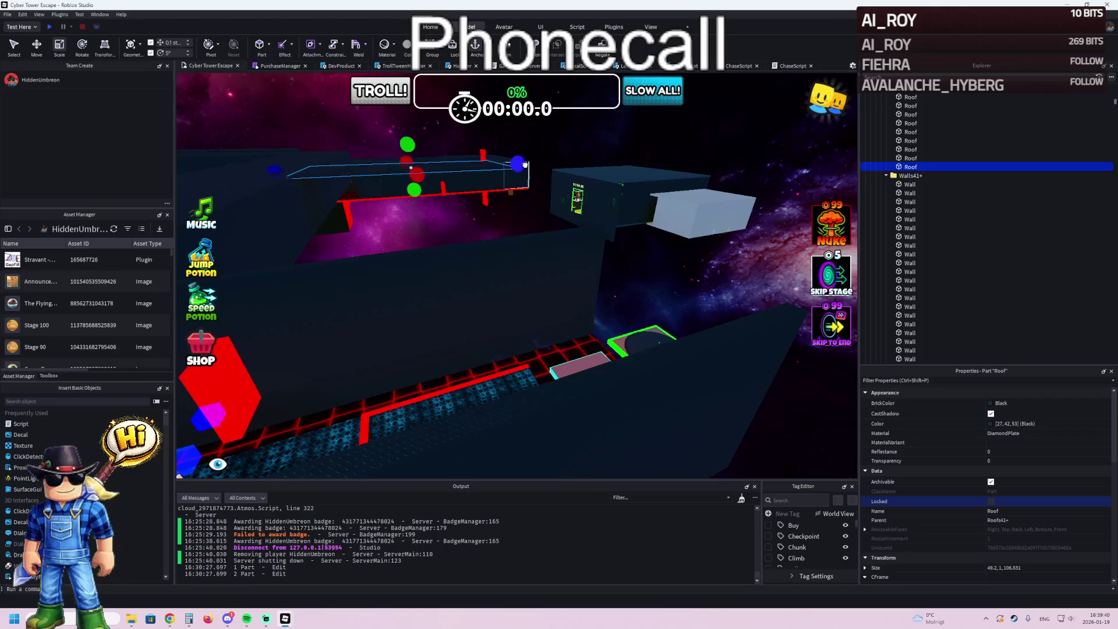
{"action": "left_click_drag", "start_coordinate": [525, 165], "coordinate": [554, 170]}
{"action": "key", "text": "ctrl+2"}
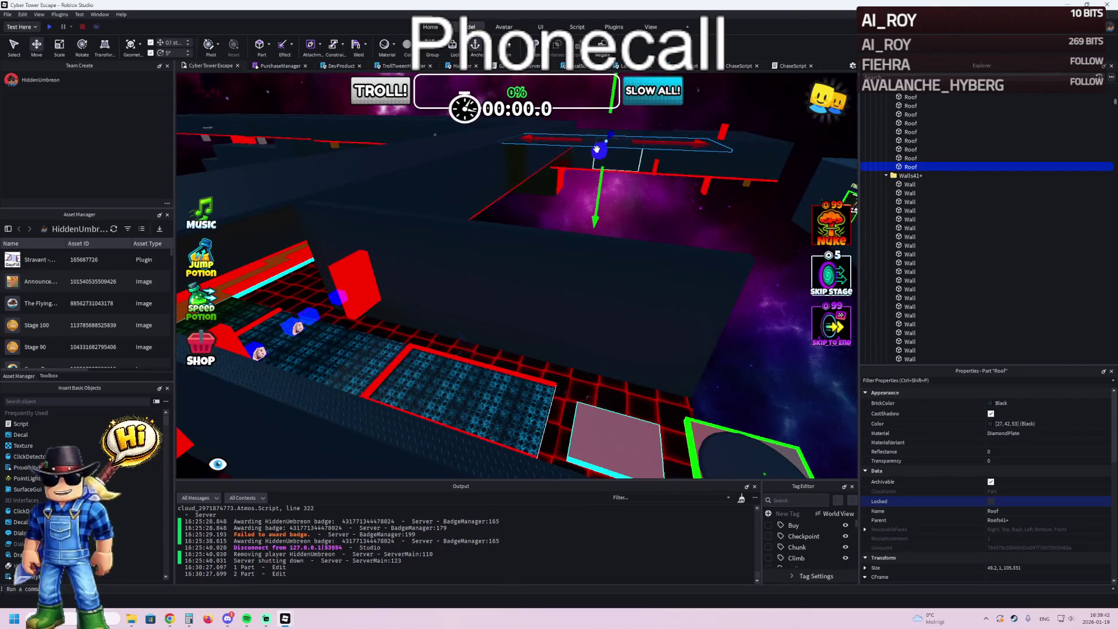
{"action": "key", "text": "w"}
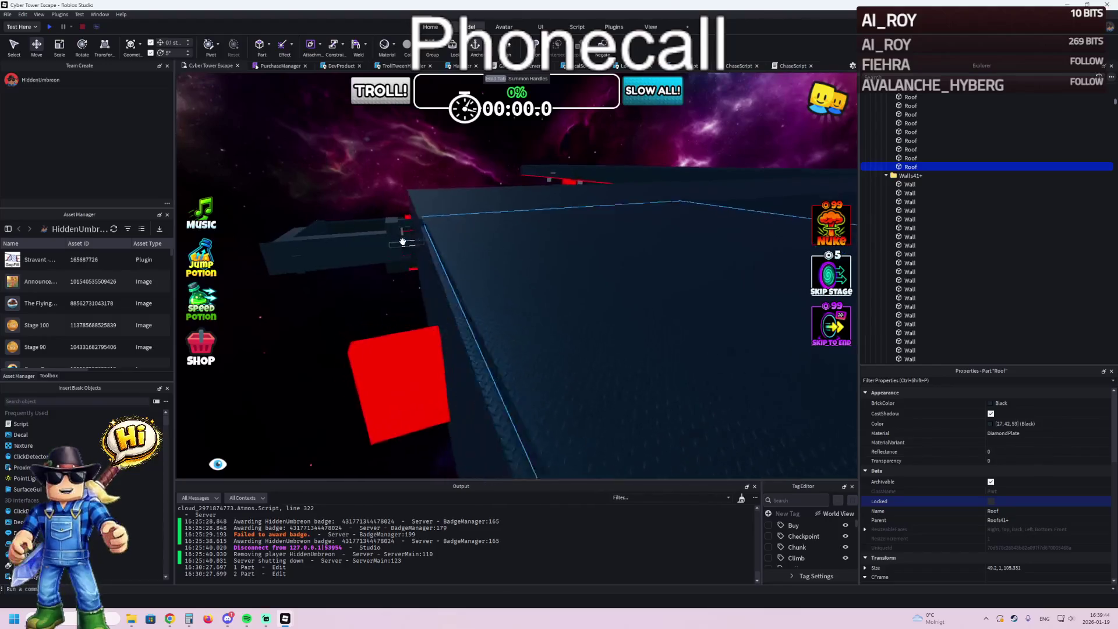
{"action": "key", "text": "w"}
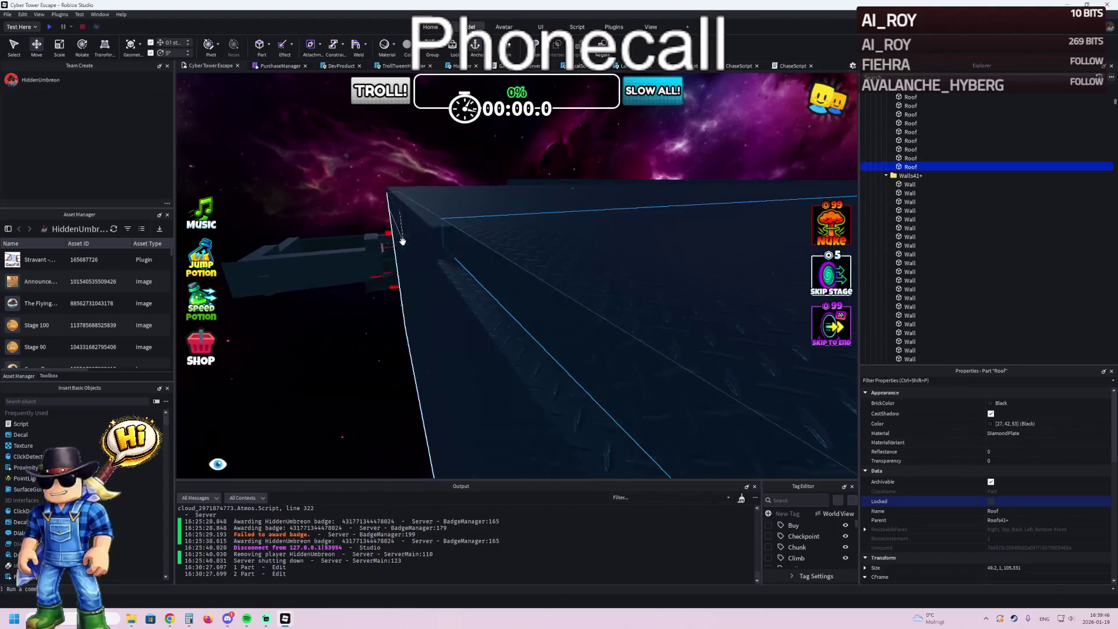
{"action": "key", "text": "w"}
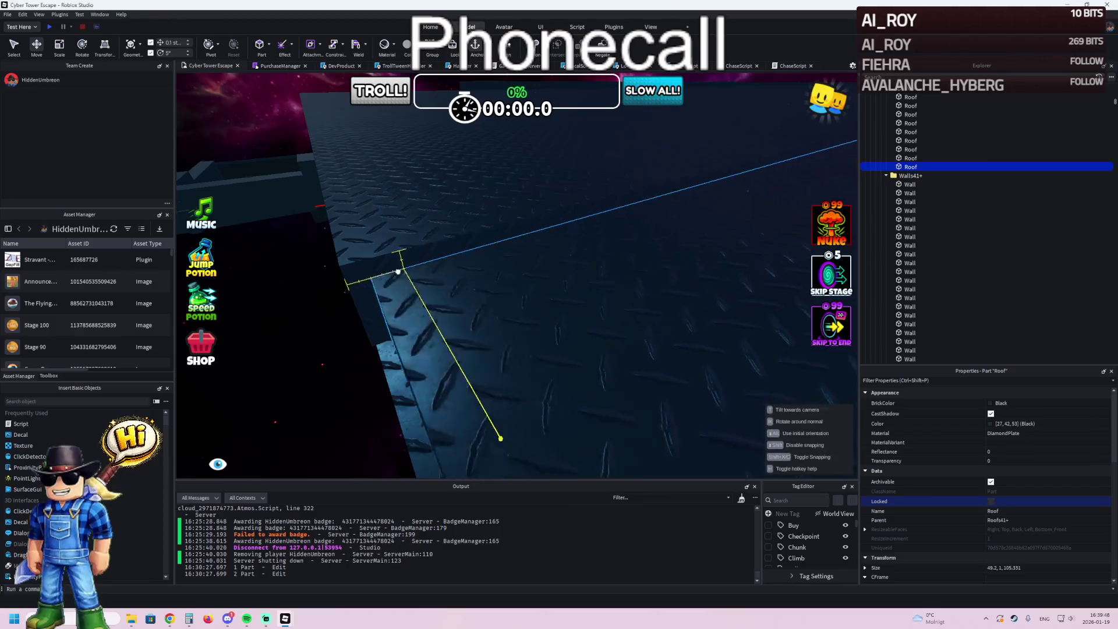
{"action": "key", "text": "w"}
{"action": "key", "text": "w"}
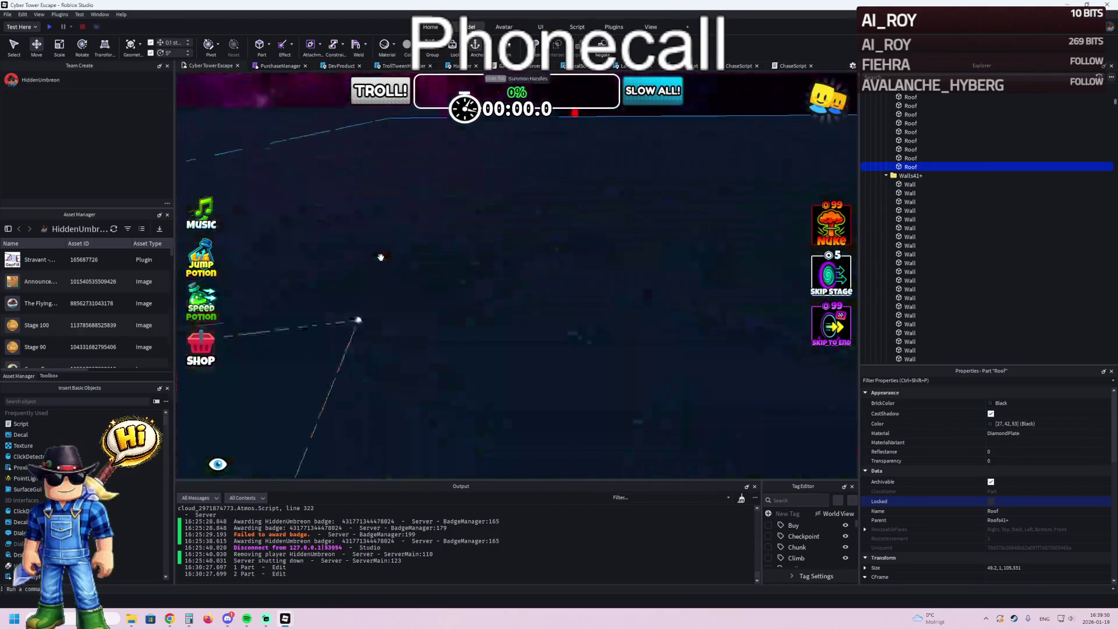
{"action": "key", "text": "w"}
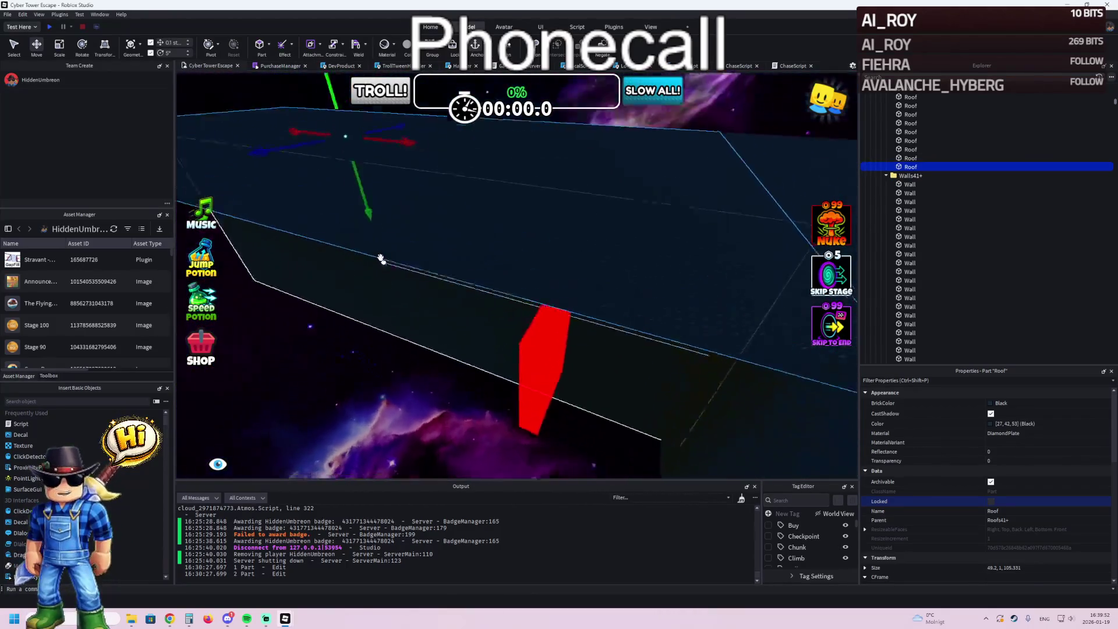
- Resize the new roof piece to roughly 36, 1, 78.5
{"action": "key", "text": "ctrl+3"}
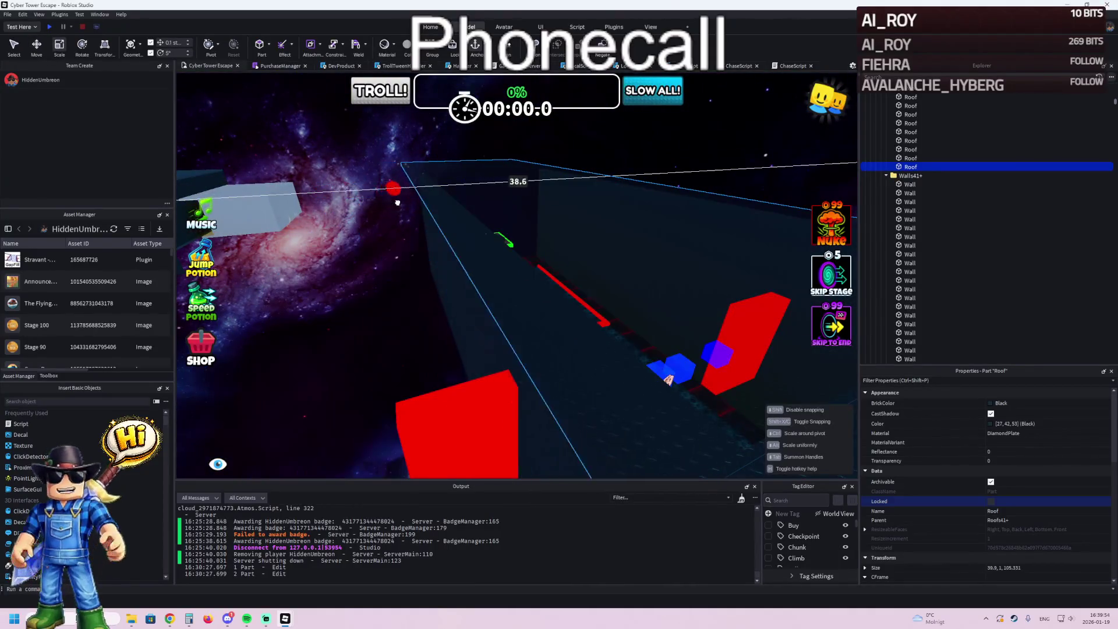
{"action": "left_click_drag", "start_coordinate": [397, 202], "coordinate": [406, 205]}
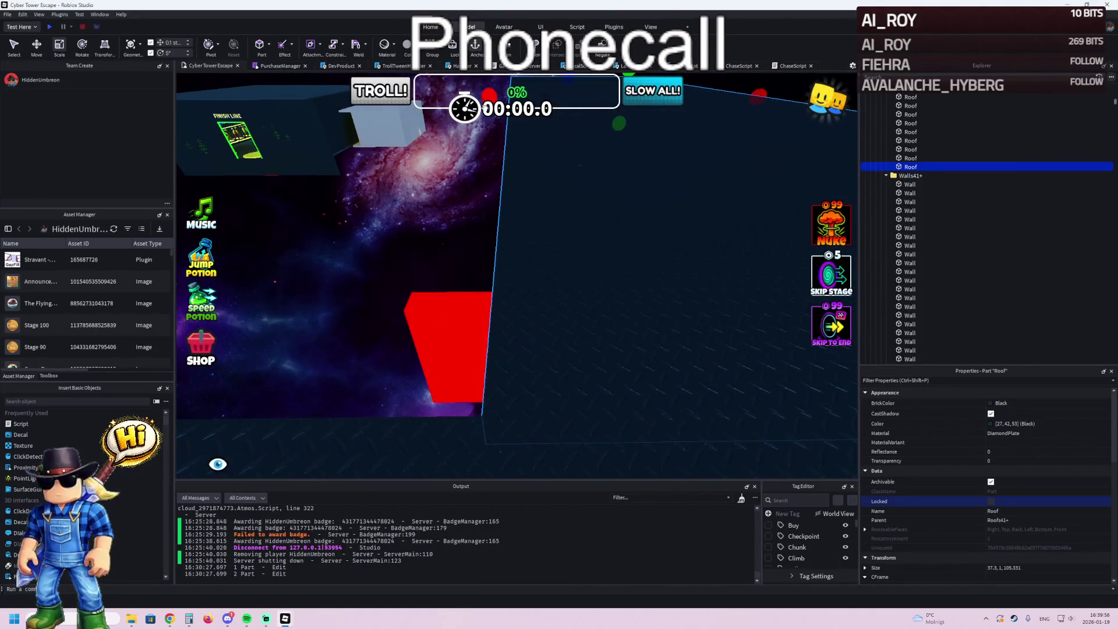
{"action": "left_click_drag", "start_coordinate": [499, 140], "coordinate": [508, 140]}
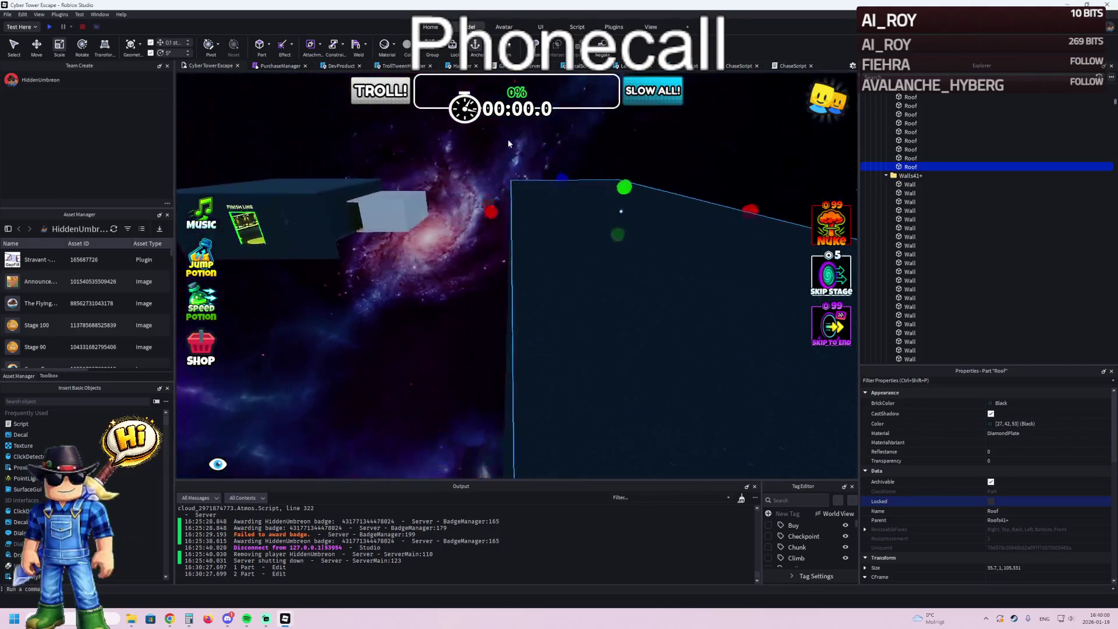
{"action": "left_click_drag", "start_coordinate": [367, 152], "coordinate": [455, 168]}
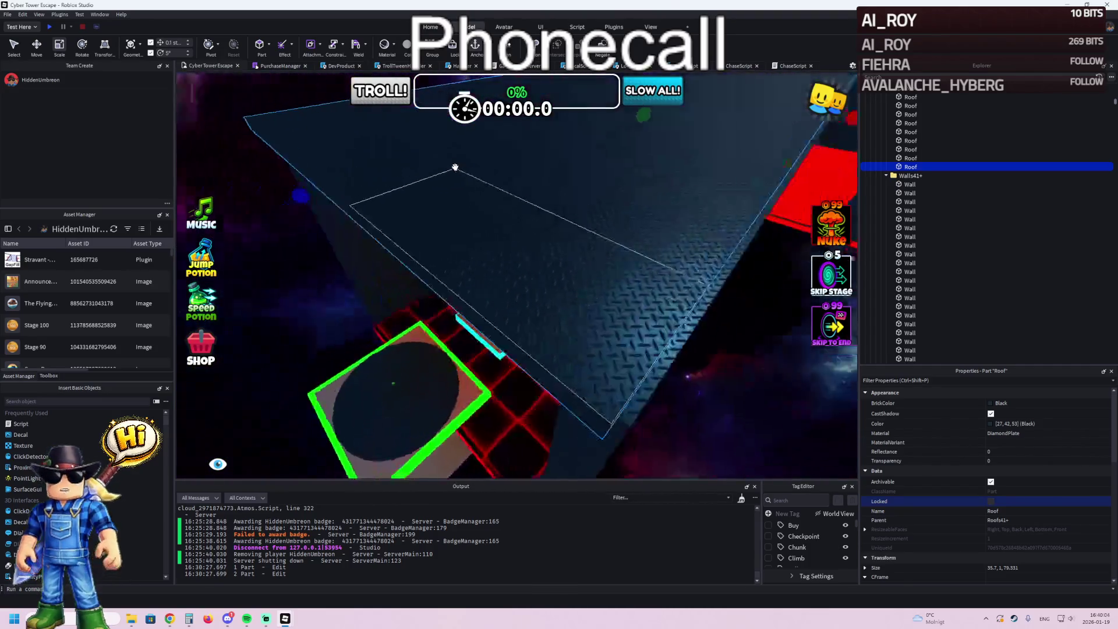
{"action": "left_click_drag", "start_coordinate": [549, 167], "coordinate": [557, 169]}
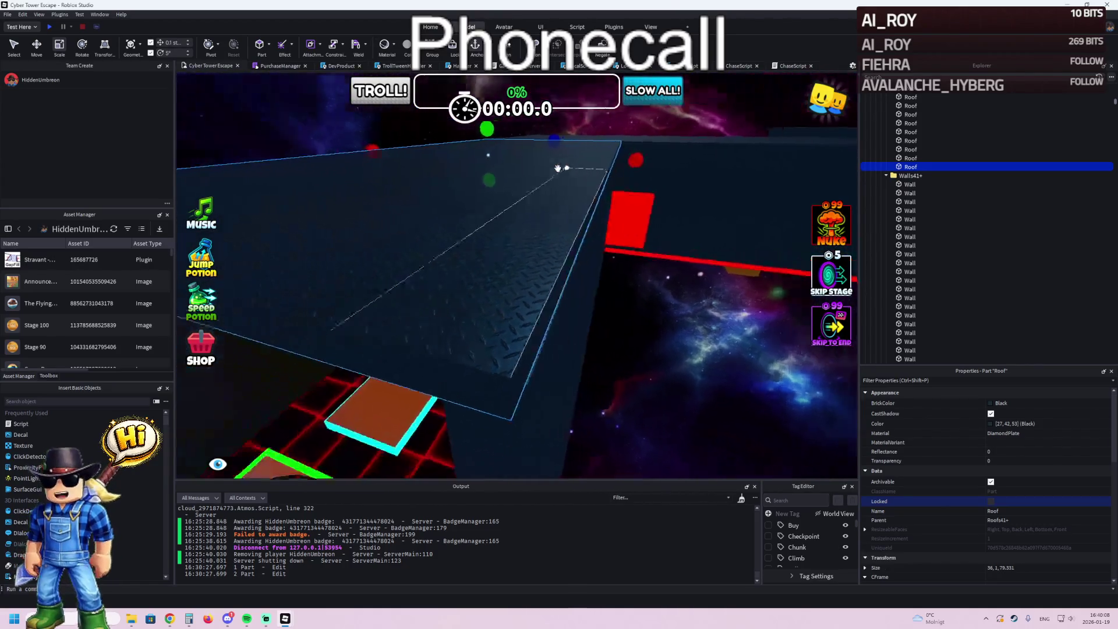
{"action": "left_click_drag", "start_coordinate": [317, 185], "coordinate": [336, 184]}
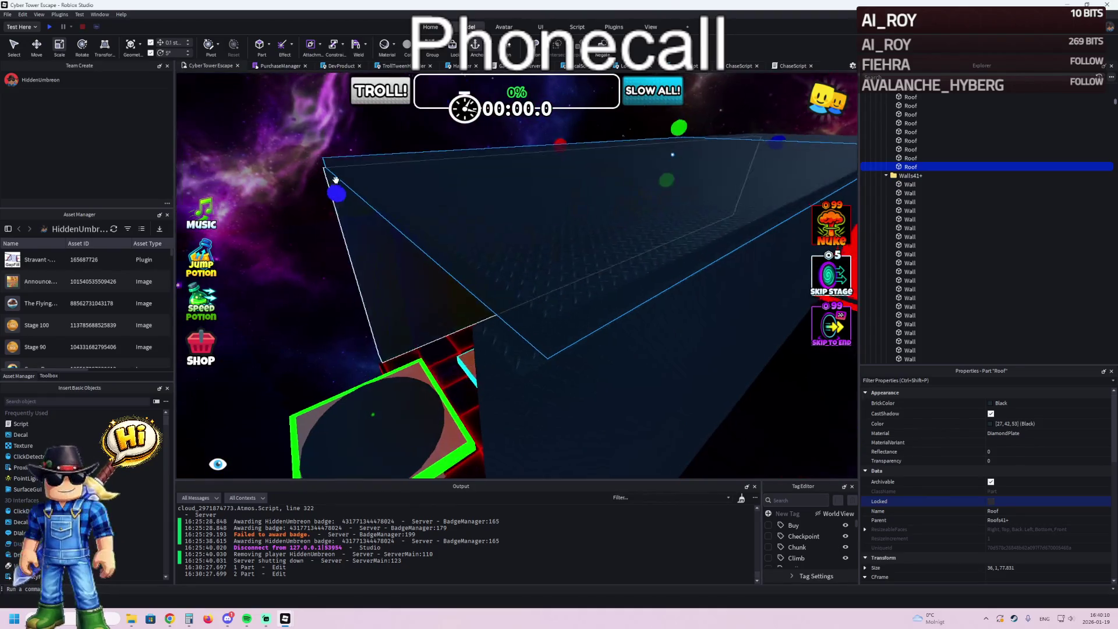
{"action": "key", "text": "a"}
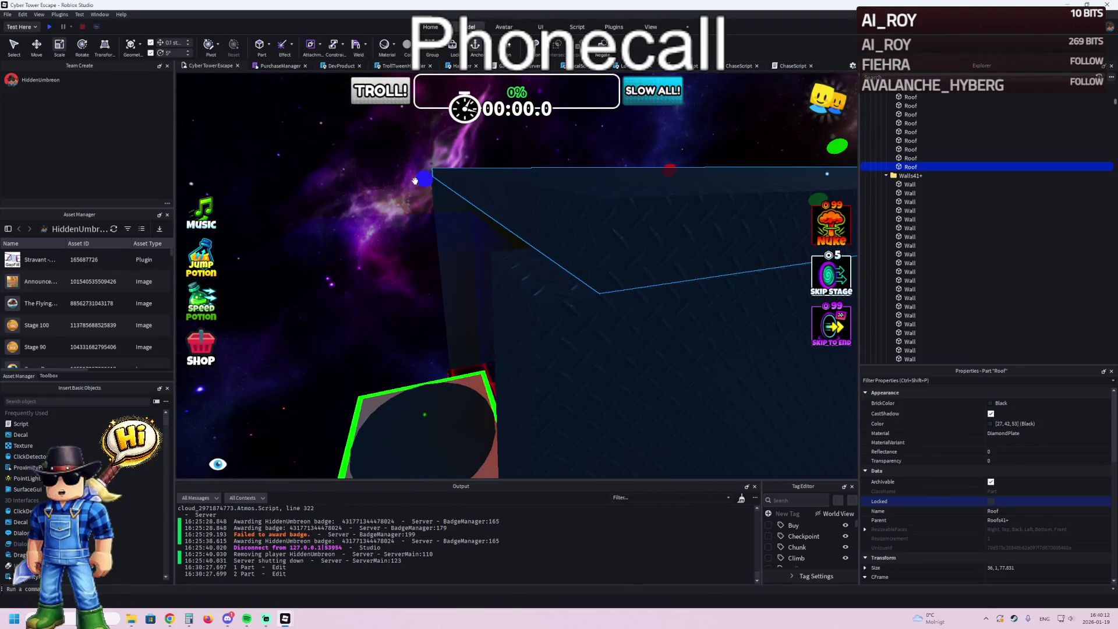
{"action": "left_click_drag", "start_coordinate": [413, 178], "coordinate": [401, 178]}
{"action": "key", "text": "w"}
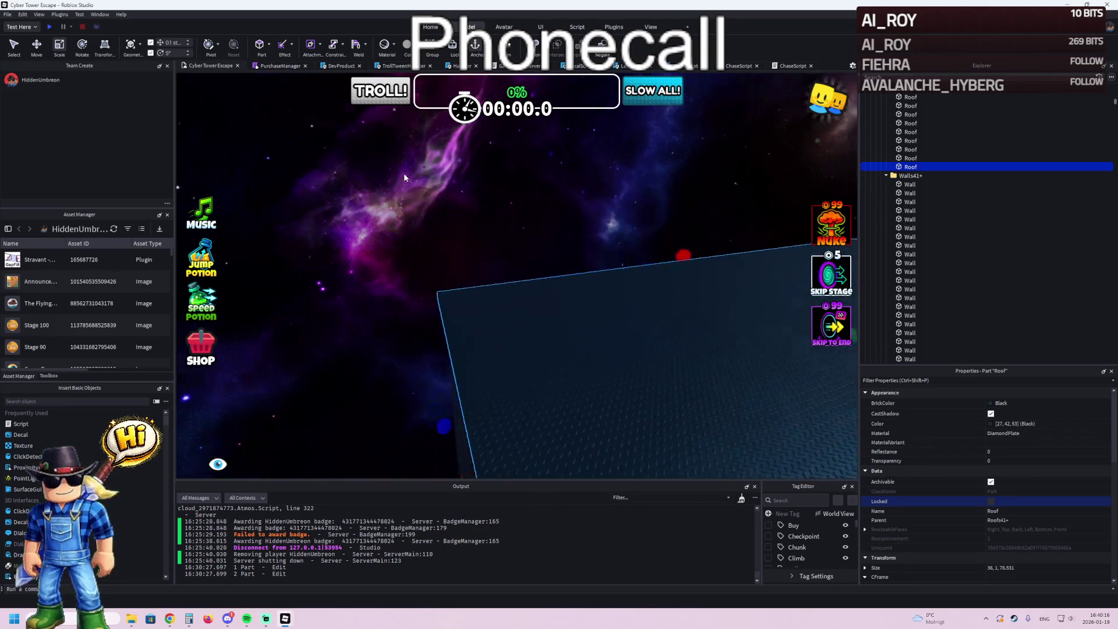
{"action": "key", "text": "w"}
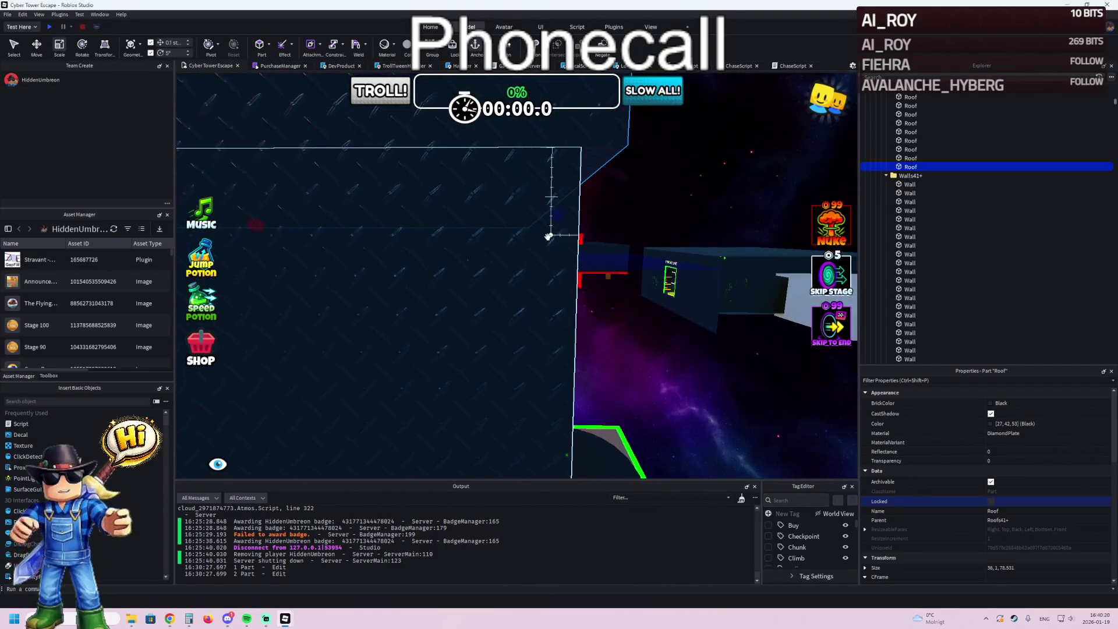
- Stretch the dark diamond-plate stage wall from 127.3 to 127.7 studs, then deselect it
{"action": "left_click", "coordinate": [549, 272]}
{"action": "key", "text": "w"}
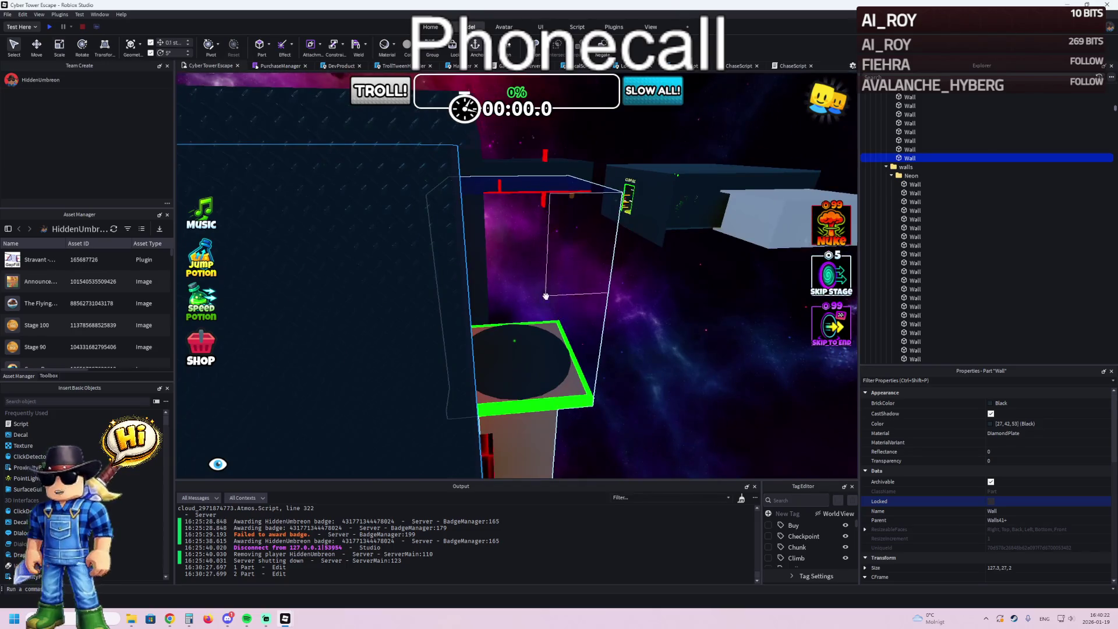
{"action": "key", "text": "w"}
{"action": "key", "text": "s"}
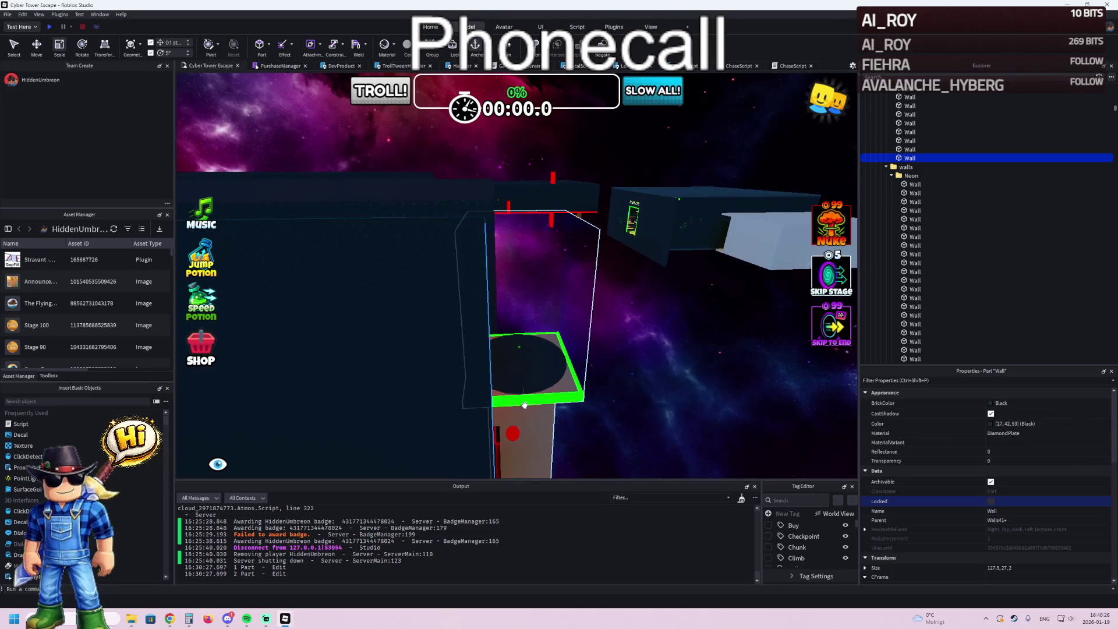
{"action": "left_click_drag", "start_coordinate": [517, 435], "coordinate": [537, 342]}
{"action": "key", "text": "w"}
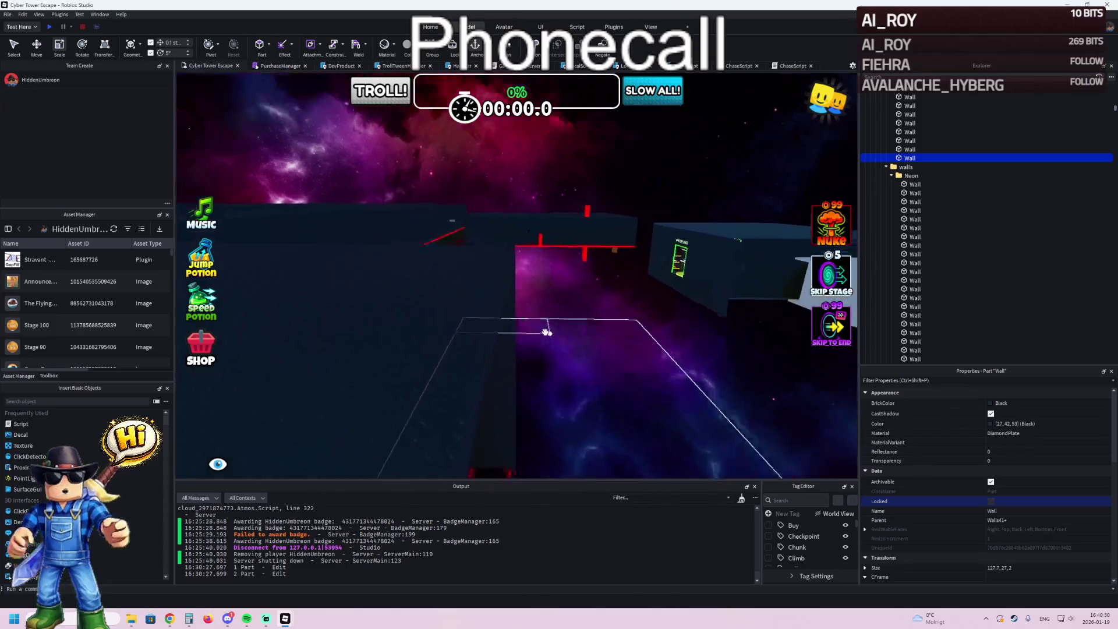
{"action": "key", "text": "w"}
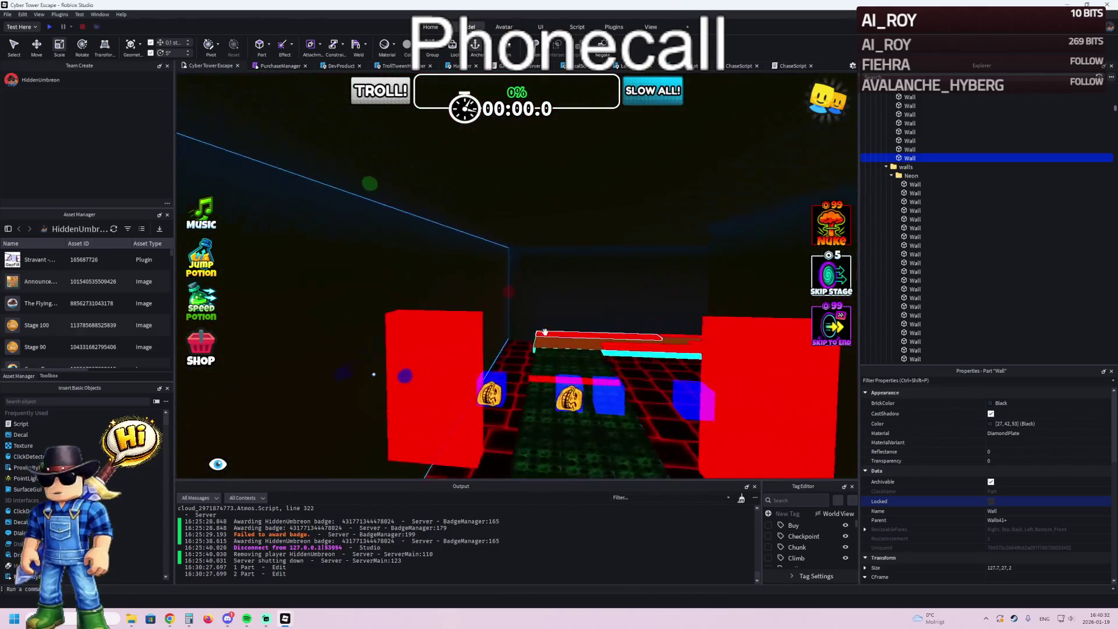
{"action": "key", "text": "w"}
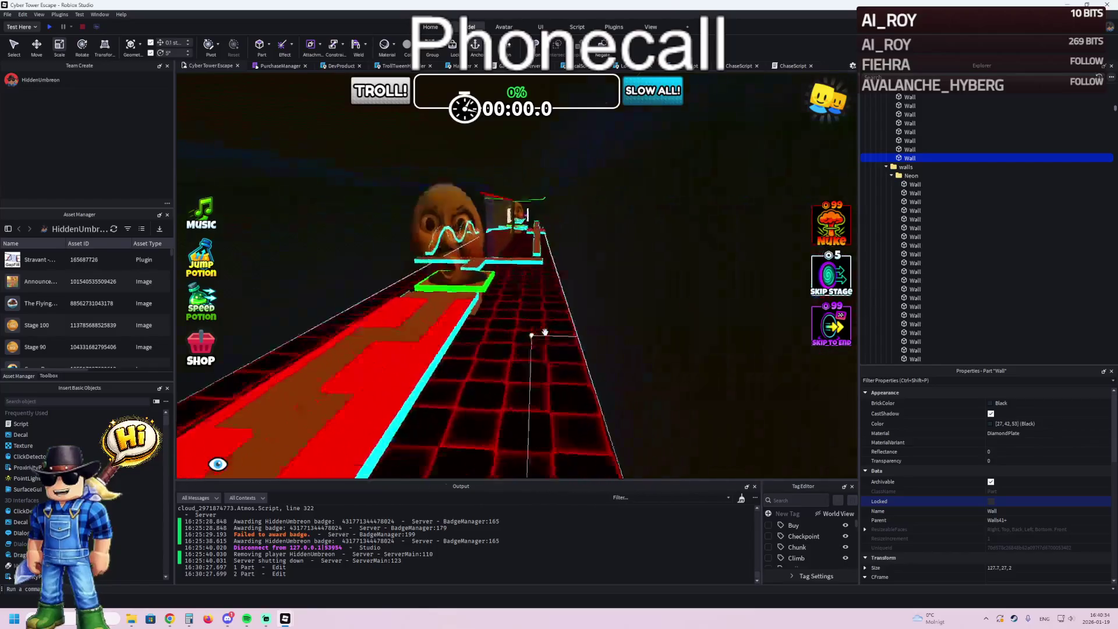
{"action": "key", "text": "w"}
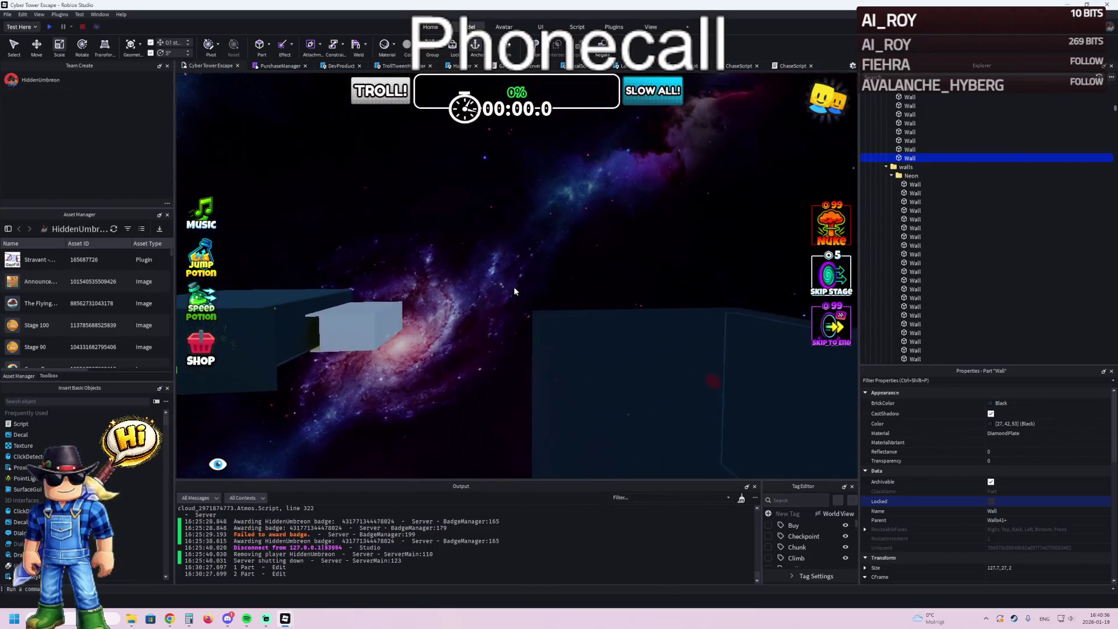
{"action": "left_click", "coordinate": [516, 289]}
{"action": "key", "text": "s"}
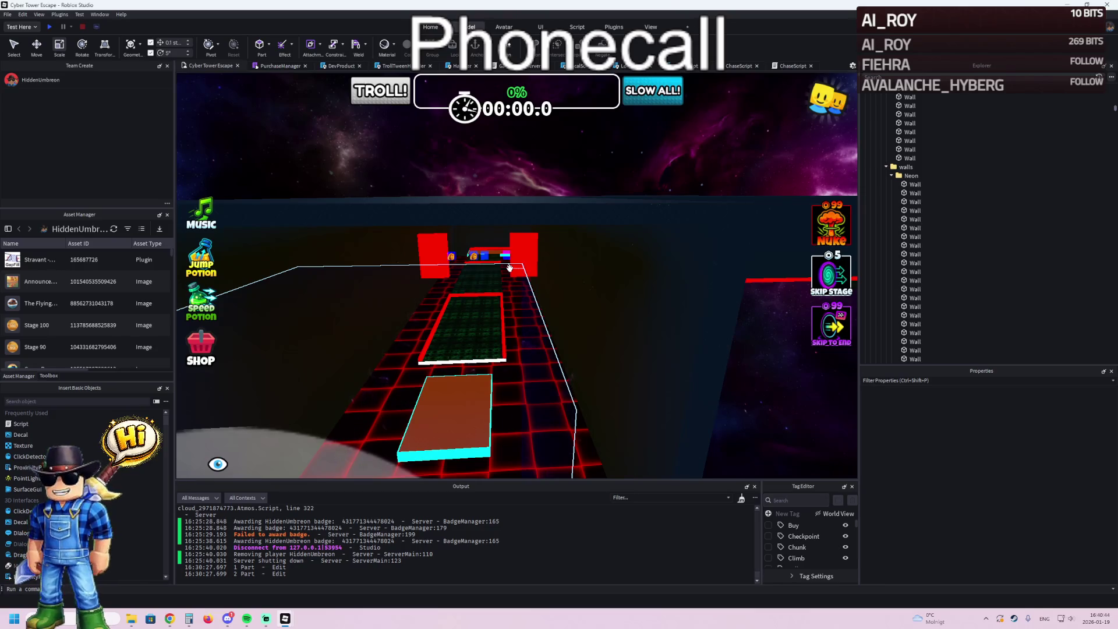
{"action": "key", "text": "w"}
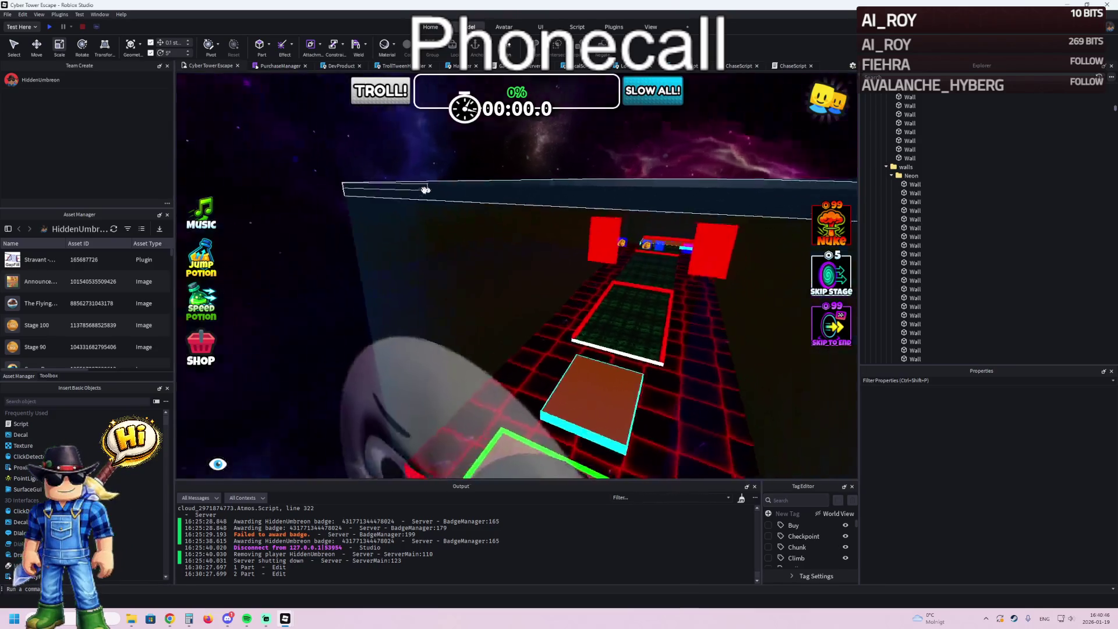
{"action": "key", "text": "a"}
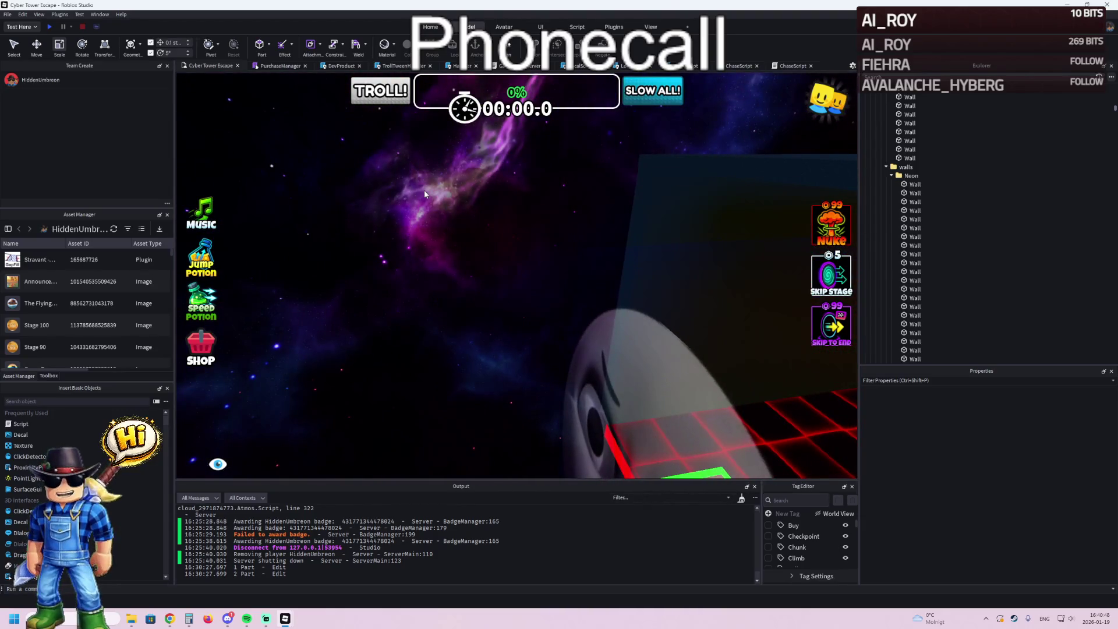
{"action": "key", "text": "d"}
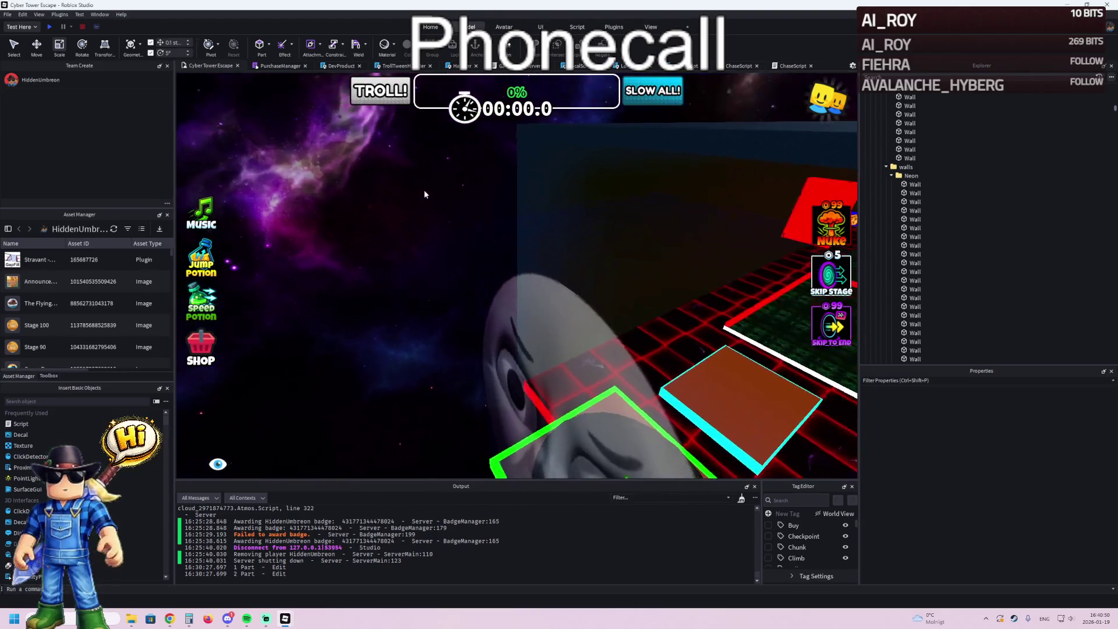
{"action": "key", "text": "s"}
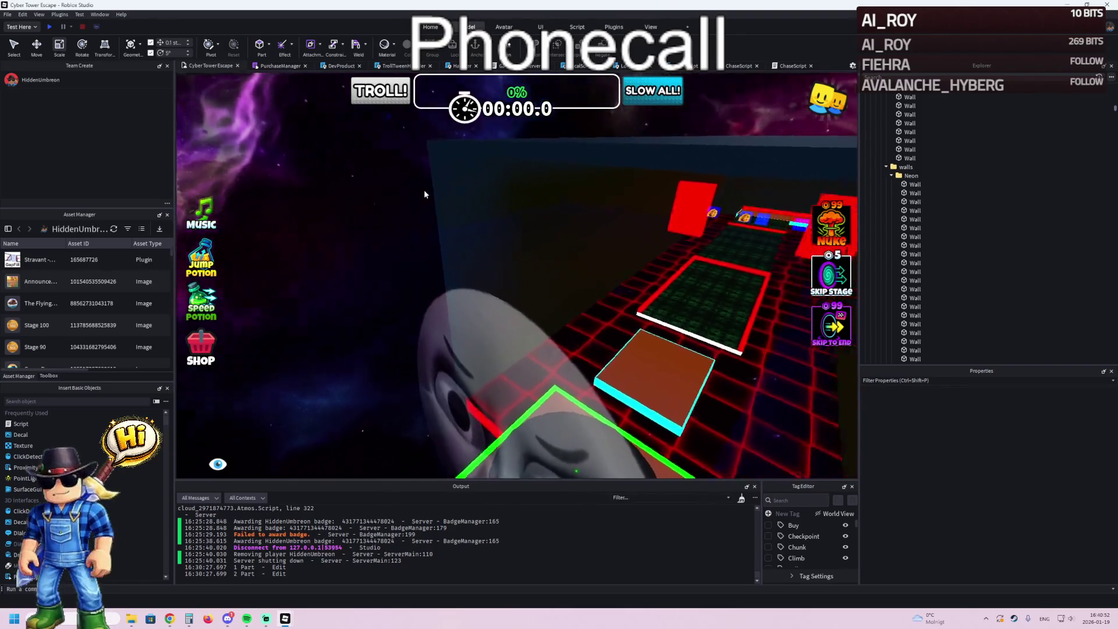
{"action": "key", "text": "d"}
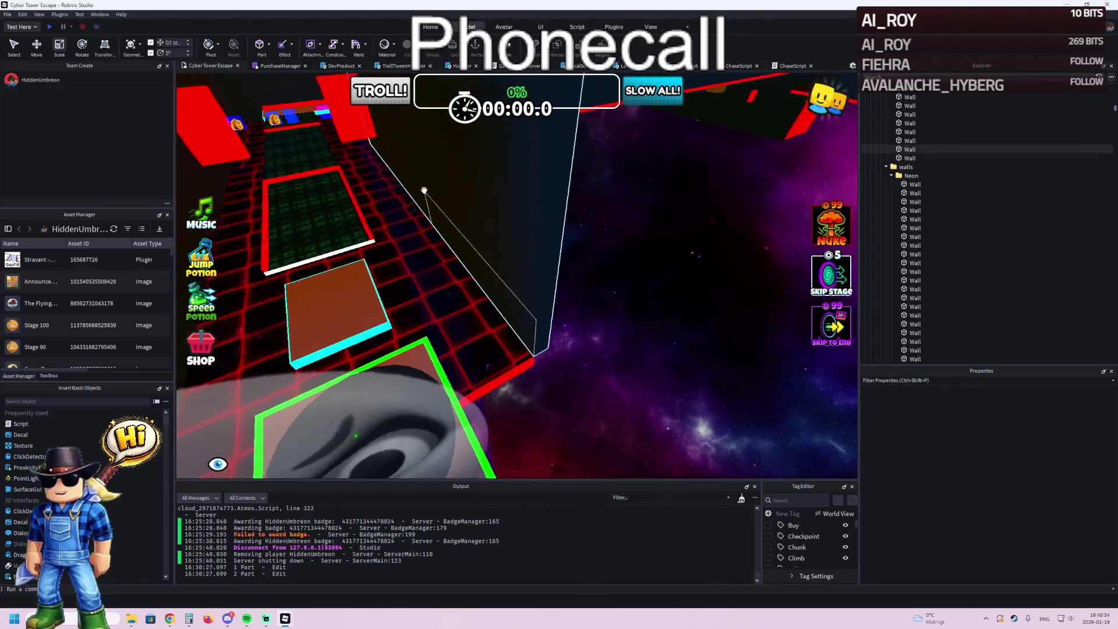
{"action": "key", "text": "w"}
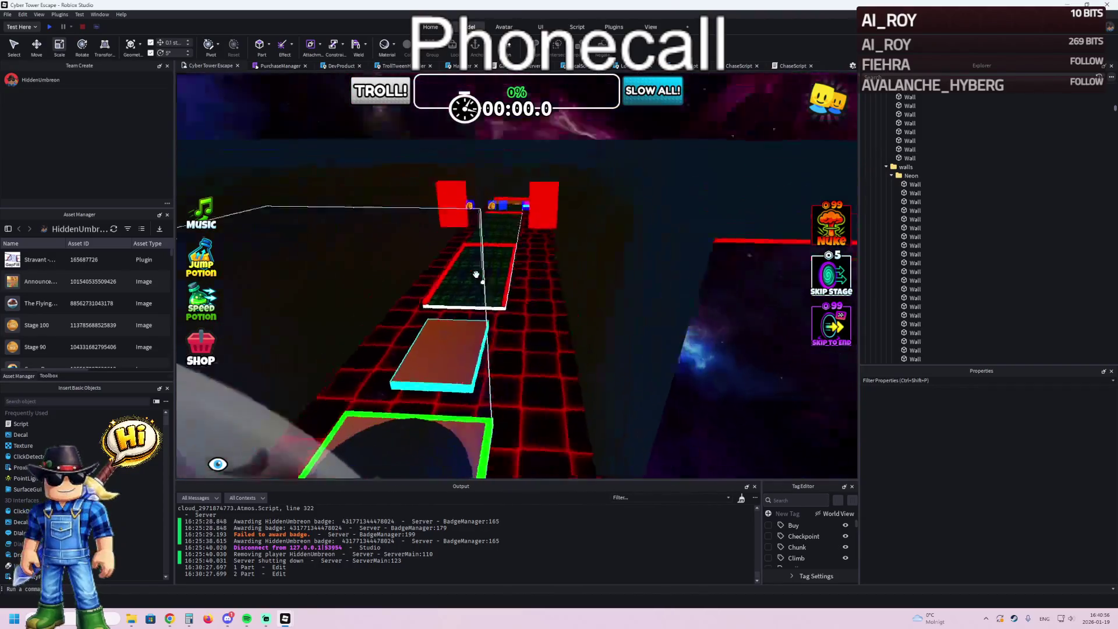
{"action": "key", "text": "s"}
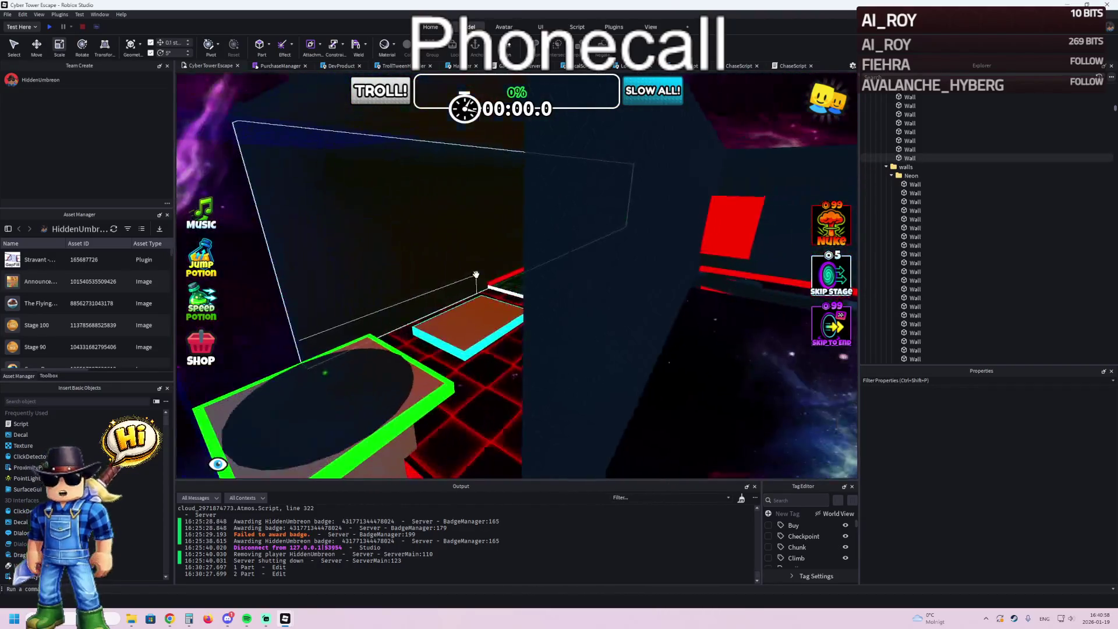
{"action": "key", "text": "w"}
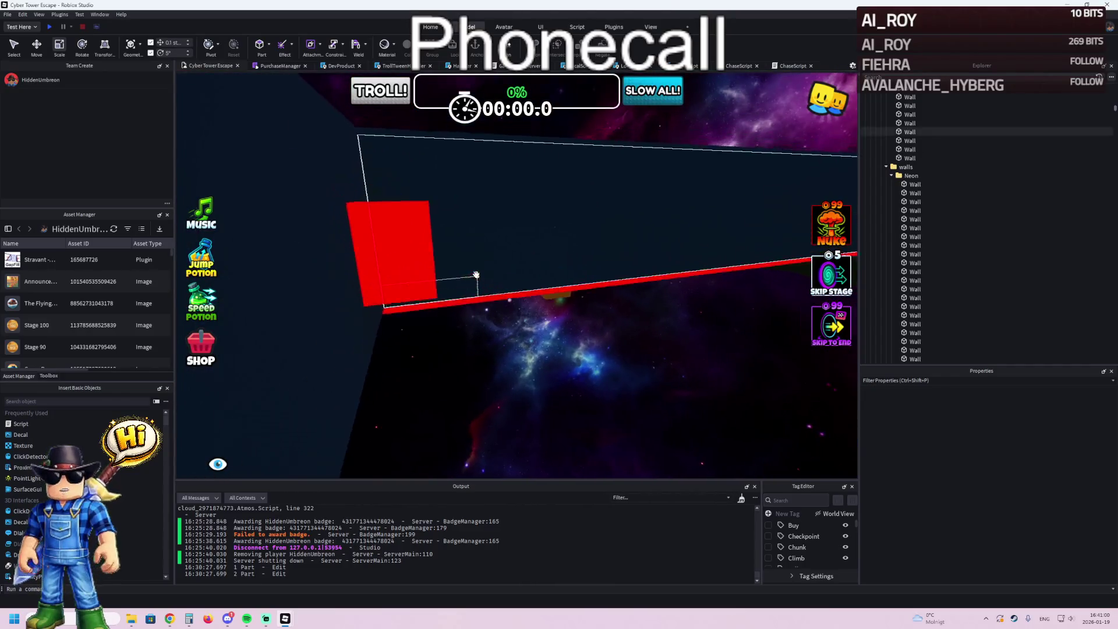
{"action": "key", "text": "s"}
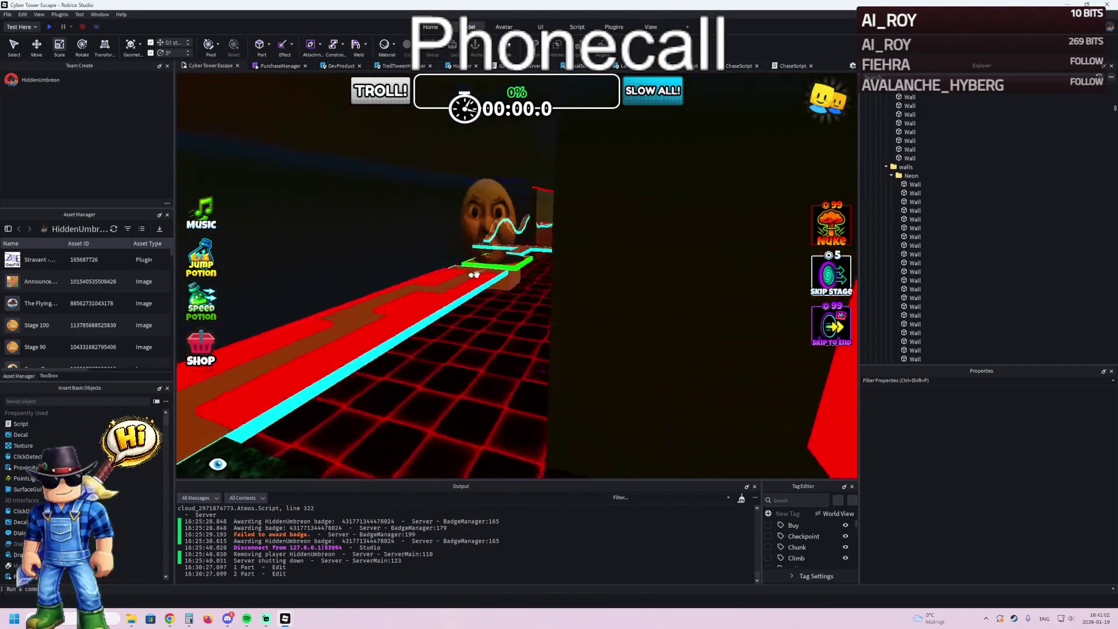
{"action": "key", "text": "d"}
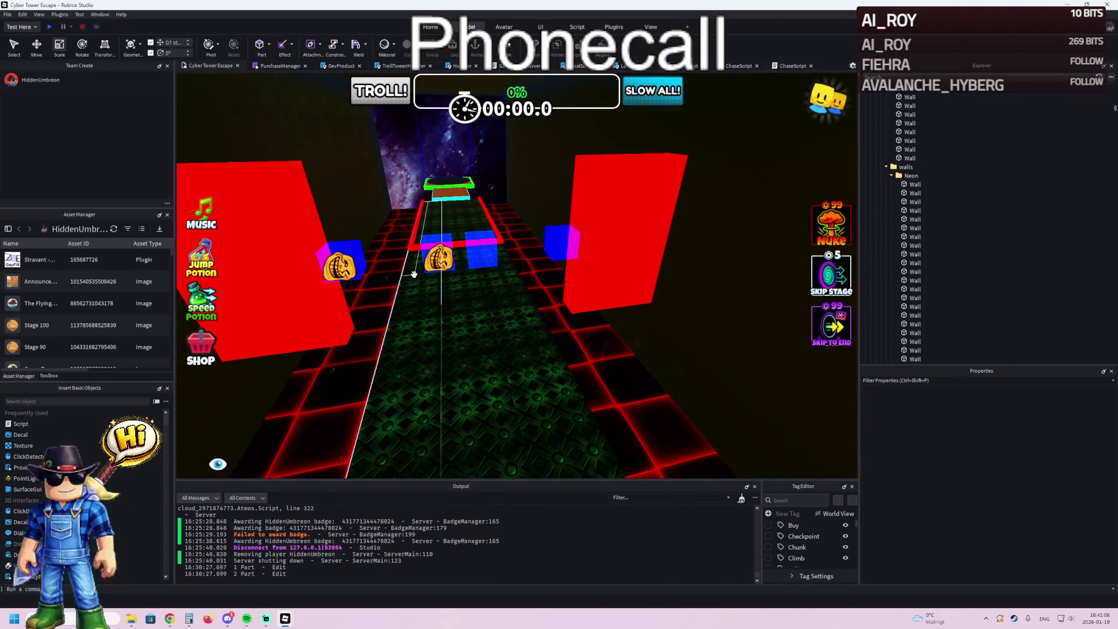
{"action": "key", "text": "a"}
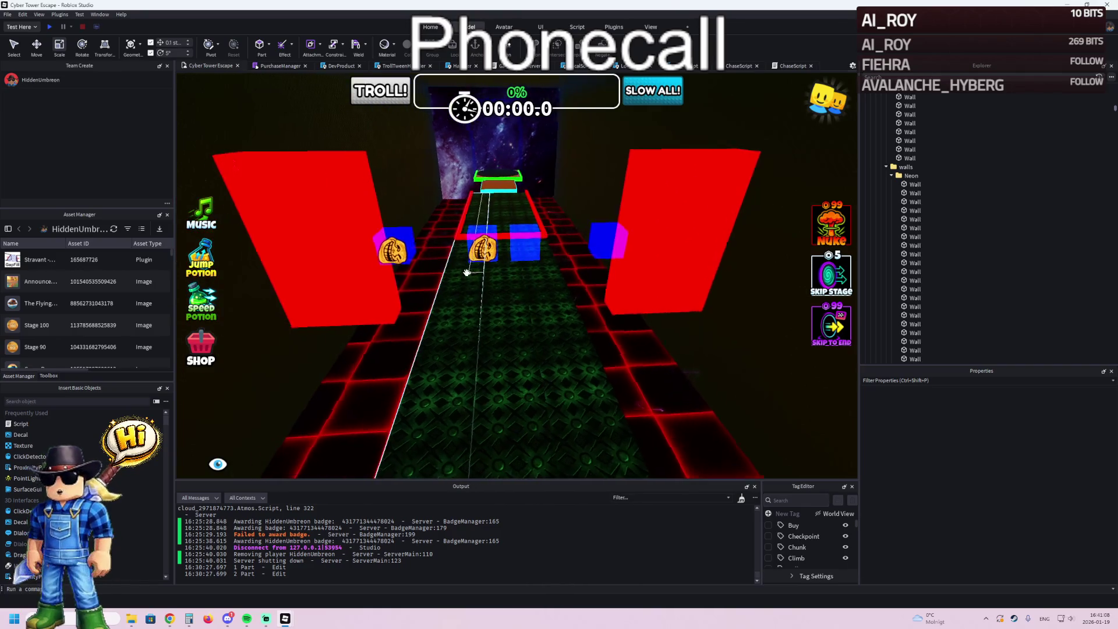
{"action": "key", "text": "w"}
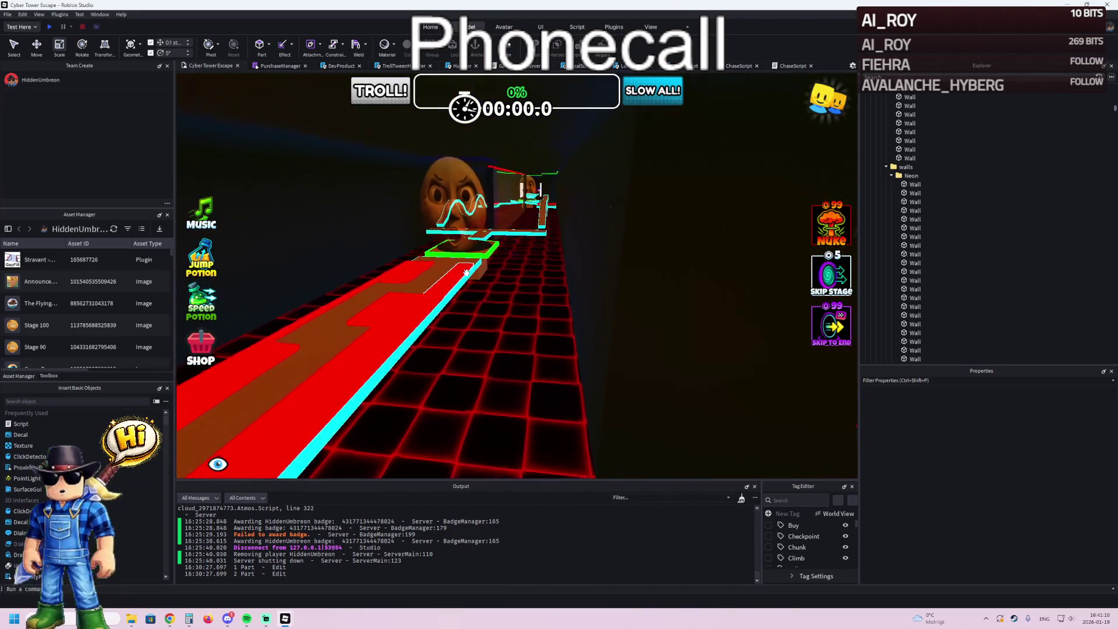
{"action": "key", "text": "d"}
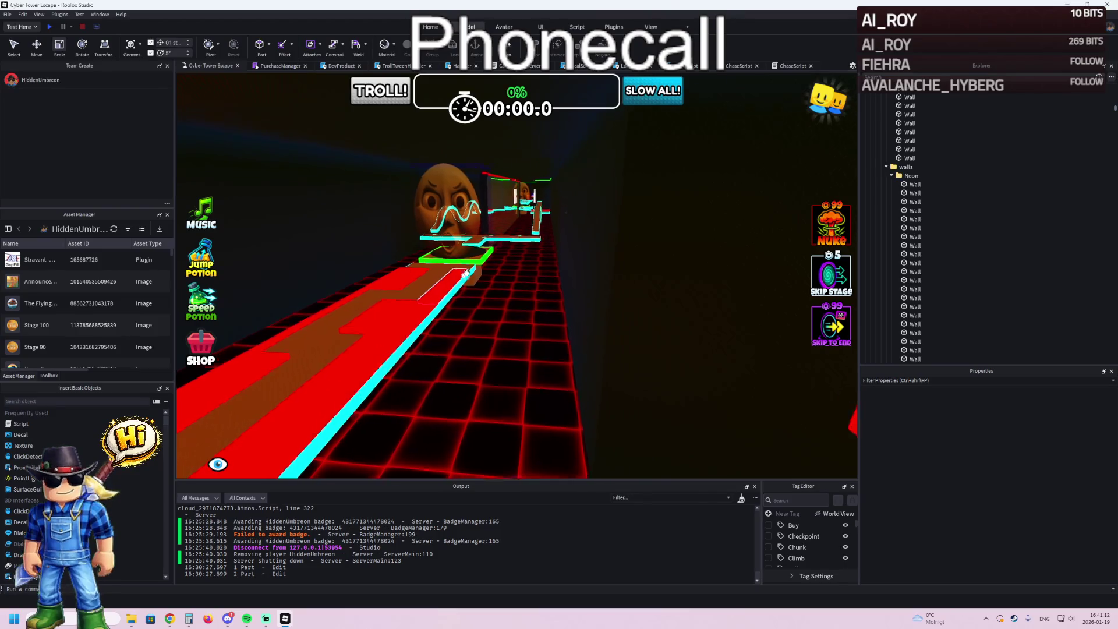
{"action": "key", "text": "d"}
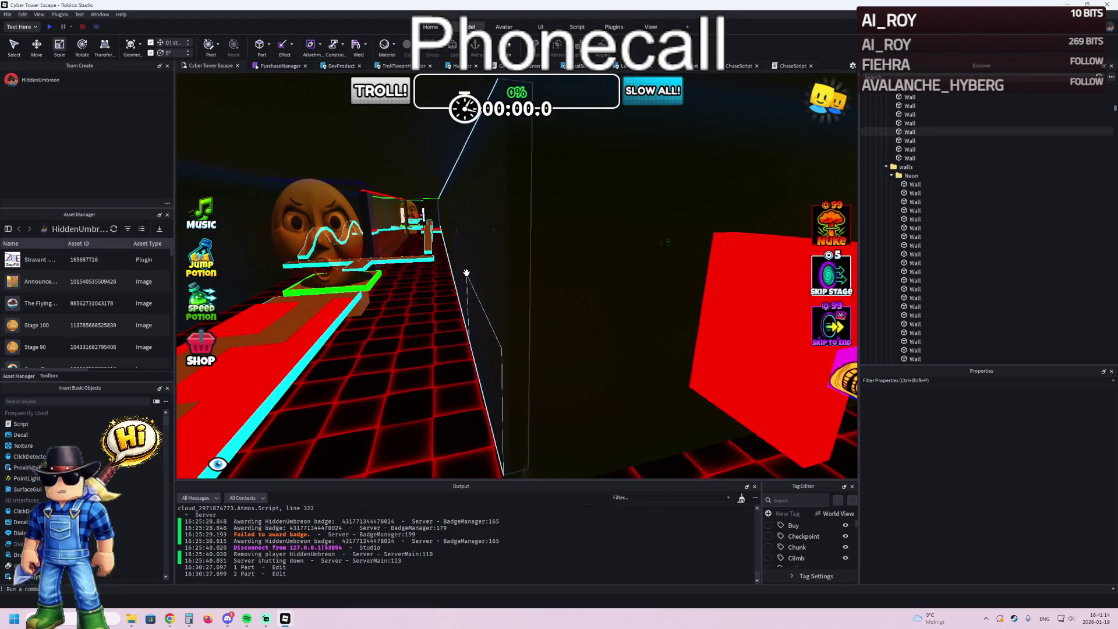
{"action": "key", "text": "a"}
{"action": "key", "text": "a"}
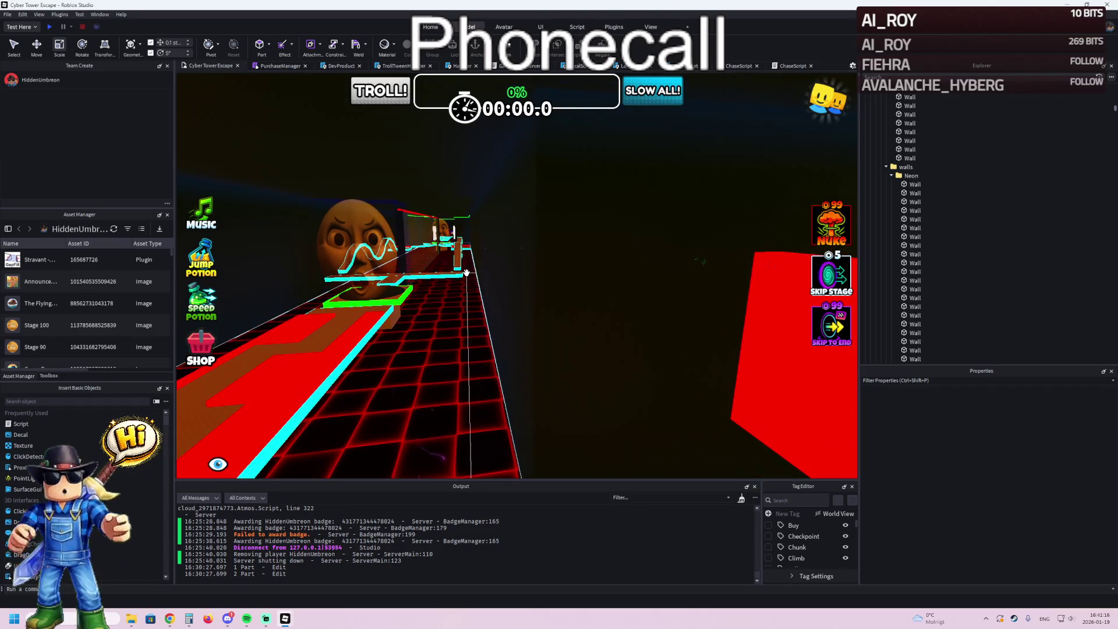
{"action": "key", "text": "w"}
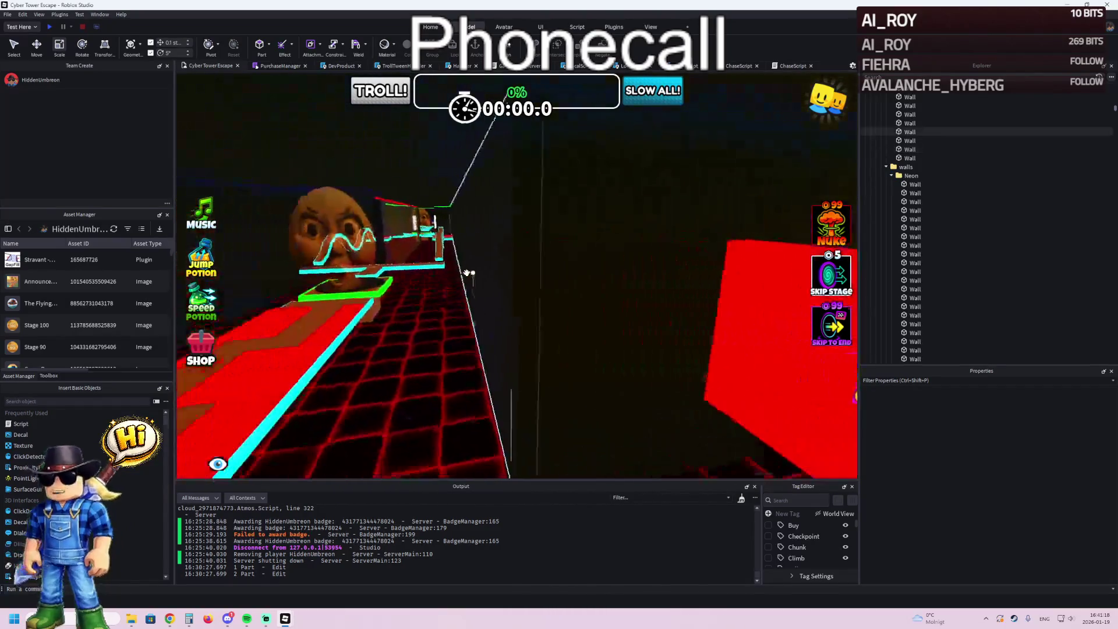
{"action": "key", "text": "w"}
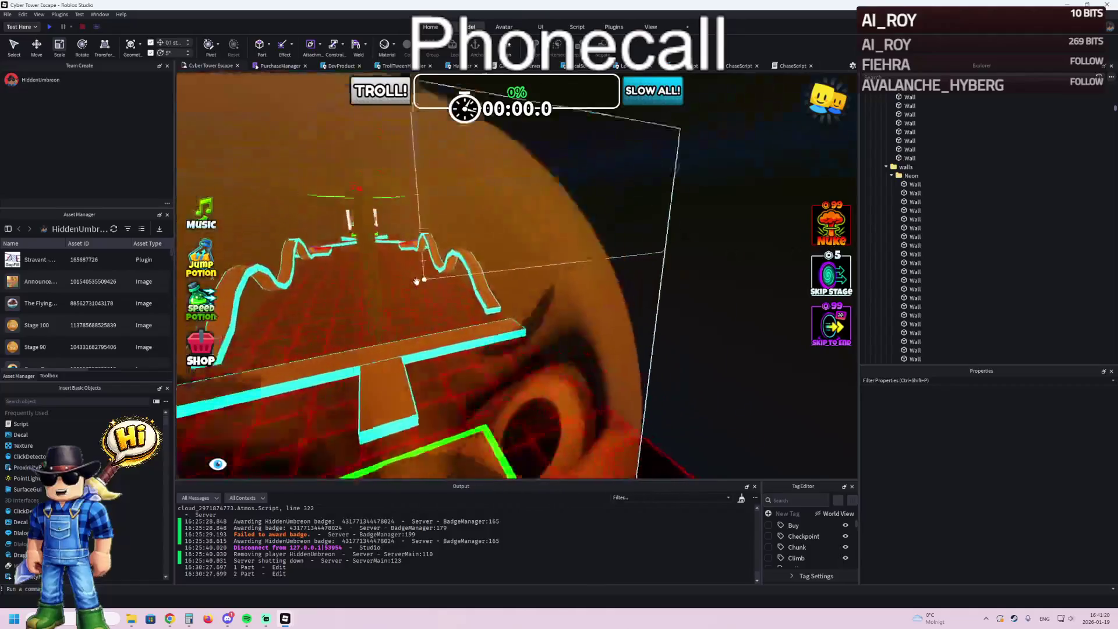
{"action": "key", "text": "w"}
{"action": "key", "text": "w"}
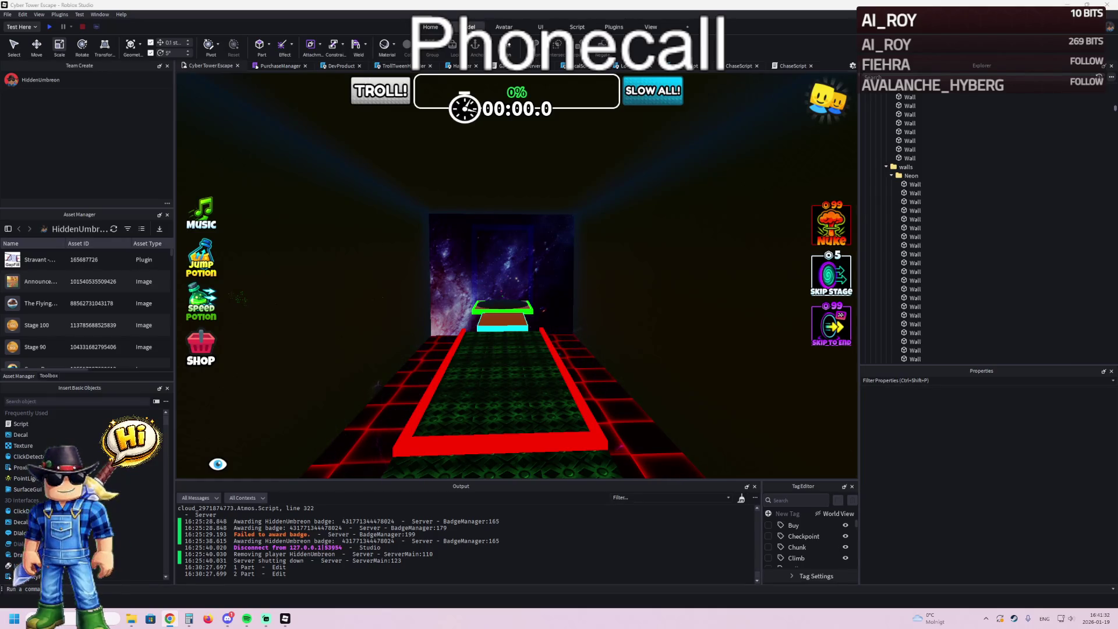
{"action": "key", "text": "w"}
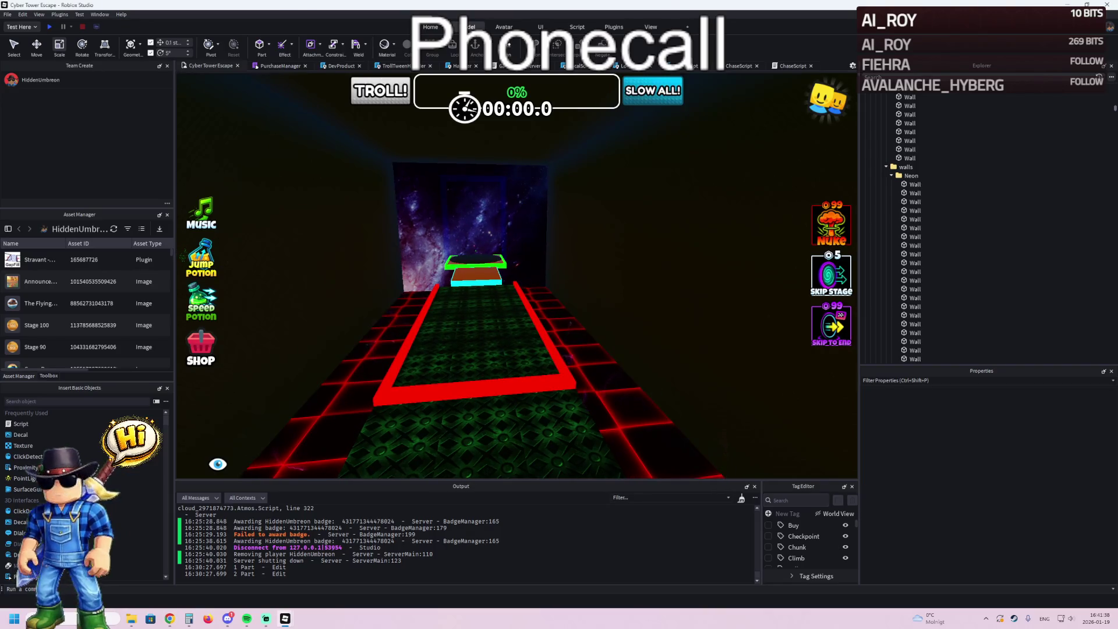
{"action": "left_click", "coordinate": [288, 186]}
{"action": "scroll", "coordinate": [288, 186], "scroll_direction": "up", "scroll_amount": 1}
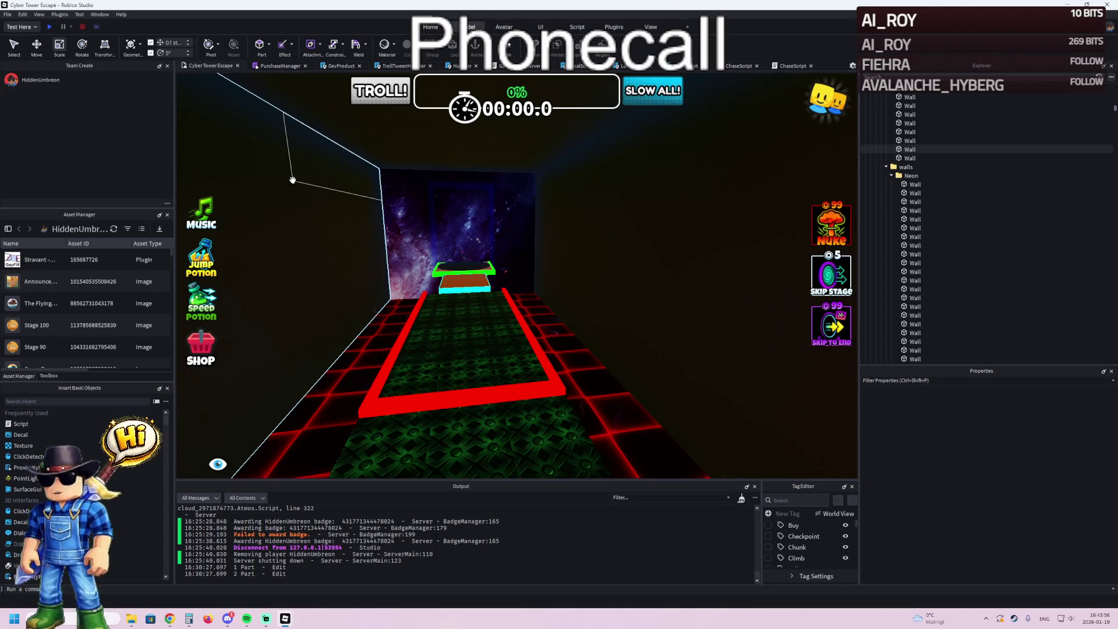
{"action": "left_click", "coordinate": [293, 180]}
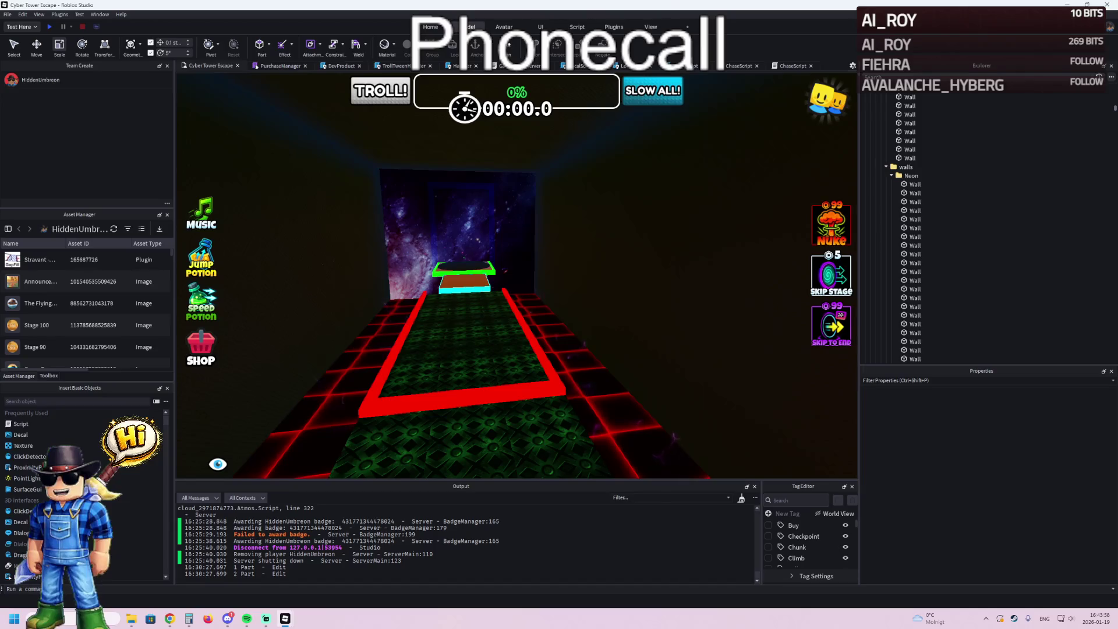